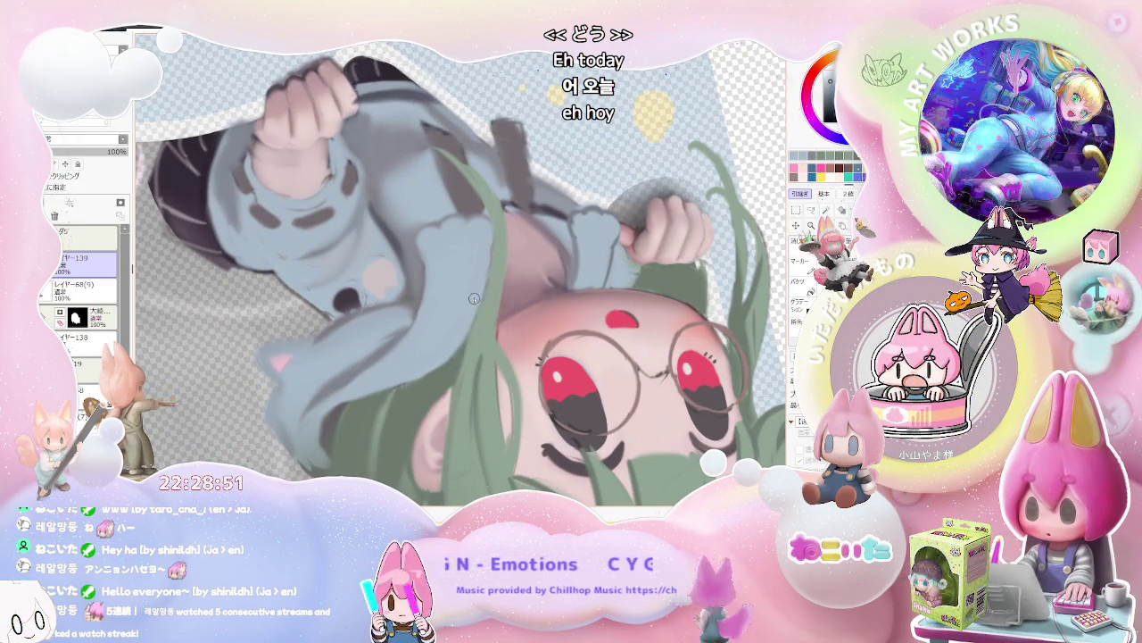
Turn the canvas sideways and zoom onto the blue hoodie sleeve.
{"action": "scroll", "coordinate": [484, 274], "scroll_direction": "down", "scroll_amount": 2}
{"action": "scroll", "coordinate": [409, 351], "scroll_direction": "up", "scroll_amount": 3}
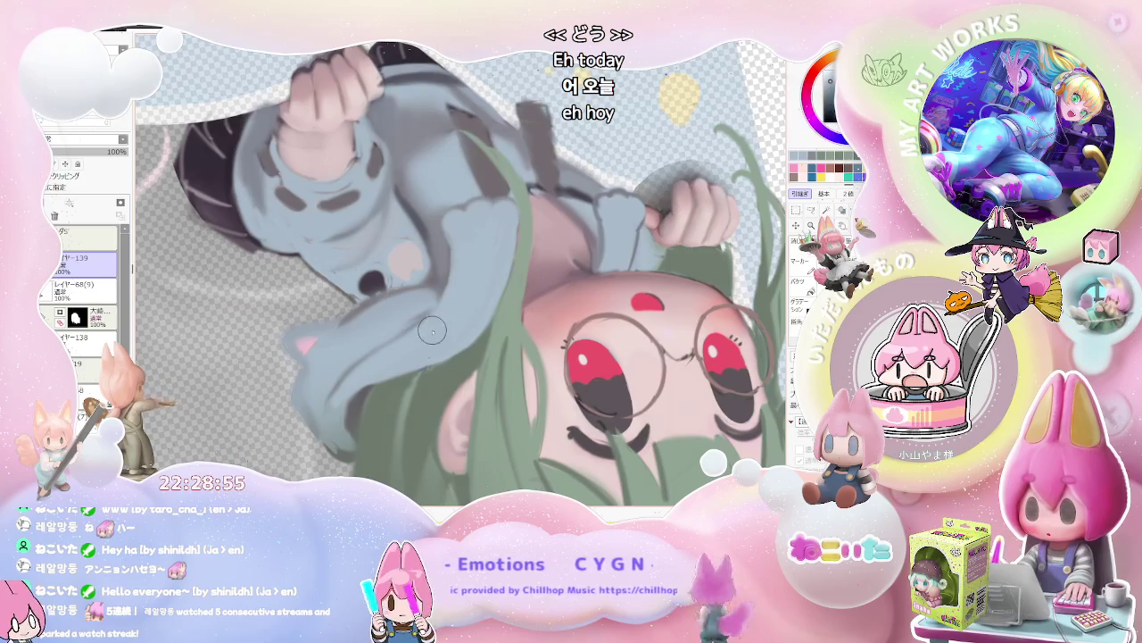
{"action": "scroll", "coordinate": [432, 336], "scroll_direction": "down", "scroll_amount": 2}
{"action": "scroll", "coordinate": [432, 335], "scroll_direction": "down", "scroll_amount": 2}
{"action": "scroll", "coordinate": [437, 344], "scroll_direction": "up", "scroll_amount": 1}
{"action": "key", "text": "Delete"}
{"action": "key", "text": "Delete"}
{"action": "scroll", "coordinate": [447, 356], "scroll_direction": "up", "scroll_amount": 2}
{"action": "scroll", "coordinate": [447, 357], "scroll_direction": "up", "scroll_amount": 2}
{"action": "scroll", "coordinate": [428, 357], "scroll_direction": "up", "scroll_amount": 2}
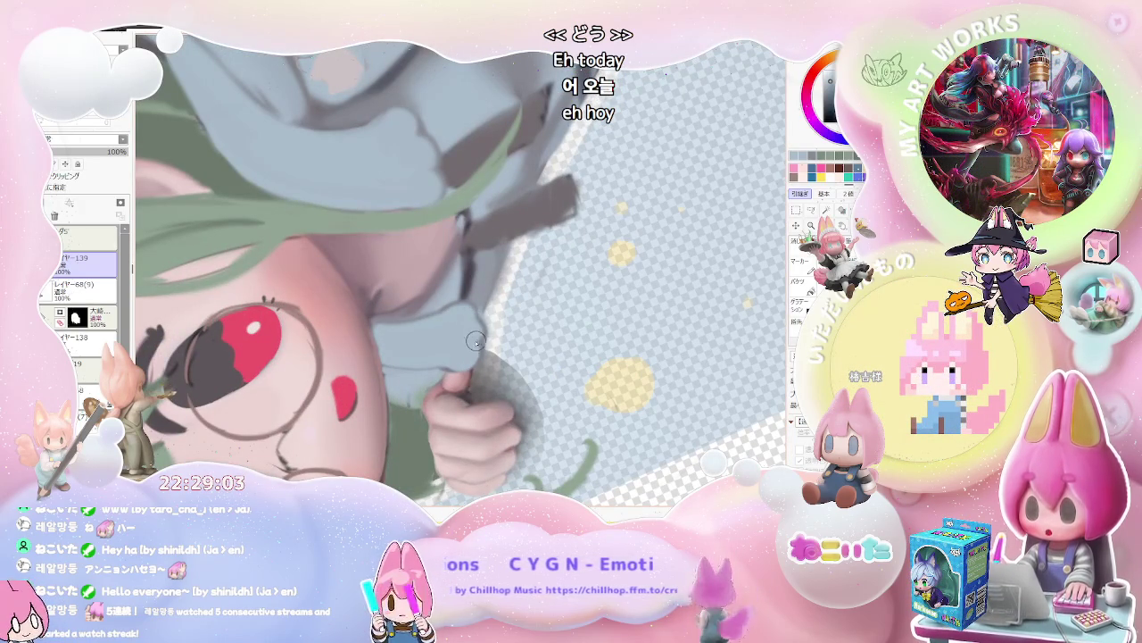
Shrink the brush to size 54 for the sleeve shading.
{"action": "scroll", "coordinate": [466, 367], "scroll_direction": "down", "scroll_amount": 2}
{"action": "scroll", "coordinate": [473, 362], "scroll_direction": "down", "scroll_amount": 2}
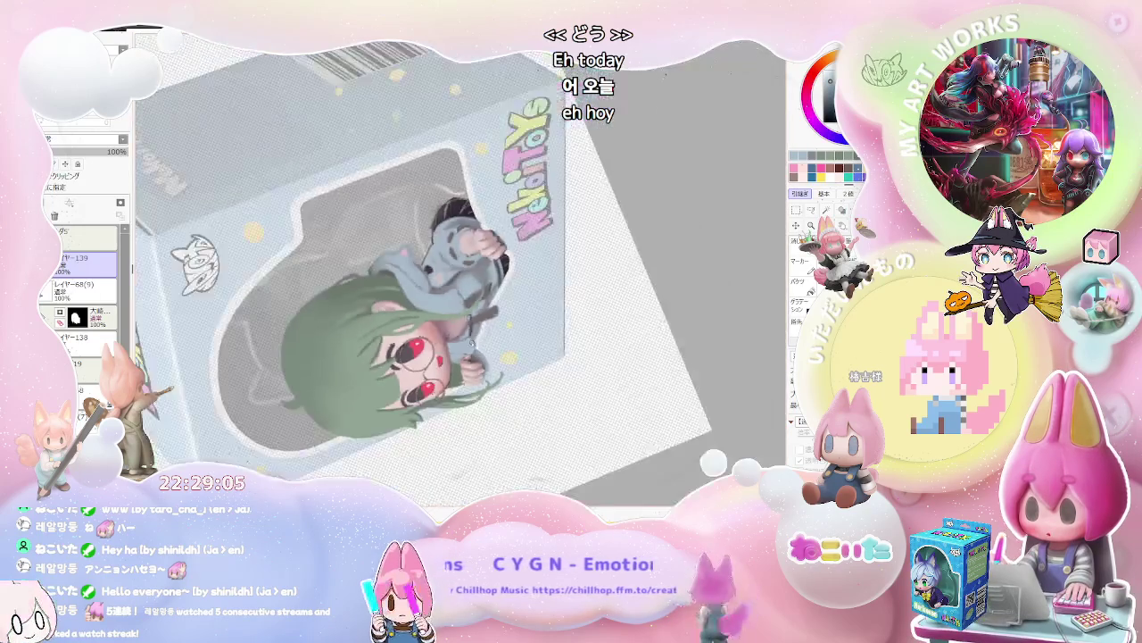
{"action": "scroll", "coordinate": [491, 353], "scroll_direction": "down", "scroll_amount": 1}
{"action": "scroll", "coordinate": [503, 344], "scroll_direction": "up", "scroll_amount": 2}
{"action": "scroll", "coordinate": [500, 343], "scroll_direction": "up", "scroll_amount": 2}
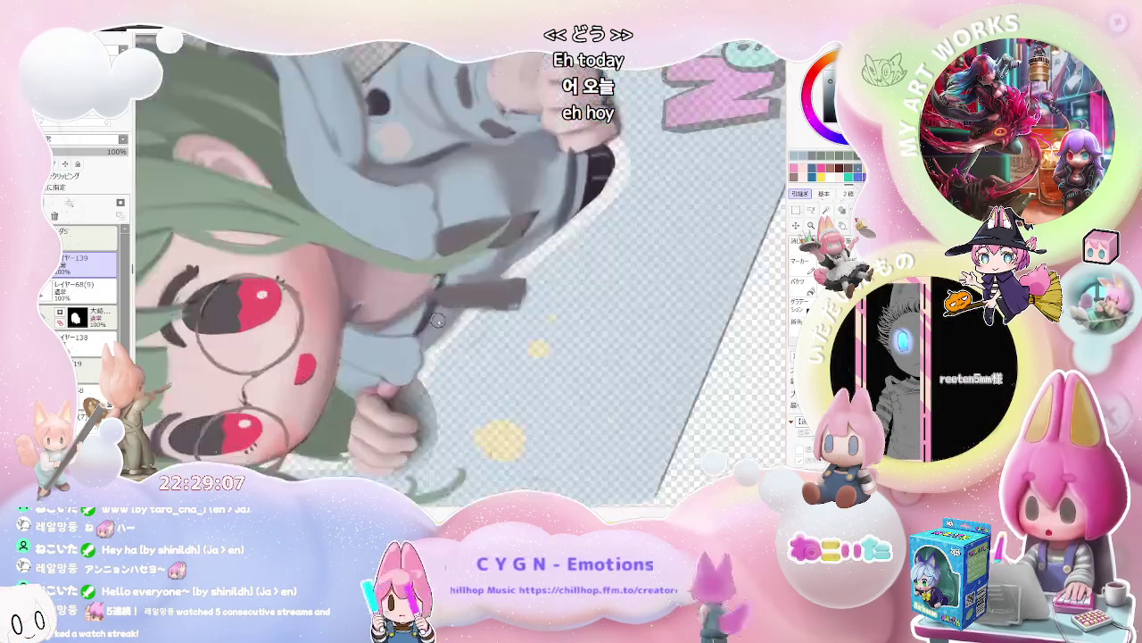
{"action": "scroll", "coordinate": [481, 339], "scroll_direction": "up", "scroll_amount": 1}
{"action": "scroll", "coordinate": [420, 335], "scroll_direction": "up", "scroll_amount": 1}
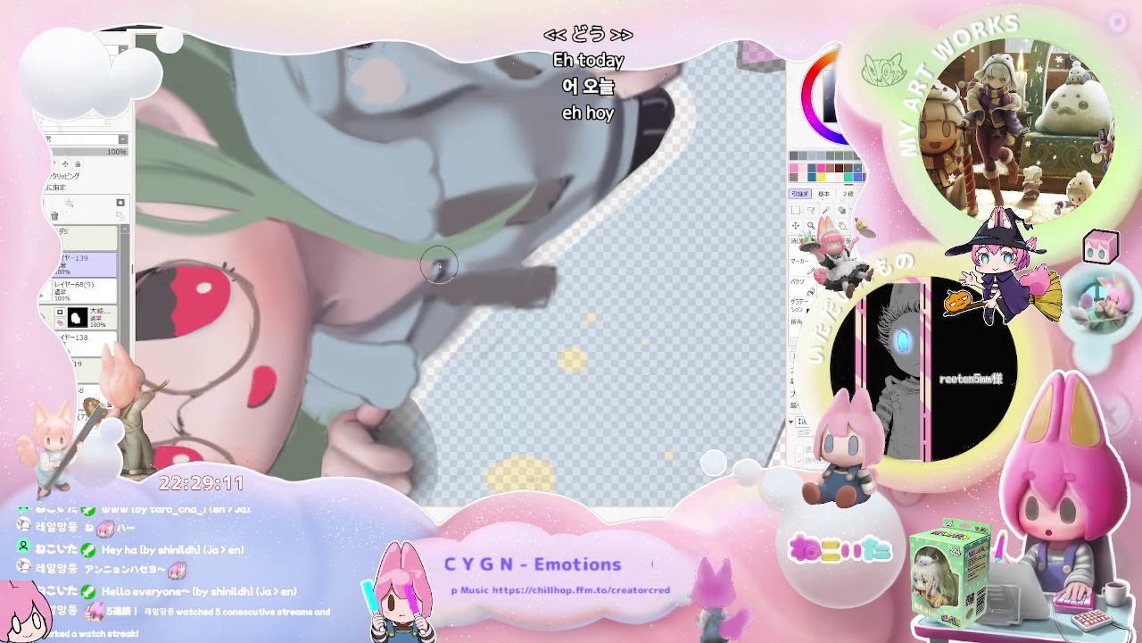
{"action": "scroll", "coordinate": [429, 284], "scroll_direction": "down", "scroll_amount": 3}
{"action": "scroll", "coordinate": [539, 288], "scroll_direction": "down", "scroll_amount": 3}
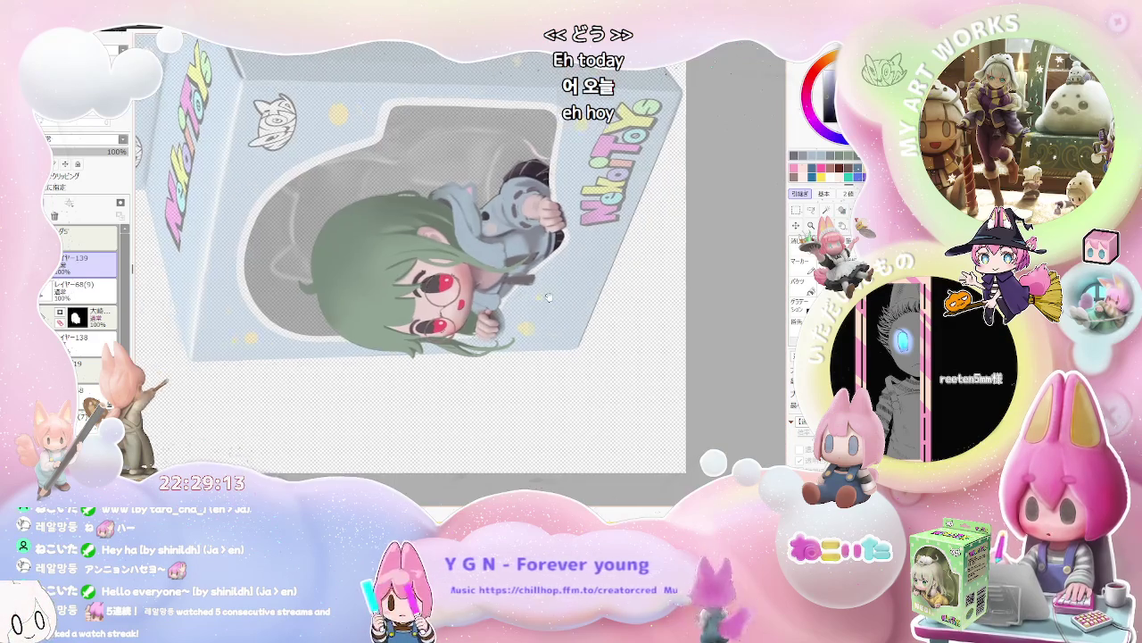
{"action": "scroll", "coordinate": [553, 294], "scroll_direction": "up", "scroll_amount": 2}
{"action": "scroll", "coordinate": [523, 308], "scroll_direction": "up", "scroll_amount": 2}
{"action": "scroll", "coordinate": [473, 326], "scroll_direction": "up", "scroll_amount": 3}
{"action": "scroll", "coordinate": [430, 346], "scroll_direction": "up", "scroll_amount": 1}
{"action": "mouse_move", "coordinate": [430, 347]}
{"action": "left_mouse_down"}
{"action": "mouse_move", "coordinate": [408, 357]}
{"action": "mouse_move", "coordinate": [425, 337]}
{"action": "left_mouse_up"}
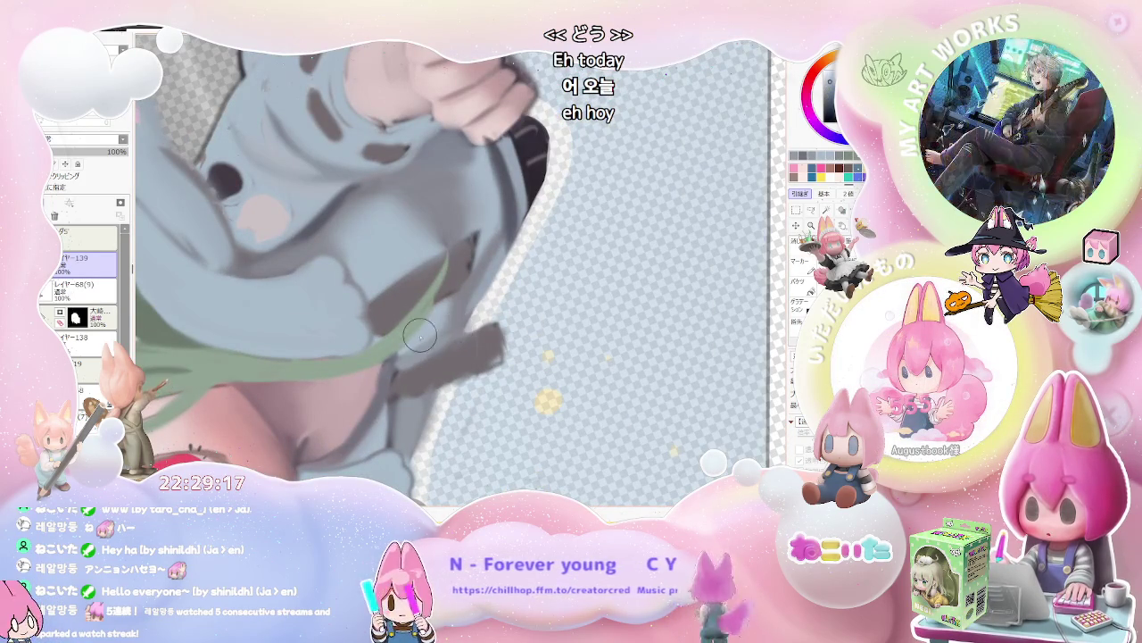
Paint grey shading folds on the sleeve and set the canvas back upright.
{"action": "scroll", "coordinate": [469, 284], "scroll_direction": "down", "scroll_amount": 1}
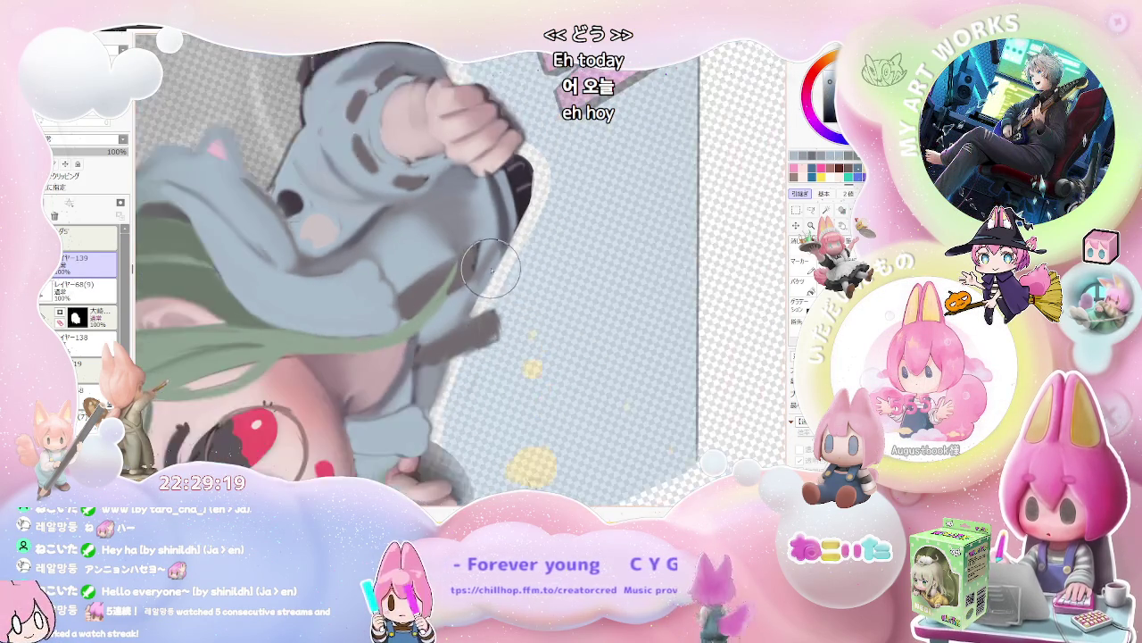
{"action": "scroll", "coordinate": [459, 290], "scroll_direction": "down", "scroll_amount": 1}
{"action": "scroll", "coordinate": [446, 297], "scroll_direction": "down", "scroll_amount": 1}
{"action": "scroll", "coordinate": [437, 304], "scroll_direction": "down", "scroll_amount": 1}
{"action": "scroll", "coordinate": [434, 305], "scroll_direction": "up", "scroll_amount": 3}
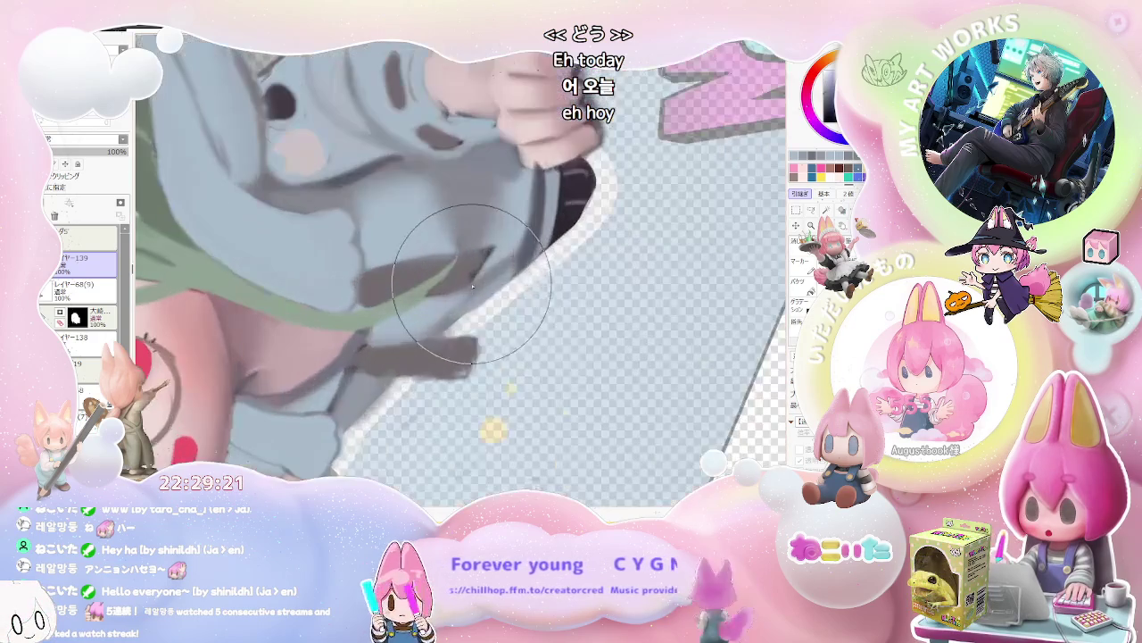
{"action": "scroll", "coordinate": [530, 258], "scroll_direction": "down", "scroll_amount": 2}
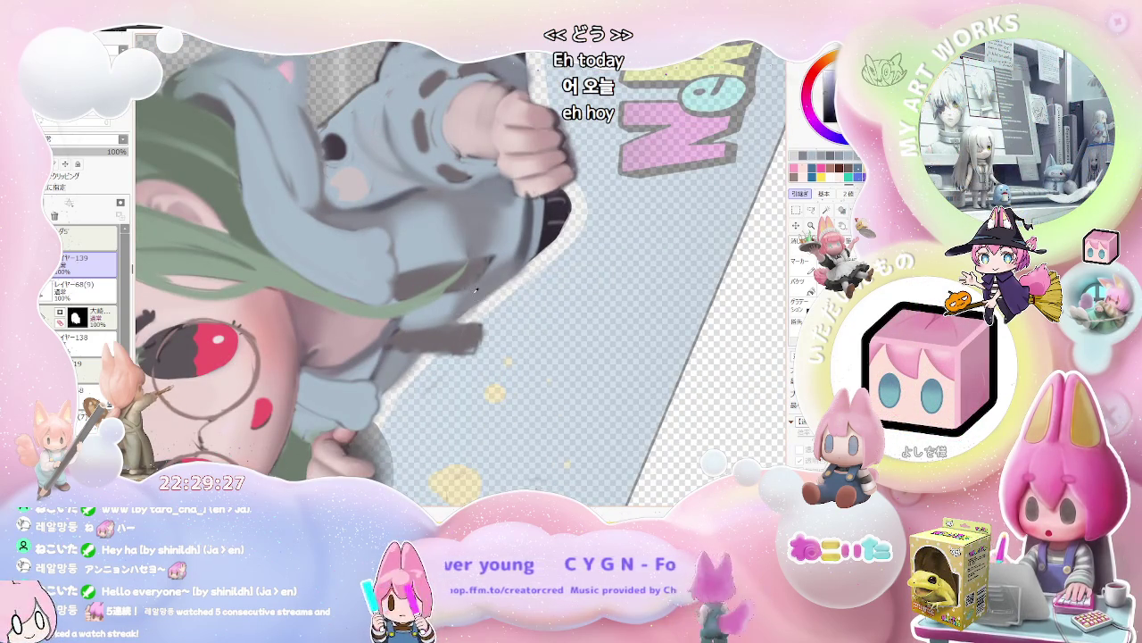
{"action": "scroll", "coordinate": [511, 266], "scroll_direction": "down", "scroll_amount": 3}
{"action": "scroll", "coordinate": [500, 312], "scroll_direction": "down", "scroll_amount": 3}
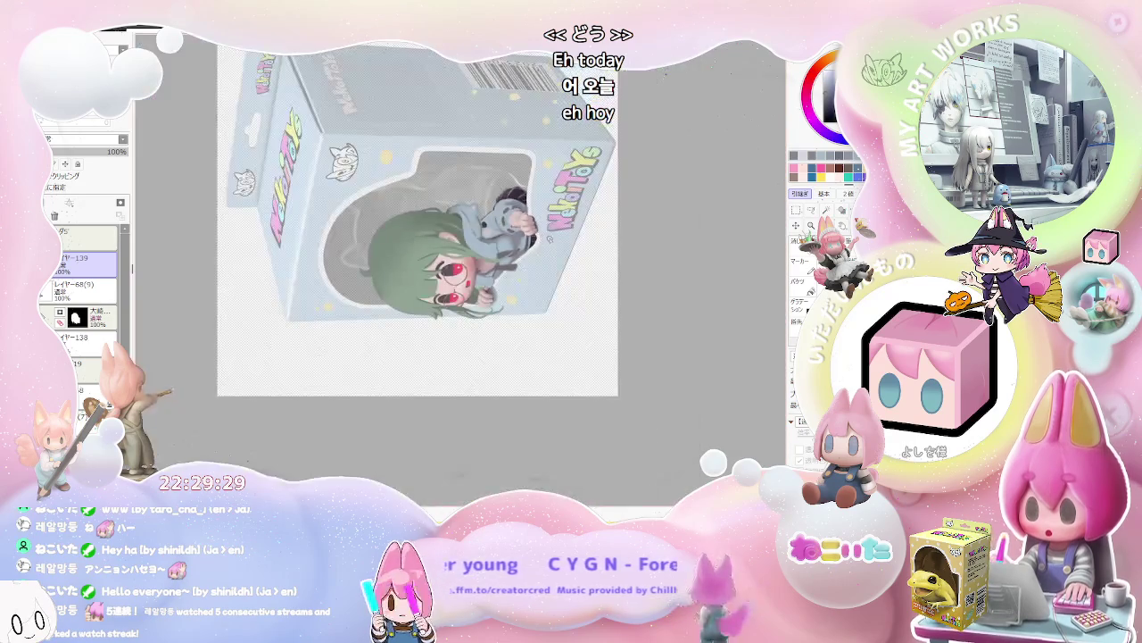
{"action": "key", "text": "End"}
{"action": "scroll", "coordinate": [428, 285], "scroll_direction": "up", "scroll_amount": 3}
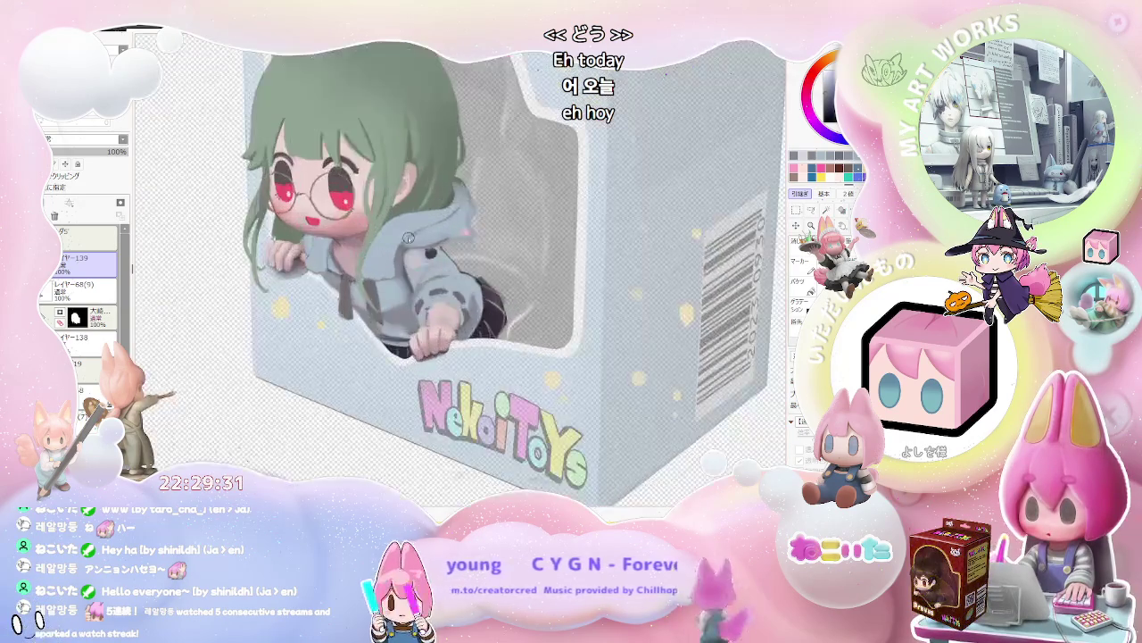
Zoom in on the hoodie sleeve to keep adding shadow strokes.
{"action": "scroll", "coordinate": [387, 257], "scroll_direction": "up", "scroll_amount": 3}
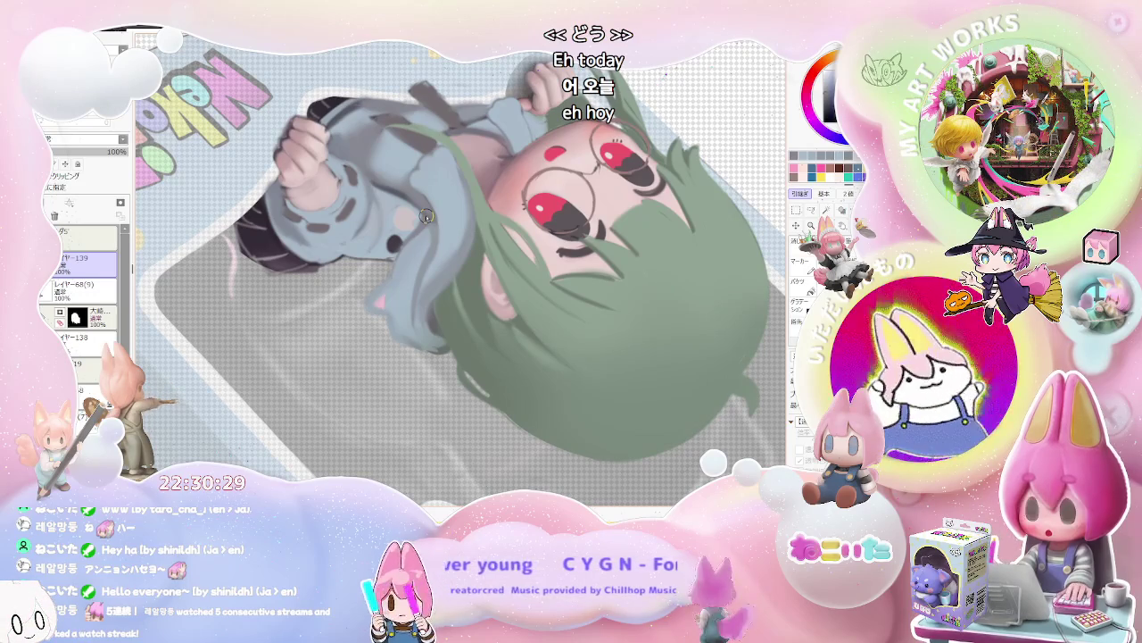
Zoom onto the hood edge by the cat ear and tilt the canvas comfortably.
{"action": "scroll", "coordinate": [429, 219], "scroll_direction": "up", "scroll_amount": 2}
{"action": "scroll", "coordinate": [446, 232], "scroll_direction": "up", "scroll_amount": 2}
{"action": "scroll", "coordinate": [351, 282], "scroll_direction": "up", "scroll_amount": 2}
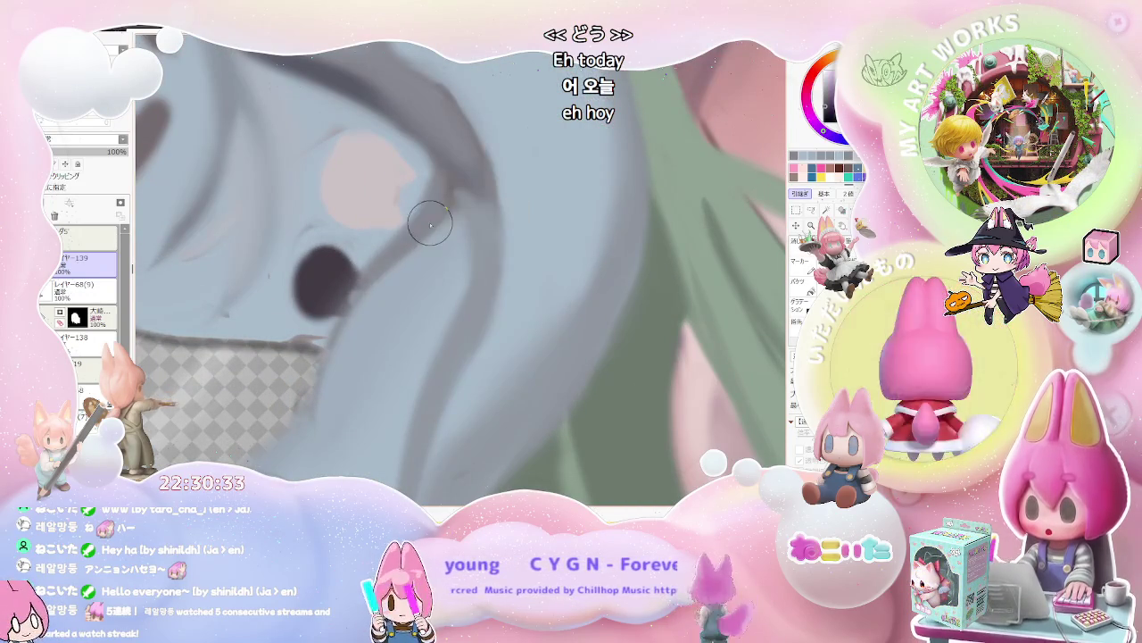
{"action": "scroll", "coordinate": [464, 219], "scroll_direction": "down", "scroll_amount": 2}
{"action": "scroll", "coordinate": [492, 221], "scroll_direction": "down", "scroll_amount": 2}
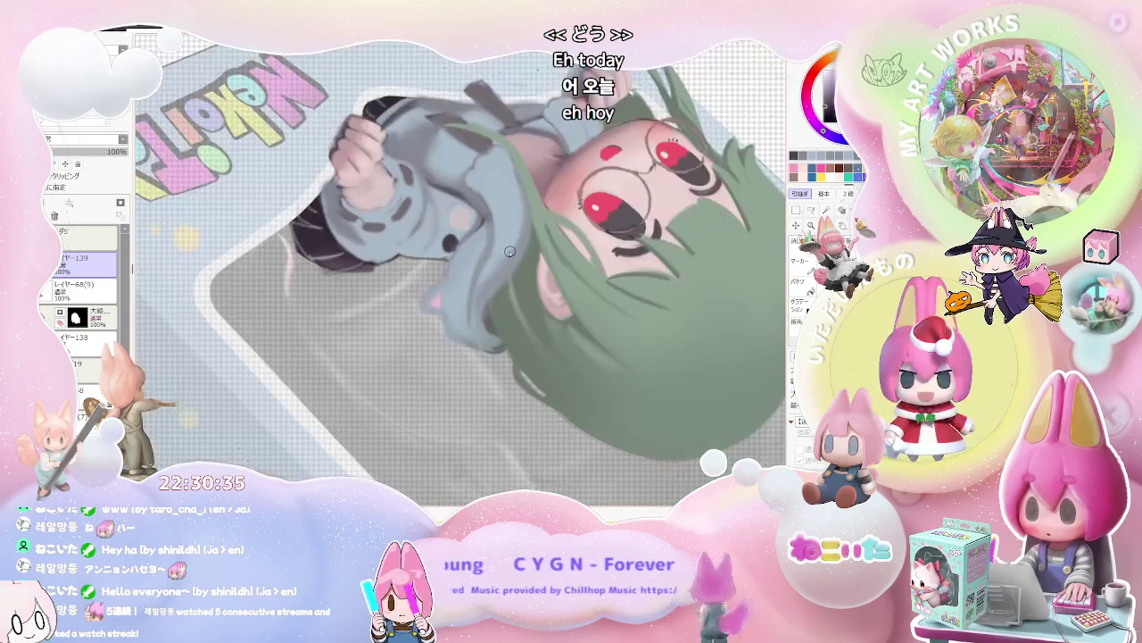
{"action": "scroll", "coordinate": [429, 366], "scroll_direction": "up", "scroll_amount": 1}
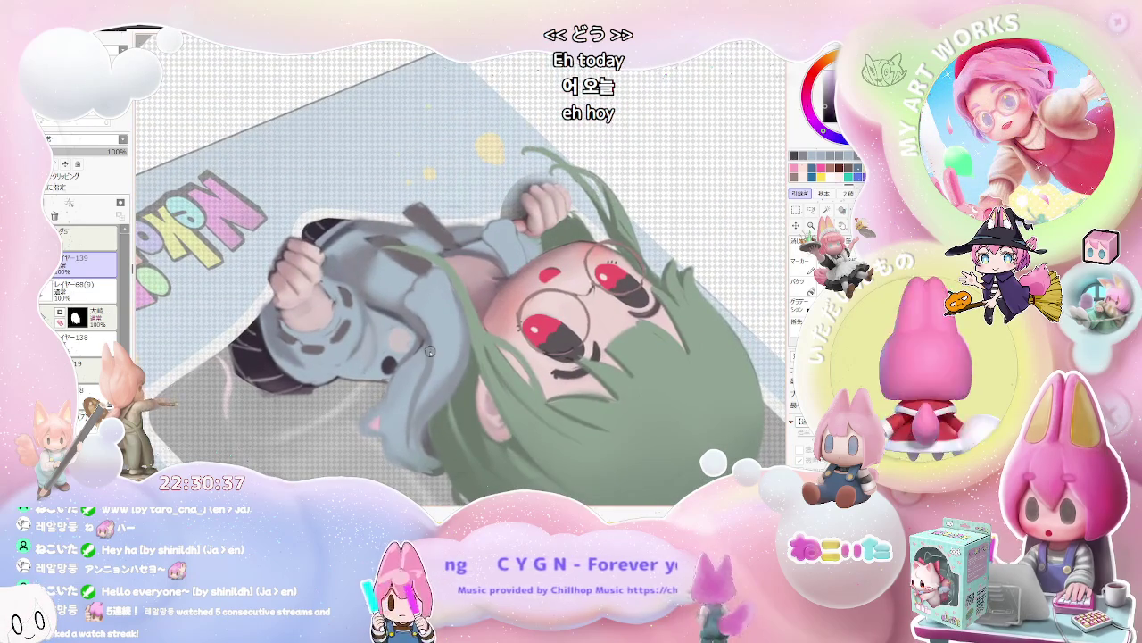
{"action": "scroll", "coordinate": [429, 349], "scroll_direction": "up", "scroll_amount": 2}
{"action": "scroll", "coordinate": [420, 337], "scroll_direction": "up", "scroll_amount": 2}
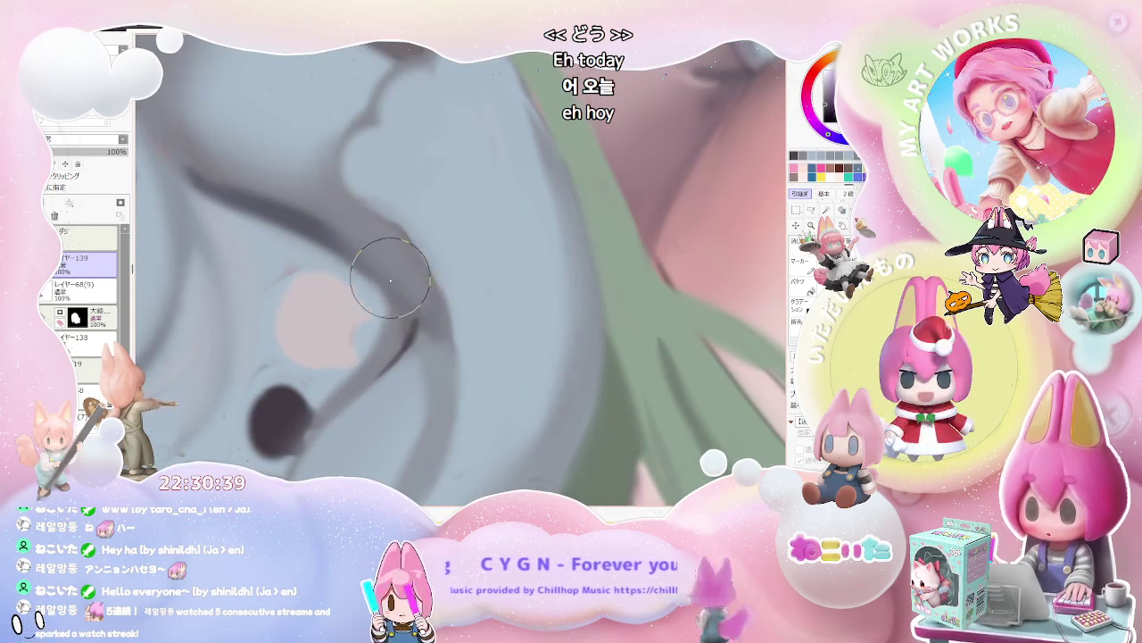
{"action": "scroll", "coordinate": [419, 331], "scroll_direction": "down", "scroll_amount": 2}
{"action": "scroll", "coordinate": [442, 335], "scroll_direction": "down", "scroll_amount": 1}
{"action": "scroll", "coordinate": [446, 336], "scroll_direction": "down", "scroll_amount": 3}
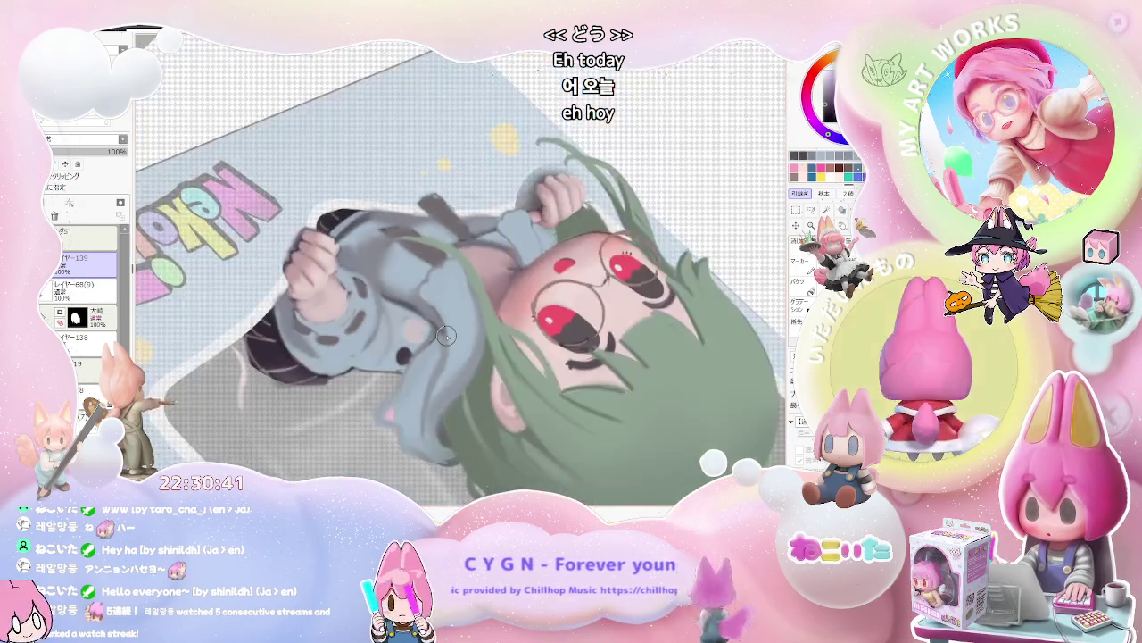
{"action": "left_click_drag", "start_coordinate": [446, 336], "coordinate": [600, 387]}
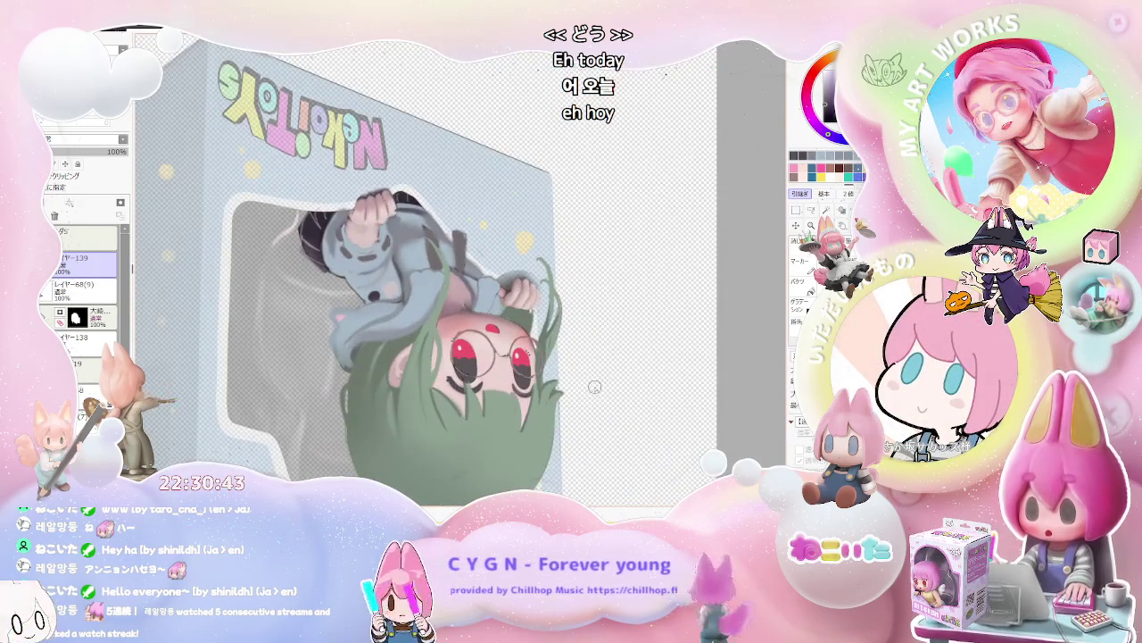
Blend soft grey-blue shading along the hood edge beside the cat ear.
{"action": "scroll", "coordinate": [370, 281], "scroll_direction": "up", "scroll_amount": 2}
{"action": "scroll", "coordinate": [366, 277], "scroll_direction": "up", "scroll_amount": 2}
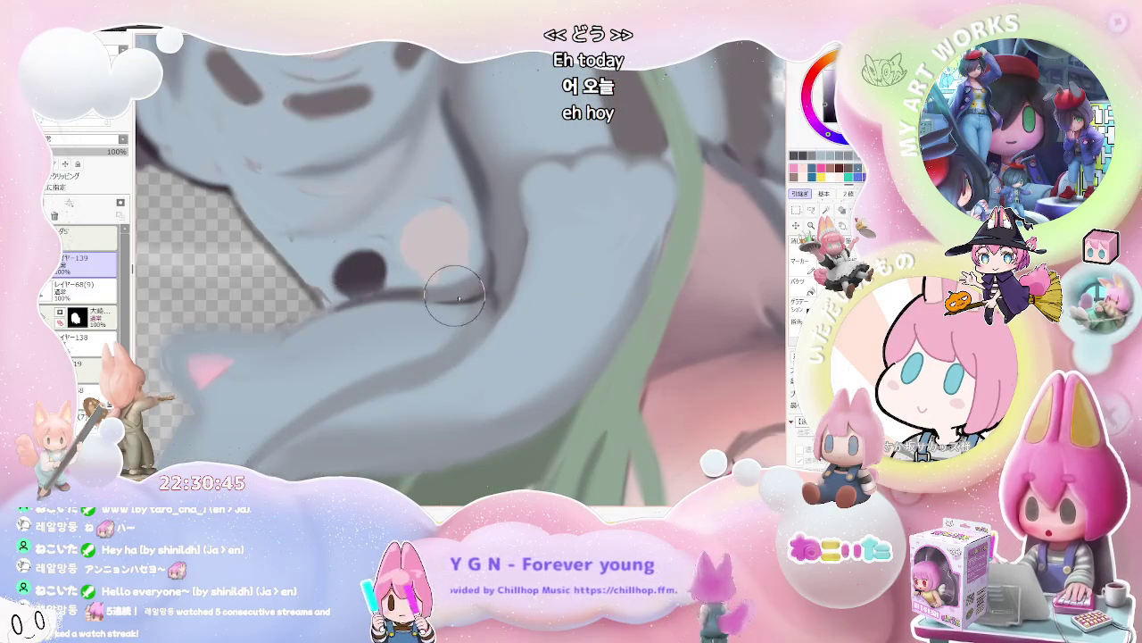
{"action": "scroll", "coordinate": [487, 297], "scroll_direction": "down", "scroll_amount": 2}
{"action": "scroll", "coordinate": [482, 321], "scroll_direction": "down", "scroll_amount": 1}
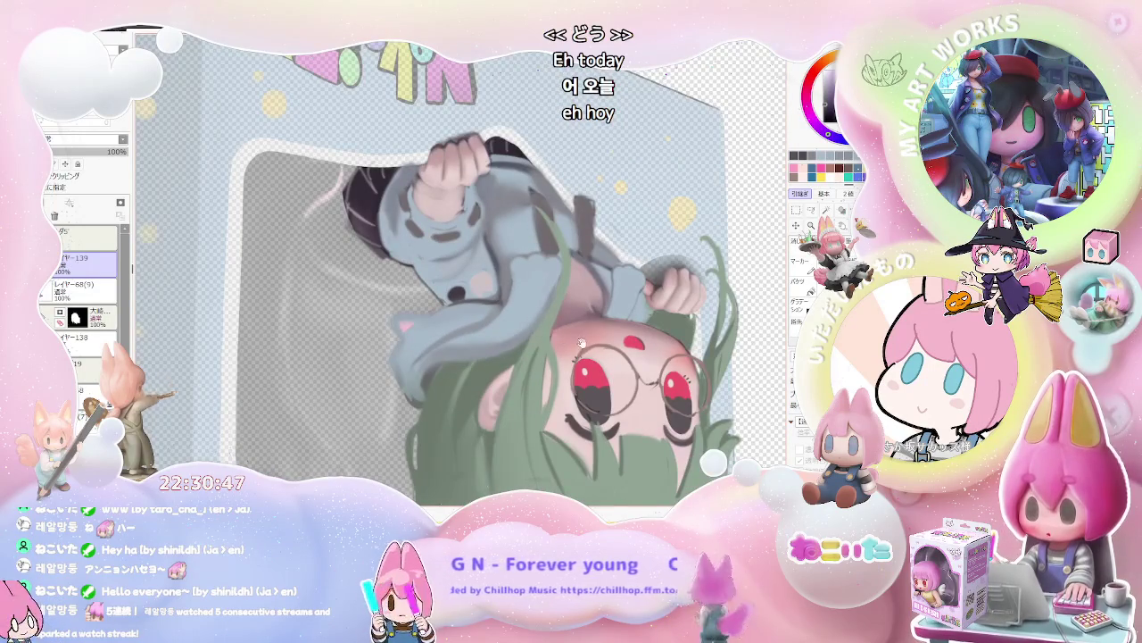
{"action": "scroll", "coordinate": [477, 362], "scroll_direction": "up", "scroll_amount": 1}
{"action": "scroll", "coordinate": [473, 361], "scroll_direction": "up", "scroll_amount": 1}
{"action": "scroll", "coordinate": [428, 357], "scroll_direction": "up", "scroll_amount": 2}
{"action": "scroll", "coordinate": [374, 353], "scroll_direction": "up", "scroll_amount": 2}
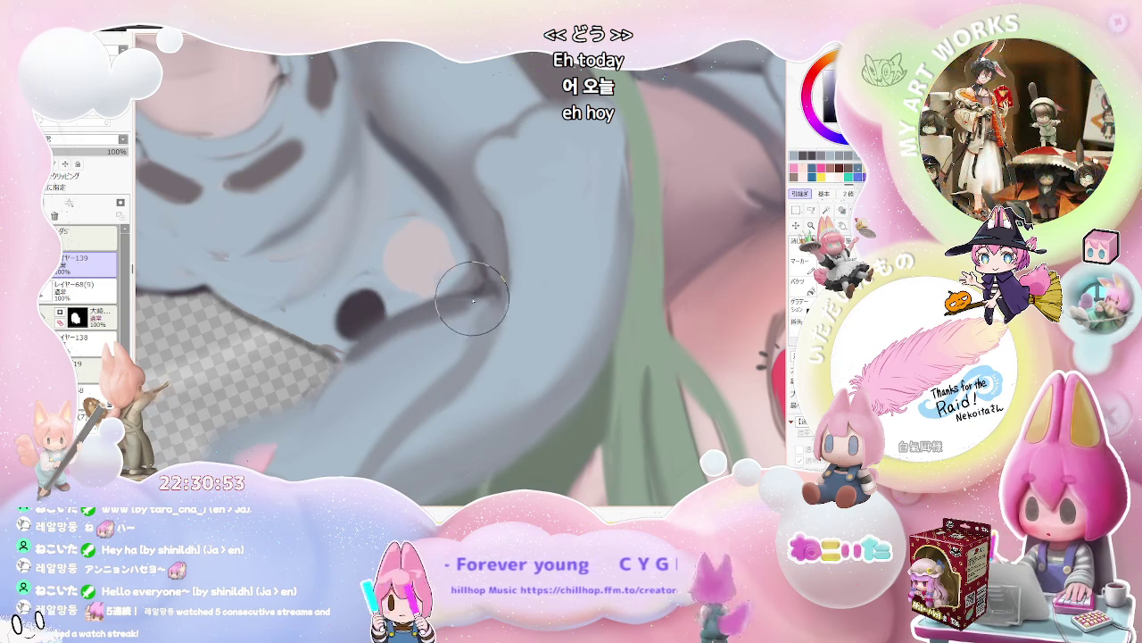
{"action": "scroll", "coordinate": [488, 283], "scroll_direction": "down", "scroll_amount": 2}
{"action": "scroll", "coordinate": [400, 343], "scroll_direction": "up", "scroll_amount": 2}
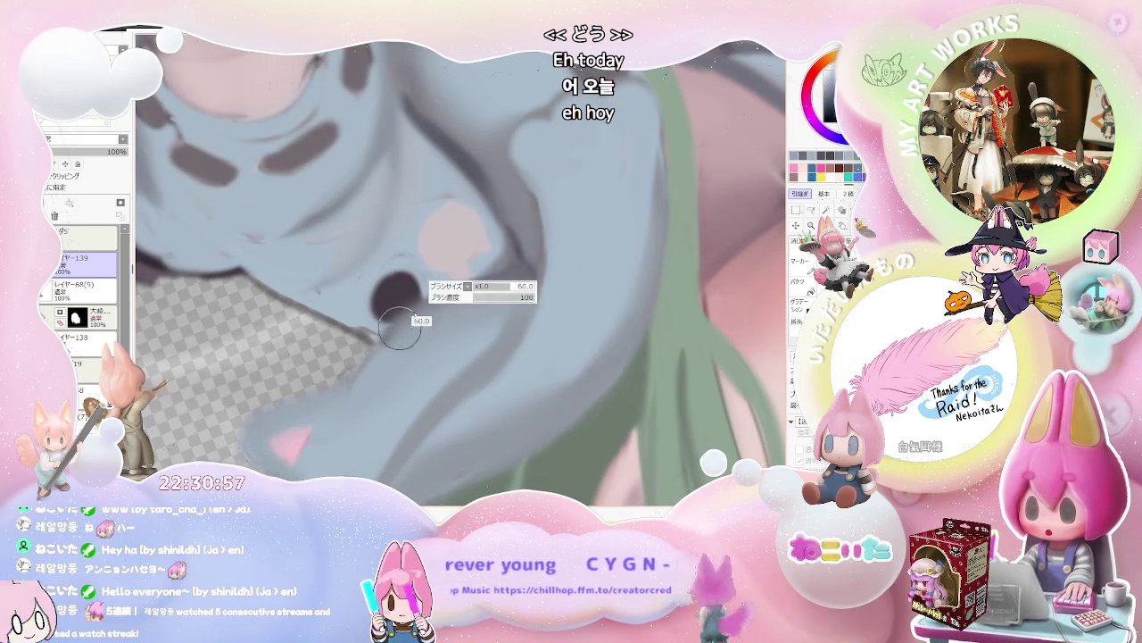
{"action": "scroll", "coordinate": [564, 282], "scroll_direction": "down", "scroll_amount": 2}
{"action": "scroll", "coordinate": [564, 282], "scroll_direction": "down", "scroll_amount": 1}
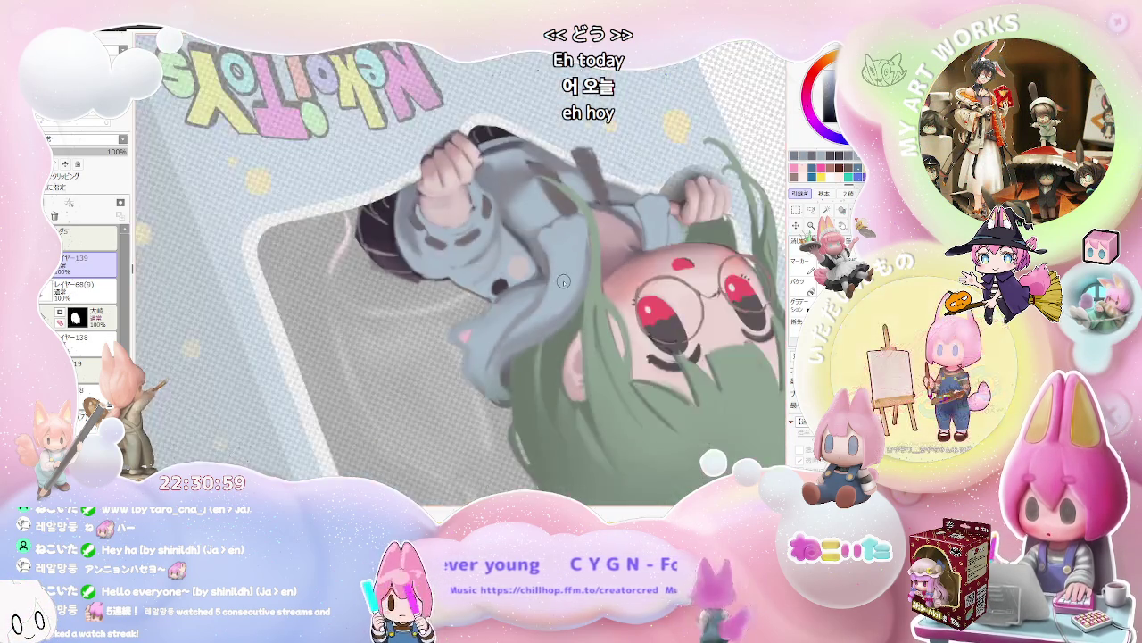
{"action": "scroll", "coordinate": [564, 282], "scroll_direction": "down", "scroll_amount": 1}
{"action": "scroll", "coordinate": [564, 282], "scroll_direction": "down", "scroll_amount": 1}
{"action": "scroll", "coordinate": [563, 282], "scroll_direction": "down", "scroll_amount": 1}
{"action": "scroll", "coordinate": [564, 282], "scroll_direction": "down", "scroll_amount": 1}
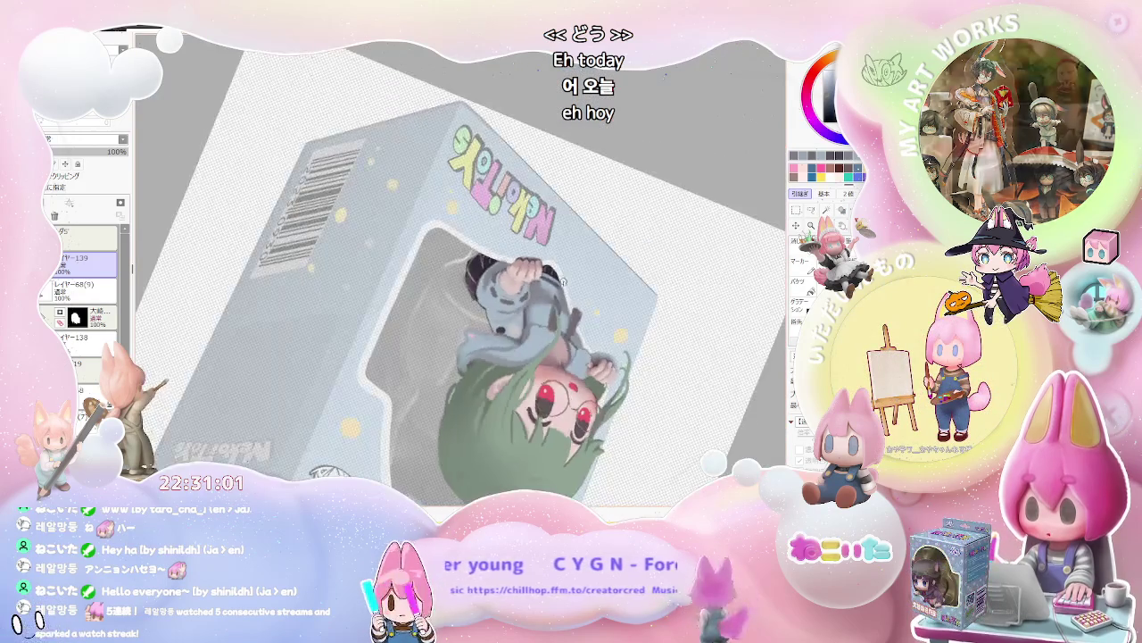
{"action": "scroll", "coordinate": [564, 282], "scroll_direction": "down", "scroll_amount": 1}
Finish smoothing the hood-edge shading and straighten the canvas back upright.
{"action": "scroll", "coordinate": [564, 282], "scroll_direction": "up", "scroll_amount": 3}
{"action": "scroll", "coordinate": [564, 282], "scroll_direction": "up", "scroll_amount": 2}
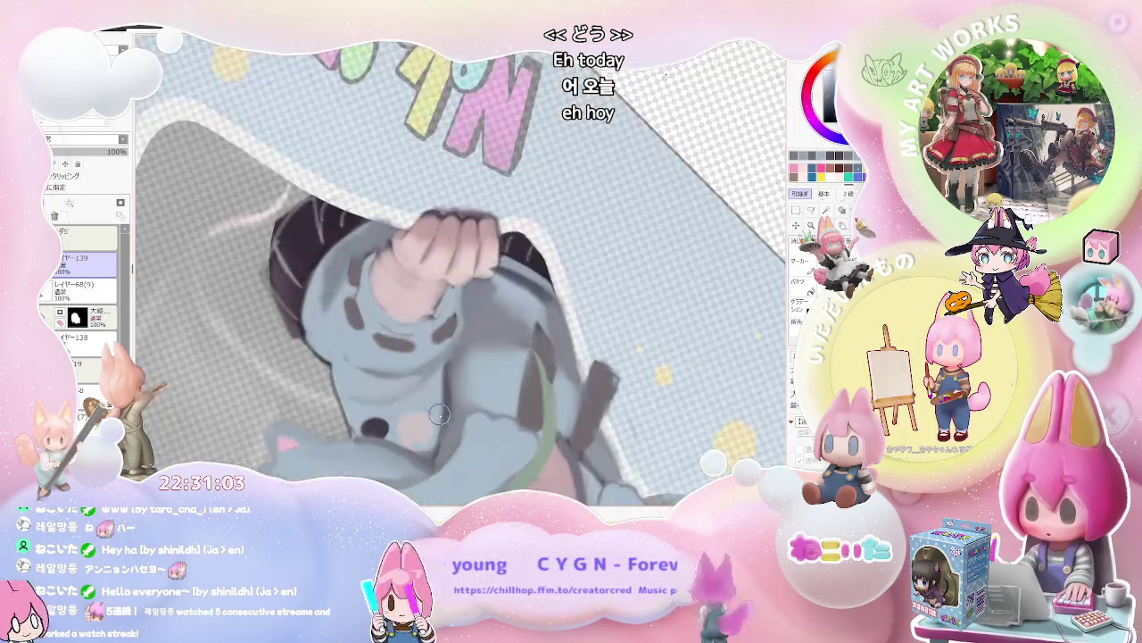
{"action": "scroll", "coordinate": [446, 373], "scroll_direction": "up", "scroll_amount": 1}
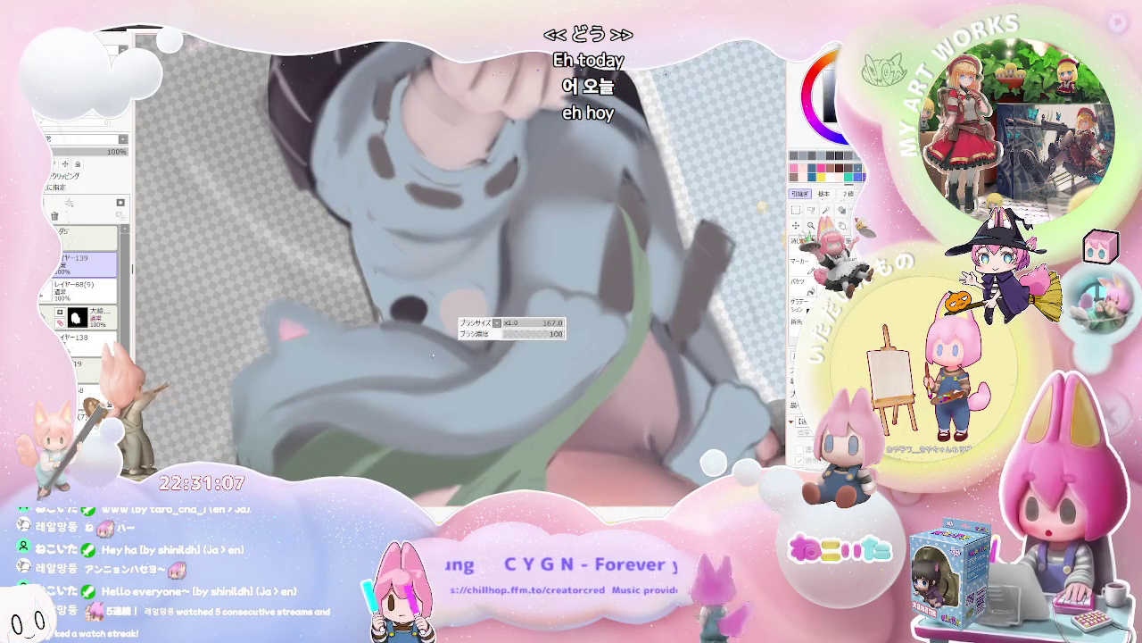
{"action": "scroll", "coordinate": [467, 361], "scroll_direction": "down", "scroll_amount": 2}
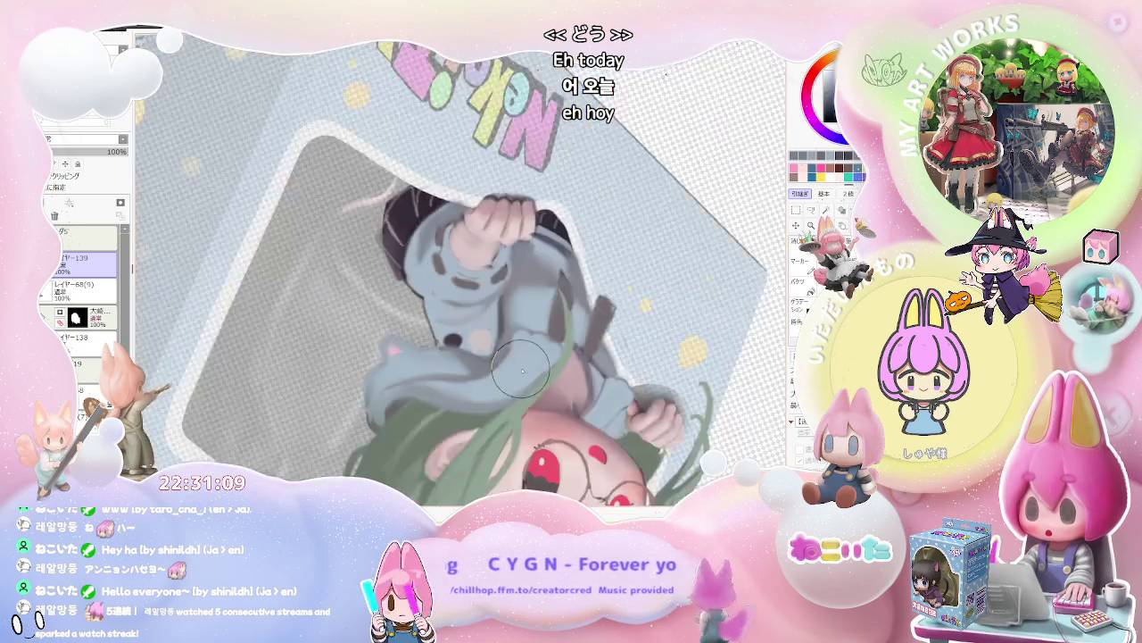
{"action": "scroll", "coordinate": [469, 375], "scroll_direction": "down", "scroll_amount": 2}
{"action": "scroll", "coordinate": [470, 391], "scroll_direction": "up", "scroll_amount": 2}
{"action": "scroll", "coordinate": [362, 293], "scroll_direction": "up", "scroll_amount": 2}
{"action": "scroll", "coordinate": [357, 321], "scroll_direction": "up", "scroll_amount": 2}
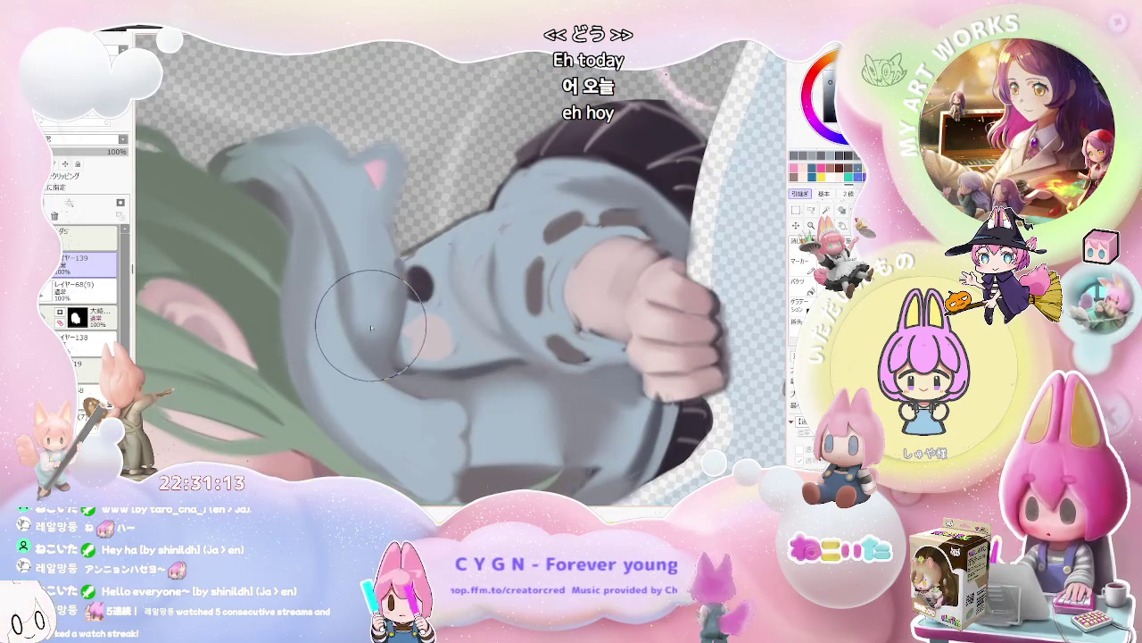
{"action": "scroll", "coordinate": [375, 340], "scroll_direction": "down", "scroll_amount": 1}
{"action": "scroll", "coordinate": [546, 337], "scroll_direction": "down", "scroll_amount": 1}
{"action": "scroll", "coordinate": [593, 375], "scroll_direction": "down", "scroll_amount": 1}
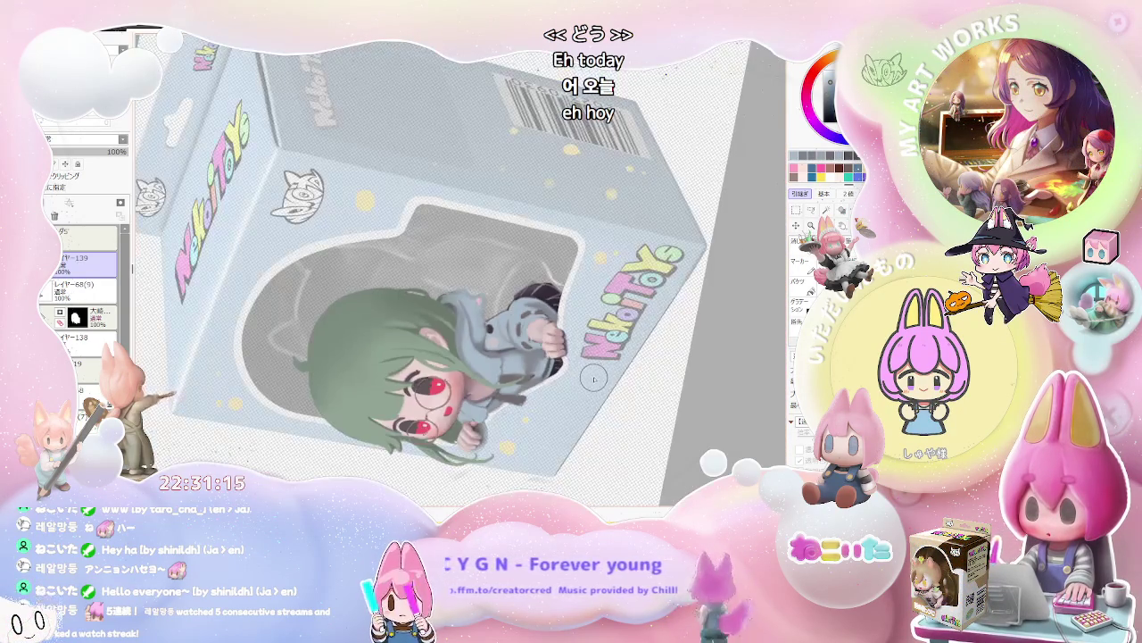
{"action": "scroll", "coordinate": [593, 380], "scroll_direction": "down", "scroll_amount": 1}
{"action": "key", "text": "ctrl+@"}
{"action": "scroll", "coordinate": [379, 313], "scroll_direction": "up", "scroll_amount": 1}
{"action": "scroll", "coordinate": [379, 312], "scroll_direction": "up", "scroll_amount": 3}
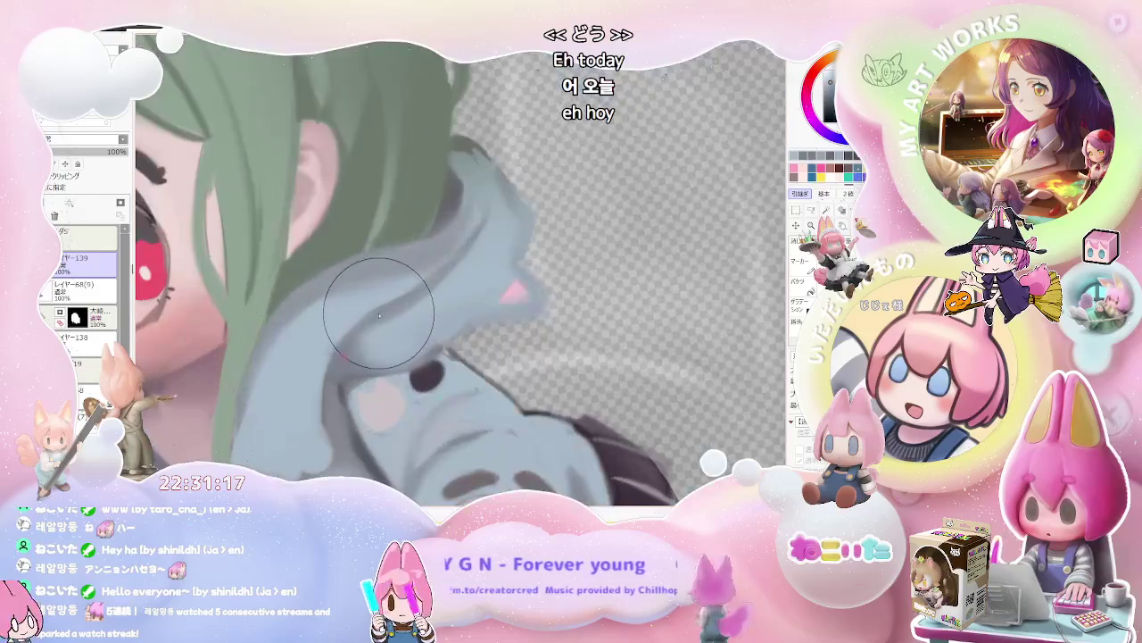
Shrink the brush for finer shading above the clenched hand.
{"action": "left_click_drag", "start_coordinate": [426, 277], "coordinate": [344, 320]}
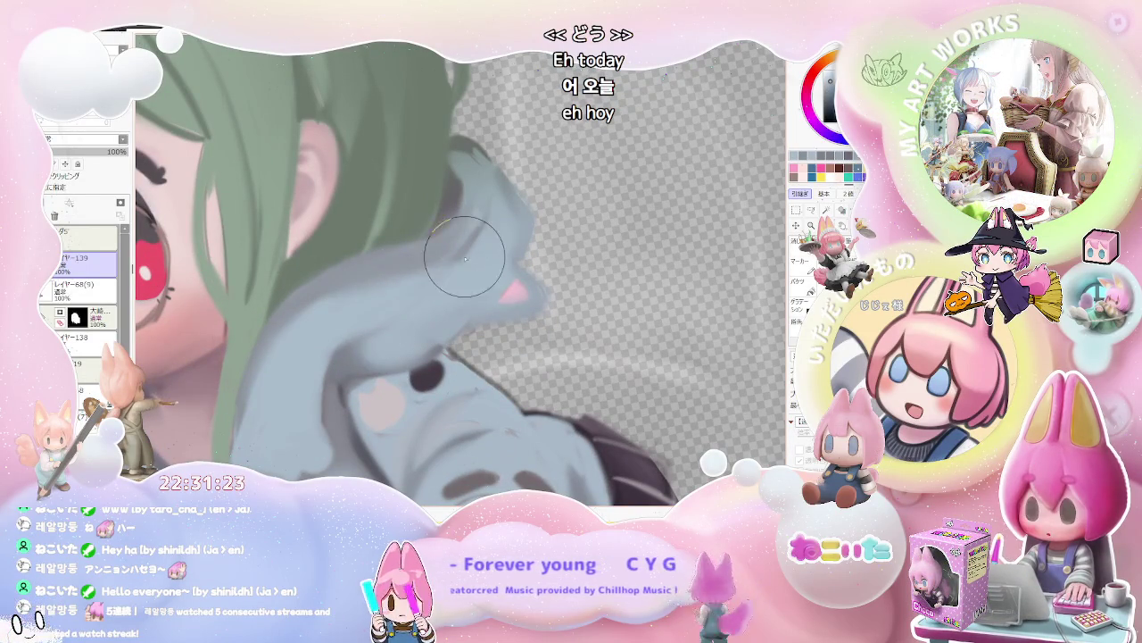
{"action": "scroll", "coordinate": [483, 226], "scroll_direction": "down", "scroll_amount": 1}
{"action": "scroll", "coordinate": [465, 259], "scroll_direction": "down", "scroll_amount": 1}
{"action": "scroll", "coordinate": [544, 402], "scroll_direction": "down", "scroll_amount": 1}
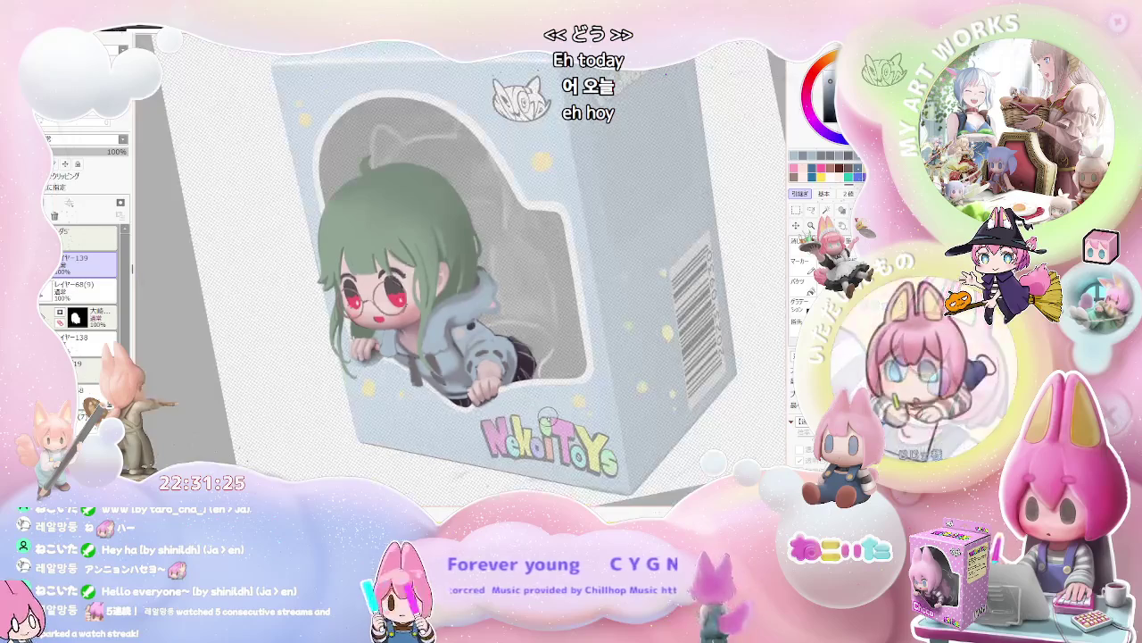
Zoom onto the hood beside the face, slightly reduce the brush, and upright the view.
{"action": "scroll", "coordinate": [375, 330], "scroll_direction": "up", "scroll_amount": 1}
{"action": "scroll", "coordinate": [366, 334], "scroll_direction": "up", "scroll_amount": 1}
{"action": "scroll", "coordinate": [360, 340], "scroll_direction": "up", "scroll_amount": 2}
{"action": "mouse_move", "coordinate": [359, 340]}
{"action": "left_mouse_down"}
{"action": "mouse_move", "coordinate": [392, 357]}
{"action": "mouse_move", "coordinate": [314, 400]}
{"action": "left_mouse_up"}
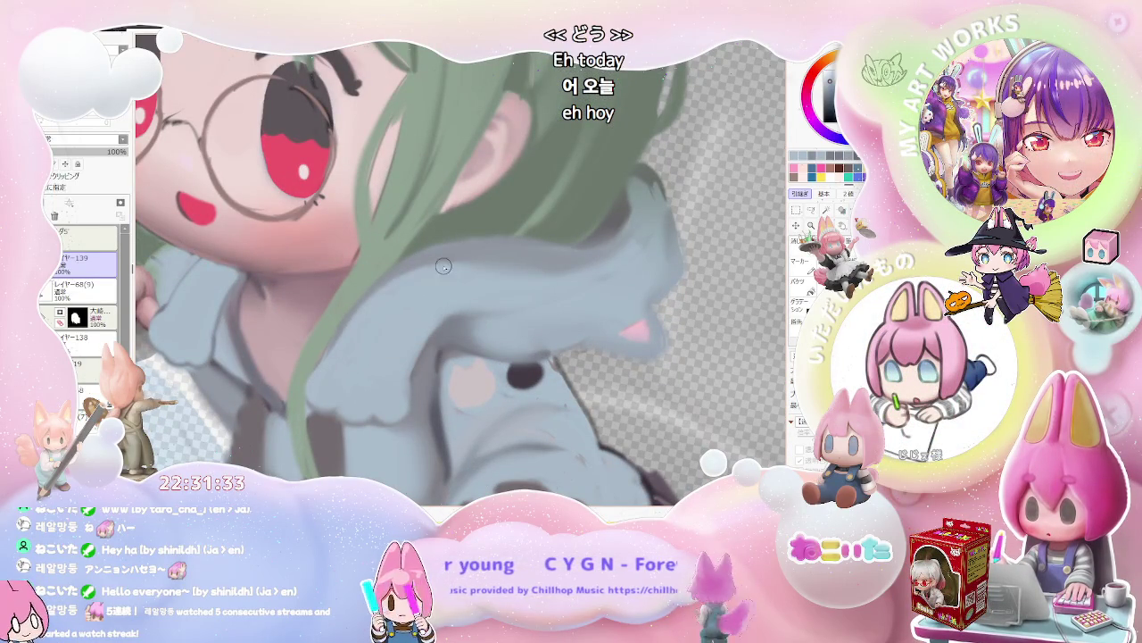
{"action": "scroll", "coordinate": [446, 265], "scroll_direction": "down", "scroll_amount": 1}
{"action": "scroll", "coordinate": [593, 411], "scroll_direction": "down", "scroll_amount": 1}
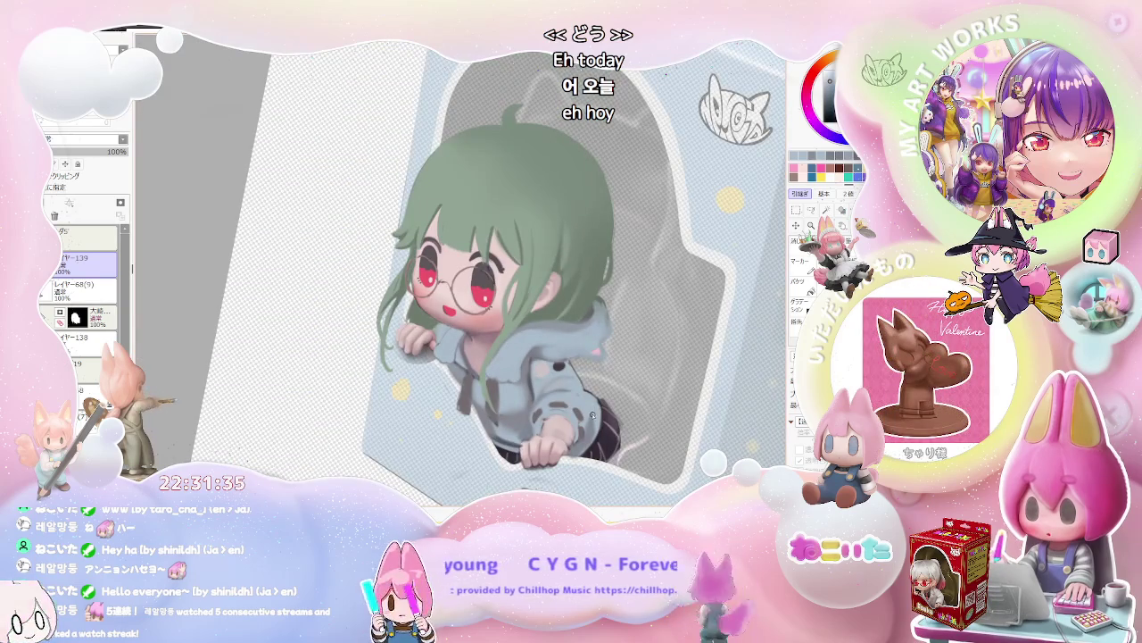
{"action": "key", "text": "Delete"}
Paint darker blue-grey shadows into the hood folds under the chin.
{"action": "scroll", "coordinate": [440, 319], "scroll_direction": "up", "scroll_amount": 2}
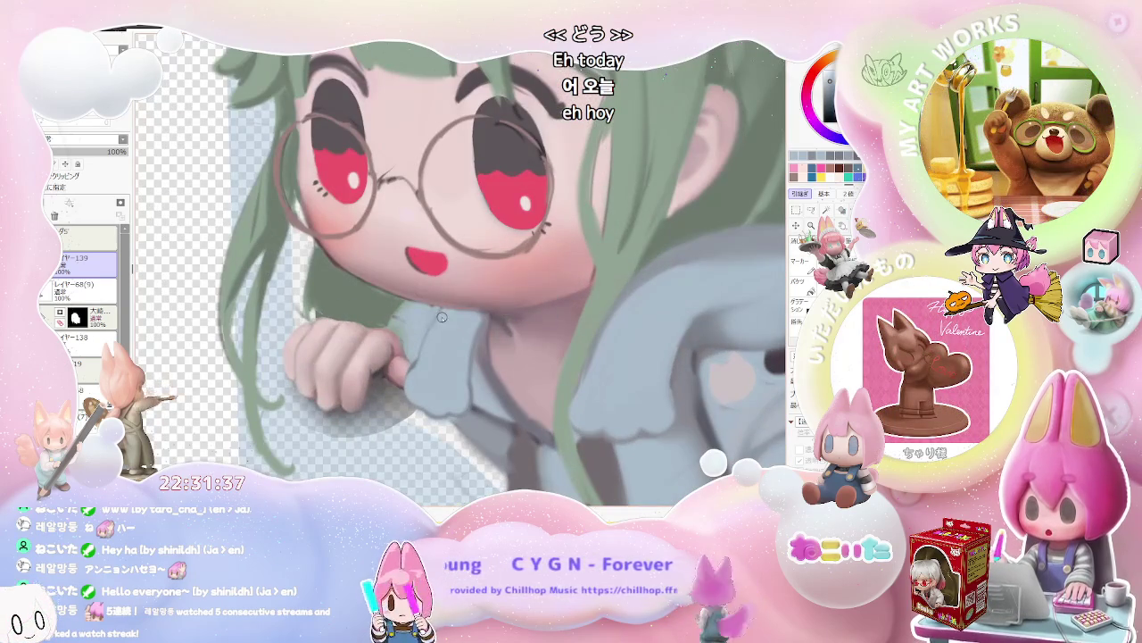
{"action": "scroll", "coordinate": [582, 400], "scroll_direction": "down", "scroll_amount": 2}
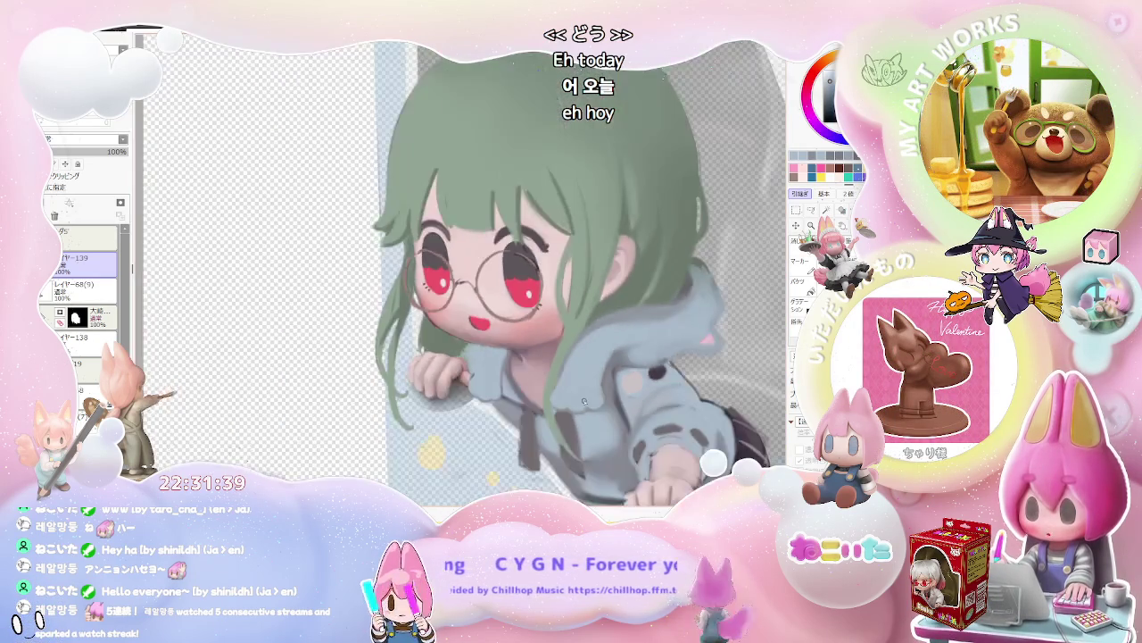
{"action": "scroll", "coordinate": [500, 393], "scroll_direction": "up", "scroll_amount": 1}
{"action": "scroll", "coordinate": [481, 389], "scroll_direction": "up", "scroll_amount": 1}
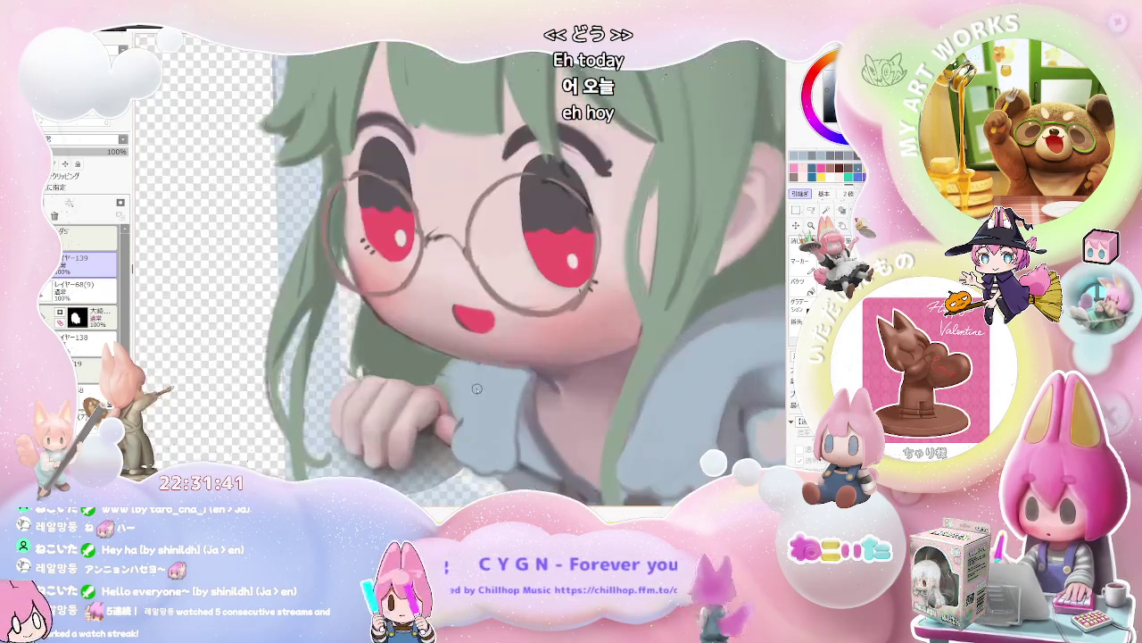
{"action": "scroll", "coordinate": [466, 422], "scroll_direction": "down", "scroll_amount": 1}
{"action": "scroll", "coordinate": [561, 395], "scroll_direction": "down", "scroll_amount": 1}
{"action": "scroll", "coordinate": [561, 395], "scroll_direction": "down", "scroll_amount": 1}
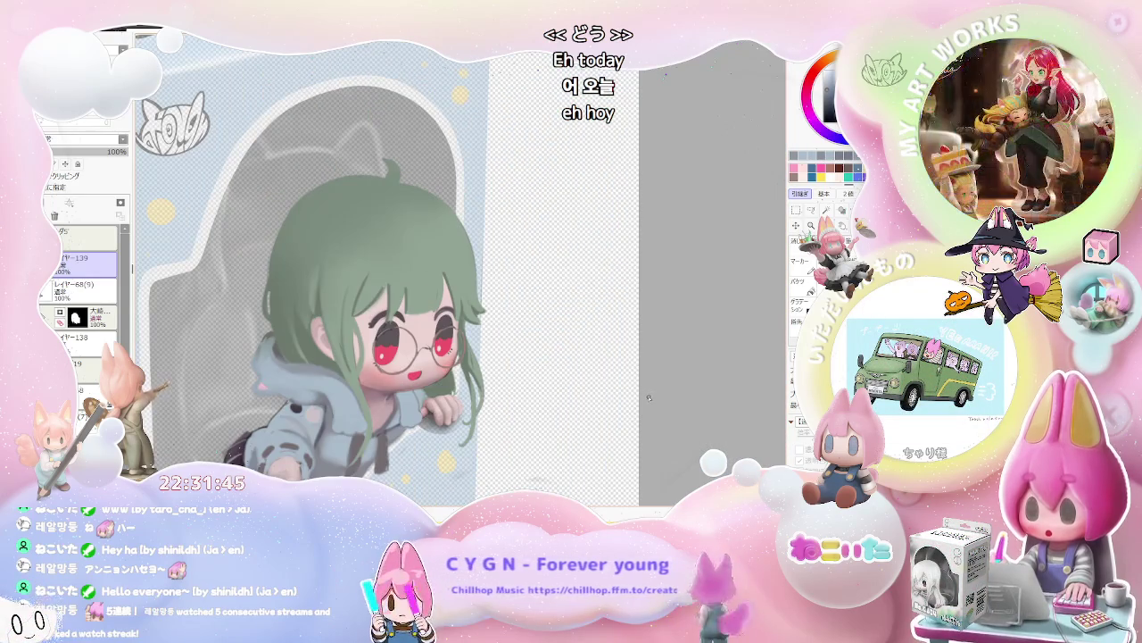
{"action": "scroll", "coordinate": [649, 396], "scroll_direction": "down", "scroll_amount": 1}
{"action": "scroll", "coordinate": [352, 369], "scroll_direction": "up", "scroll_amount": 2}
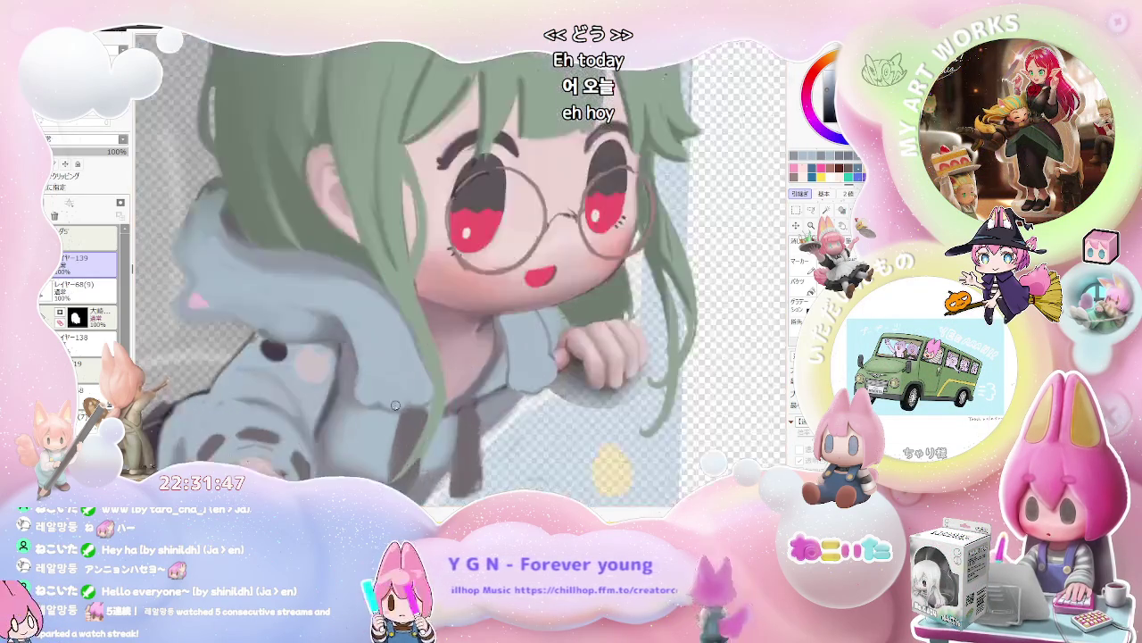
{"action": "scroll", "coordinate": [352, 369], "scroll_direction": "up", "scroll_amount": 2}
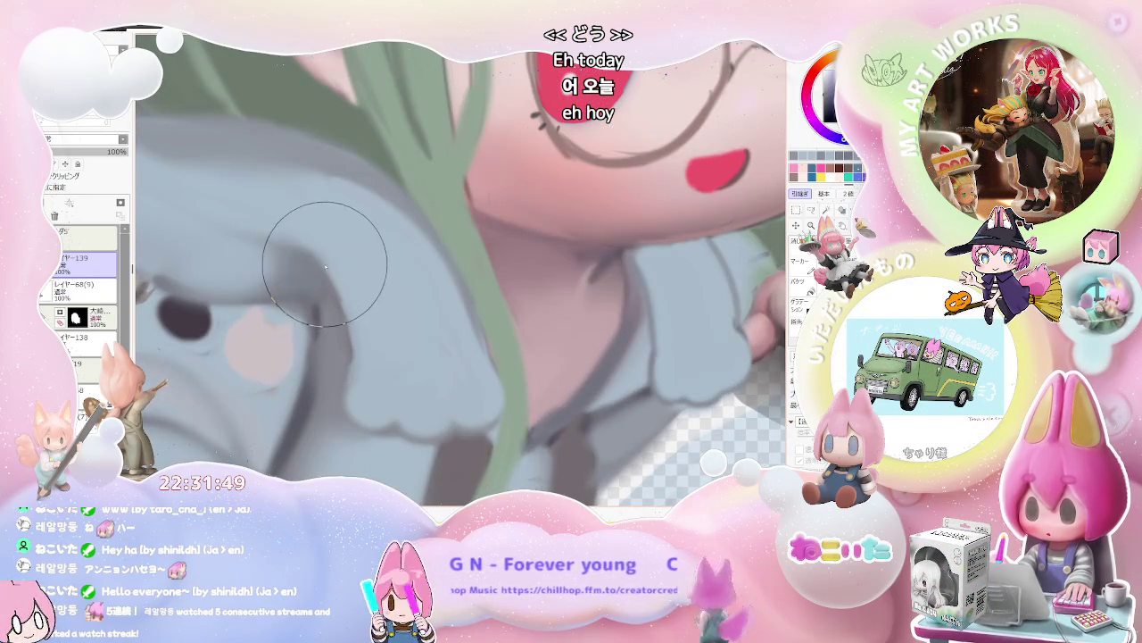
{"action": "scroll", "coordinate": [357, 359], "scroll_direction": "down", "scroll_amount": 1}
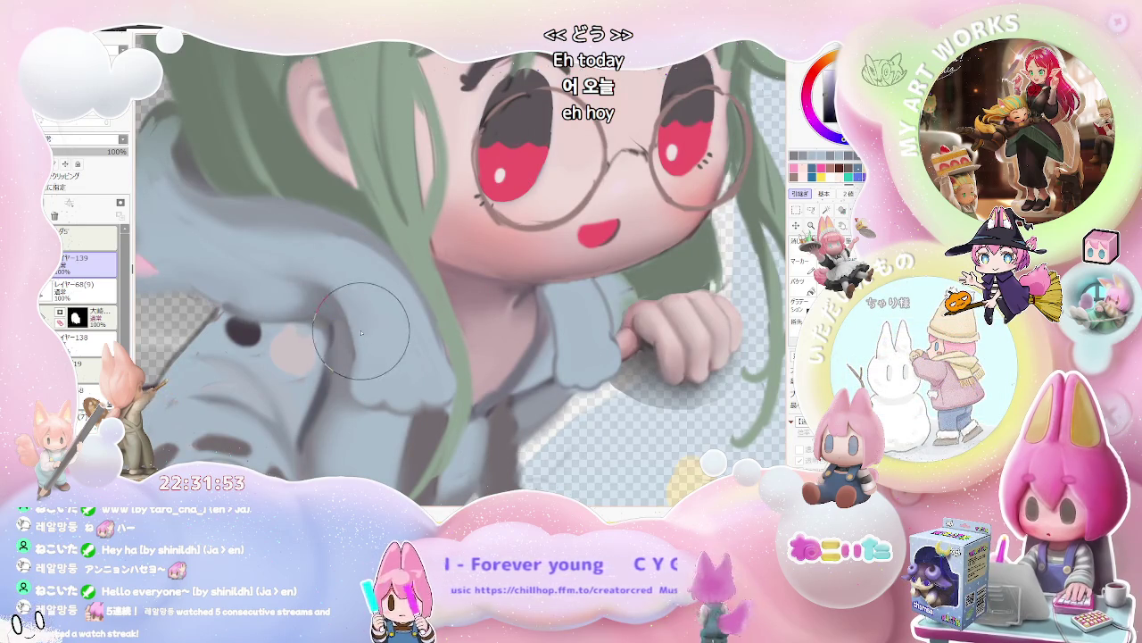
{"action": "scroll", "coordinate": [384, 357], "scroll_direction": "down", "scroll_amount": 1}
{"action": "scroll", "coordinate": [414, 388], "scroll_direction": "down", "scroll_amount": 1}
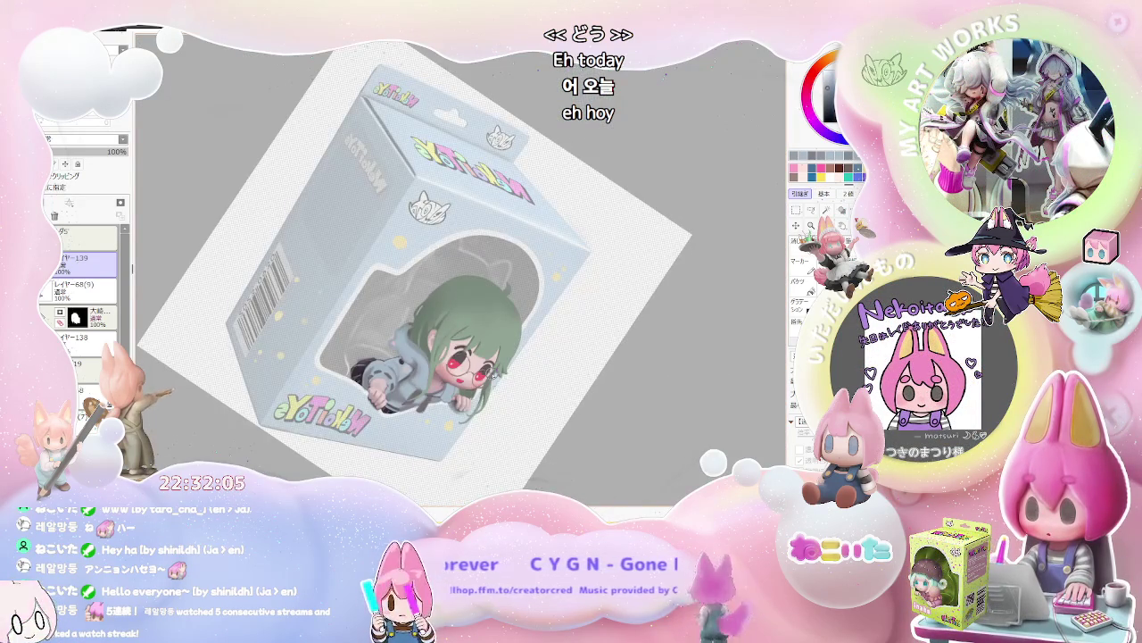
Set the brush size to 11 and tilt the view onto the hood.
{"action": "scroll", "coordinate": [363, 310], "scroll_direction": "up", "scroll_amount": 2}
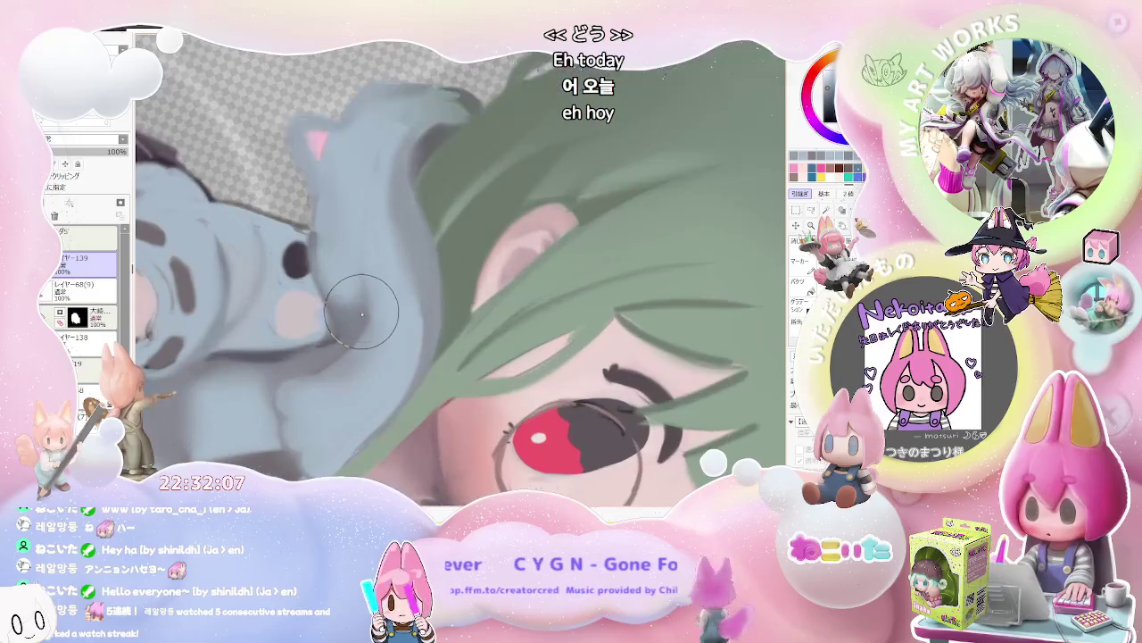
{"action": "key", "text": "["}
{"action": "key", "text": "["}
{"action": "key", "text": "["}
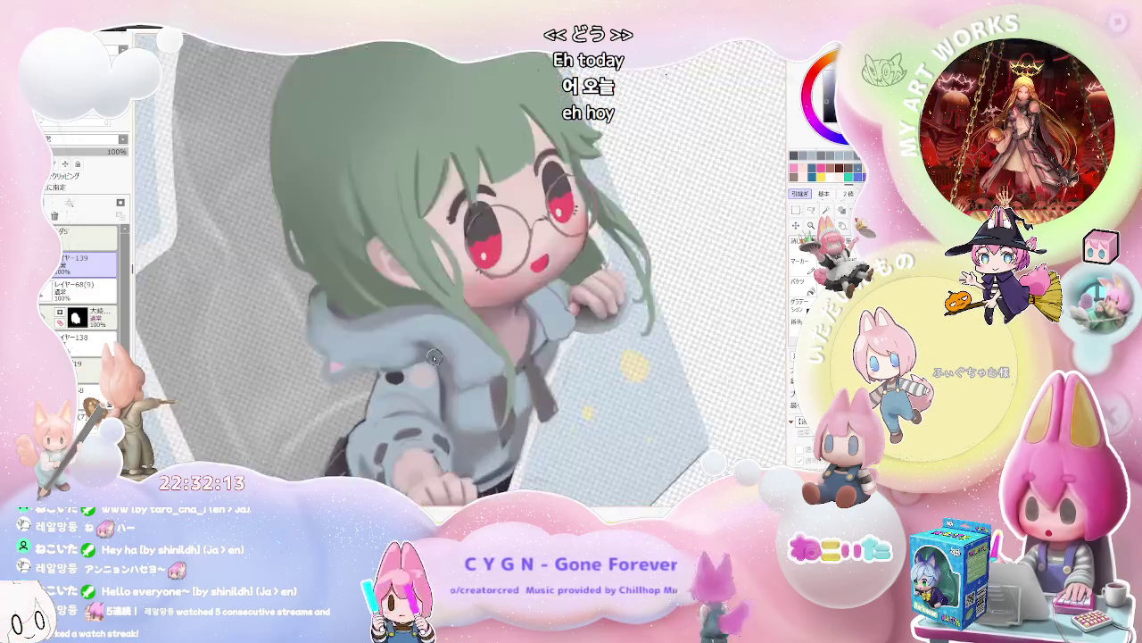
{"action": "key", "text": "["}
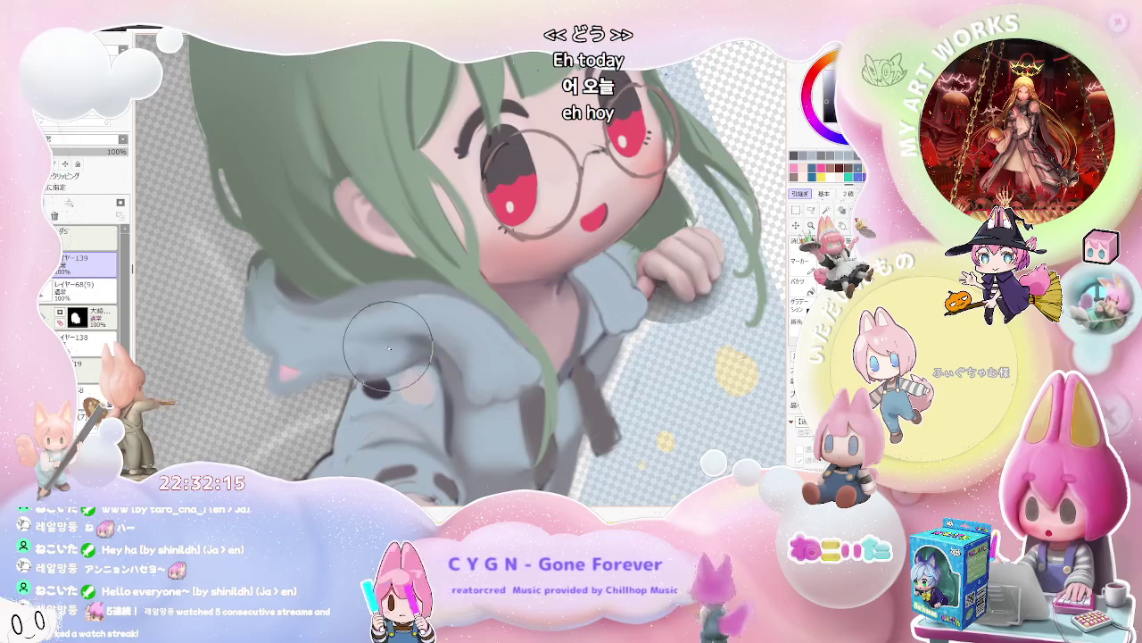
{"action": "left_click_drag", "start_coordinate": [426, 346], "coordinate": [400, 390]}
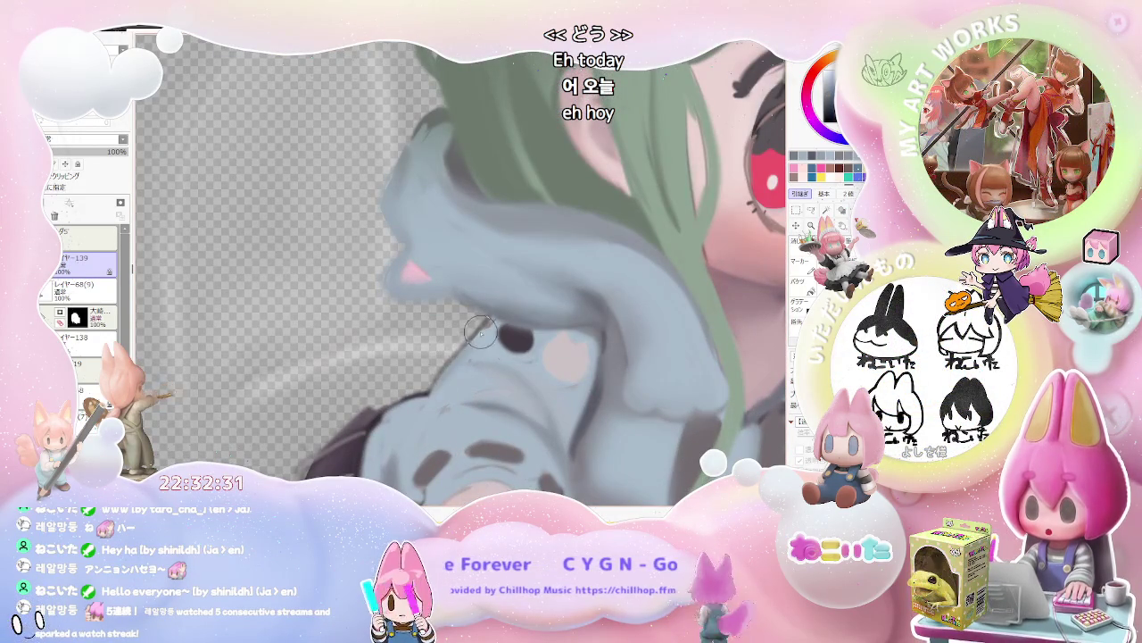
Blend shading into the hood fold above the cat-face patch and unmirror the view.
{"action": "scroll", "coordinate": [489, 319], "scroll_direction": "up", "scroll_amount": 2}
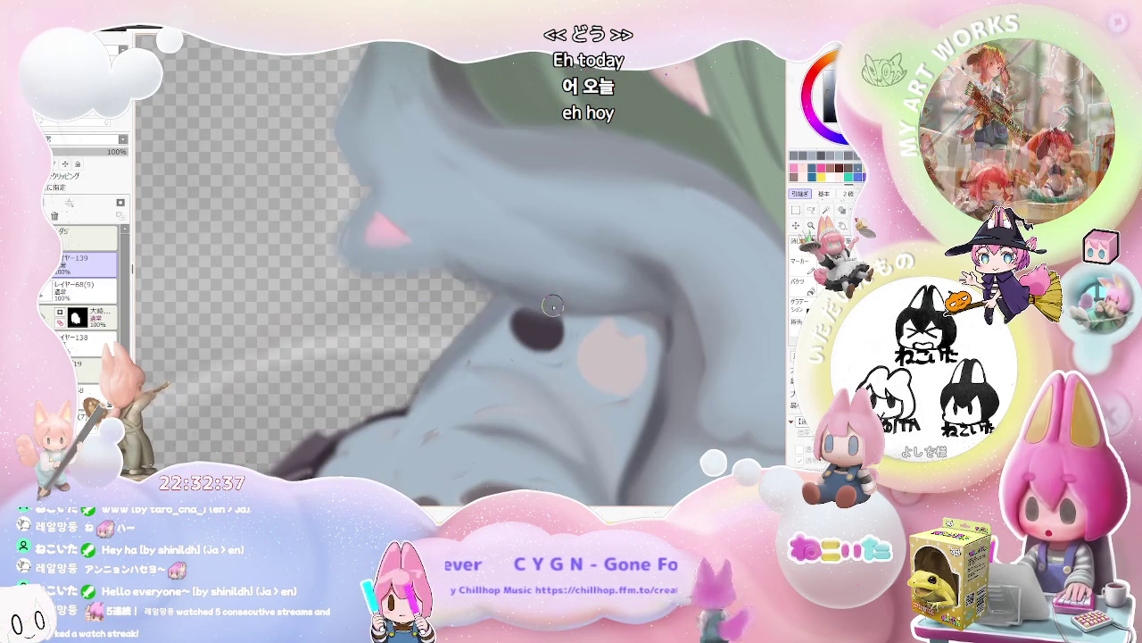
{"action": "scroll", "coordinate": [527, 303], "scroll_direction": "down", "scroll_amount": 2}
{"action": "scroll", "coordinate": [663, 384], "scroll_direction": "down", "scroll_amount": 2}
{"action": "scroll", "coordinate": [692, 403], "scroll_direction": "down", "scroll_amount": 1}
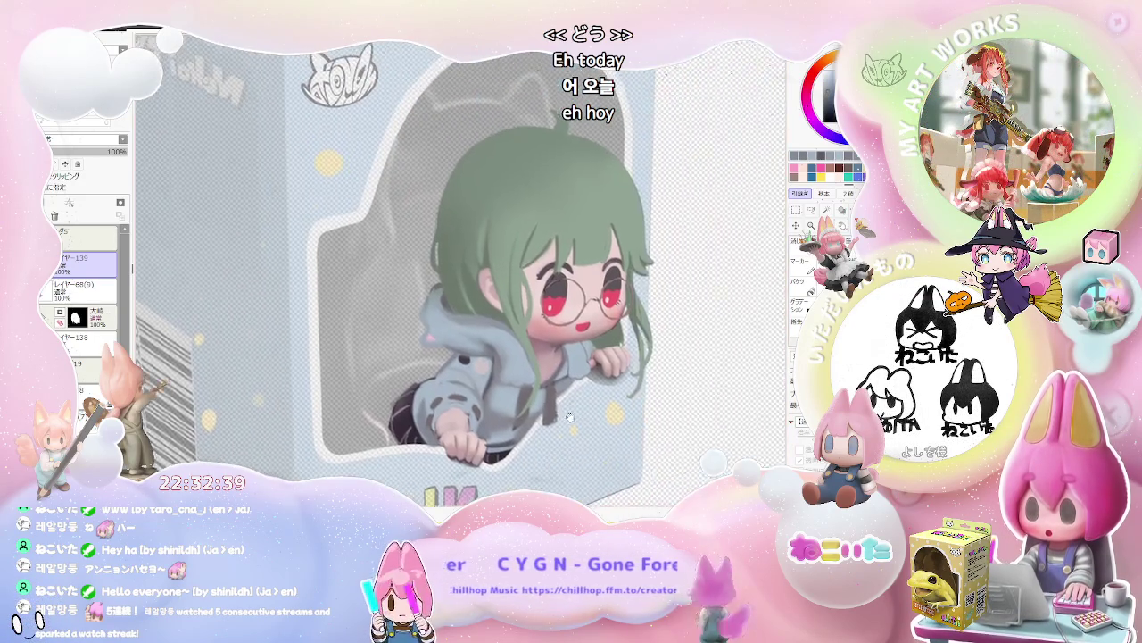
{"action": "key", "text": "h"}
Keep softening the fold shading around the clenched fist on the sleeve.
{"action": "scroll", "coordinate": [594, 427], "scroll_direction": "down", "scroll_amount": 1}
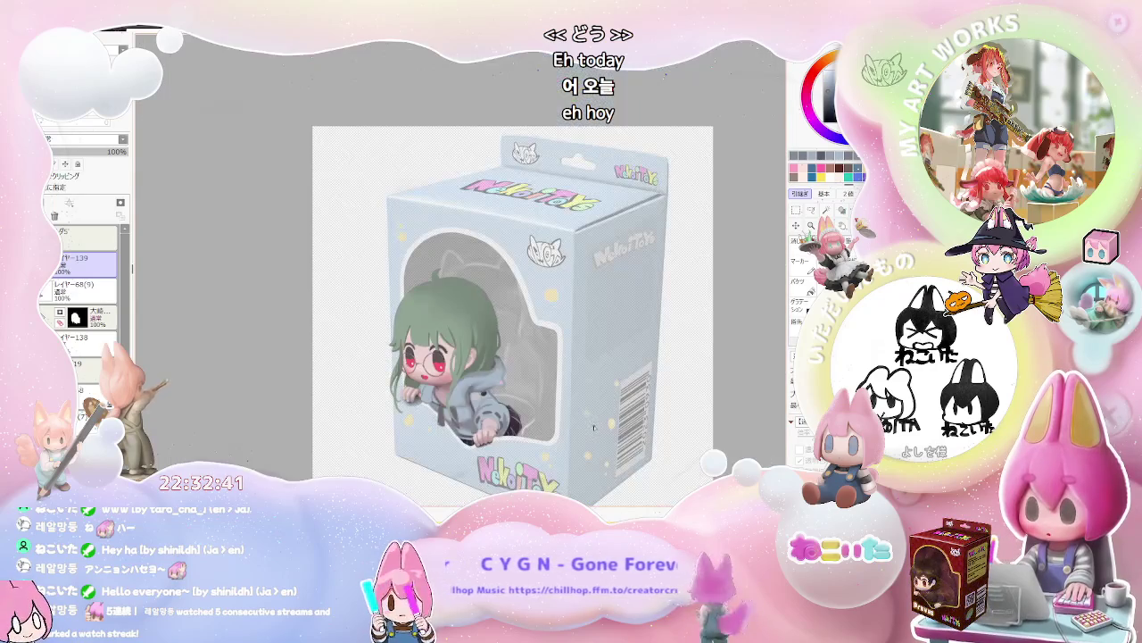
{"action": "scroll", "coordinate": [591, 428], "scroll_direction": "up", "scroll_amount": 1}
{"action": "scroll", "coordinate": [535, 401], "scroll_direction": "up", "scroll_amount": 1}
{"action": "scroll", "coordinate": [464, 375], "scroll_direction": "up", "scroll_amount": 2}
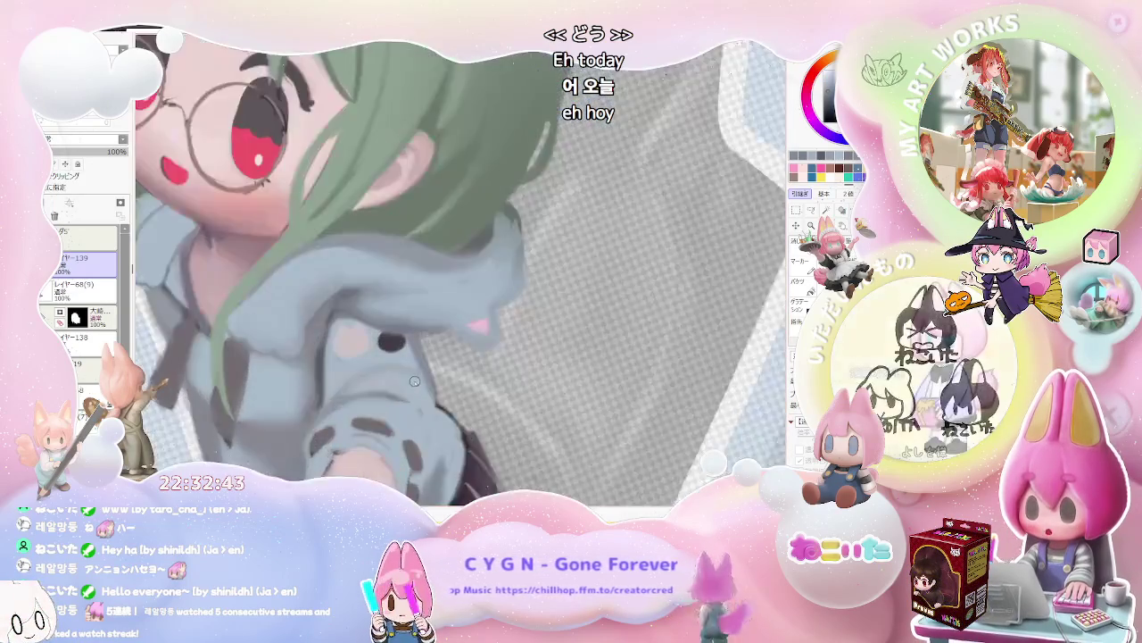
{"action": "scroll", "coordinate": [409, 354], "scroll_direction": "up", "scroll_amount": 1}
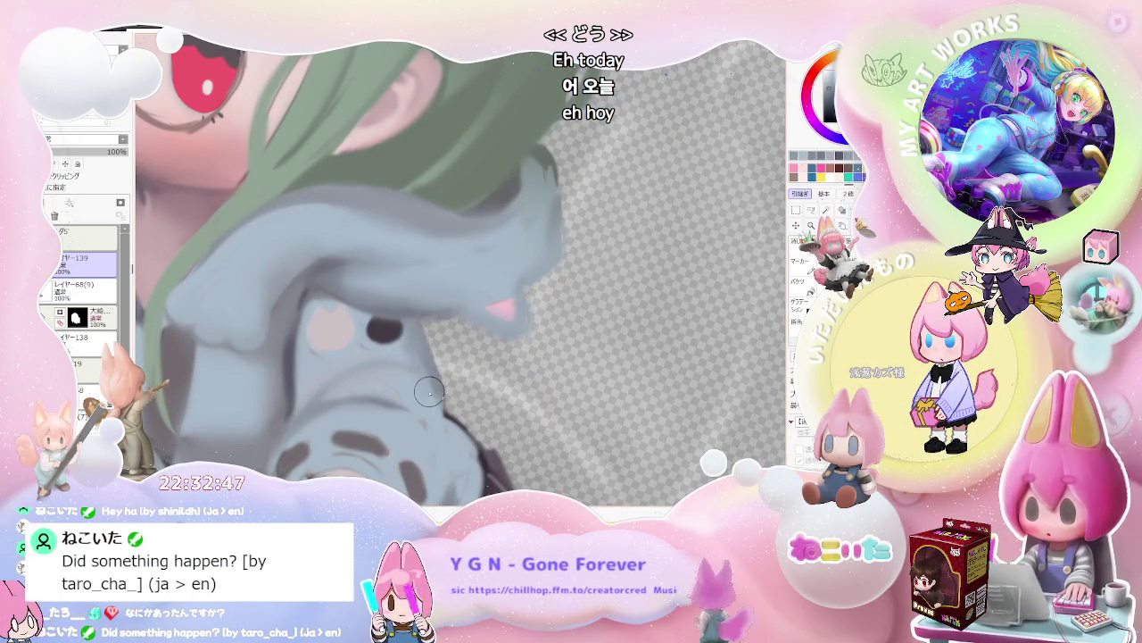
{"action": "scroll", "coordinate": [428, 395], "scroll_direction": "down", "scroll_amount": 1}
{"action": "scroll", "coordinate": [437, 406], "scroll_direction": "down", "scroll_amount": 1}
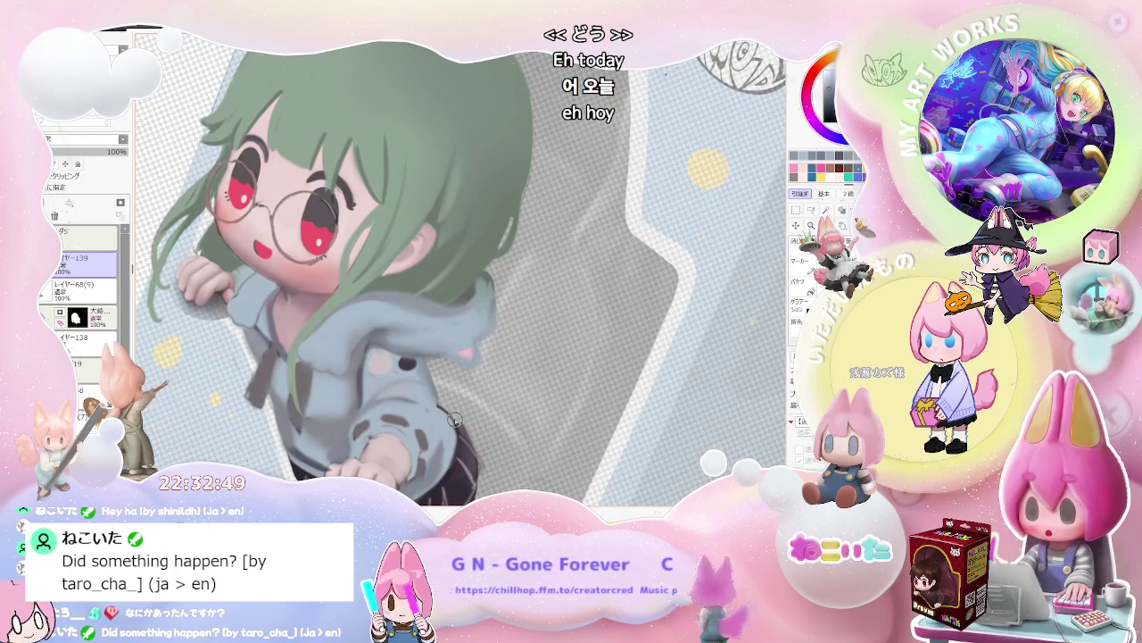
{"action": "scroll", "coordinate": [442, 406], "scroll_direction": "up", "scroll_amount": 1}
{"action": "scroll", "coordinate": [415, 384], "scroll_direction": "up", "scroll_amount": 1}
{"action": "scroll", "coordinate": [388, 361], "scroll_direction": "up", "scroll_amount": 1}
{"action": "scroll", "coordinate": [357, 335], "scroll_direction": "up", "scroll_amount": 1}
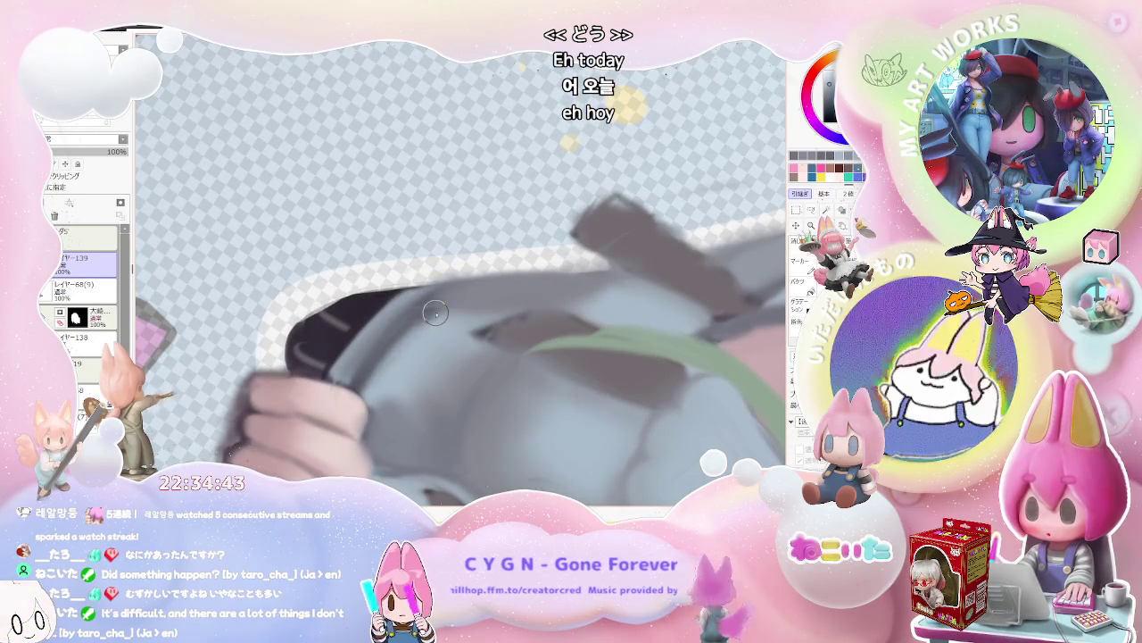
Enlarge the brush to 104 for broad blending on the lower sleeve.
{"action": "key", "text": "bracketright"}
{"action": "key", "text": "bracketright"}
{"action": "key", "text": "bracketright"}
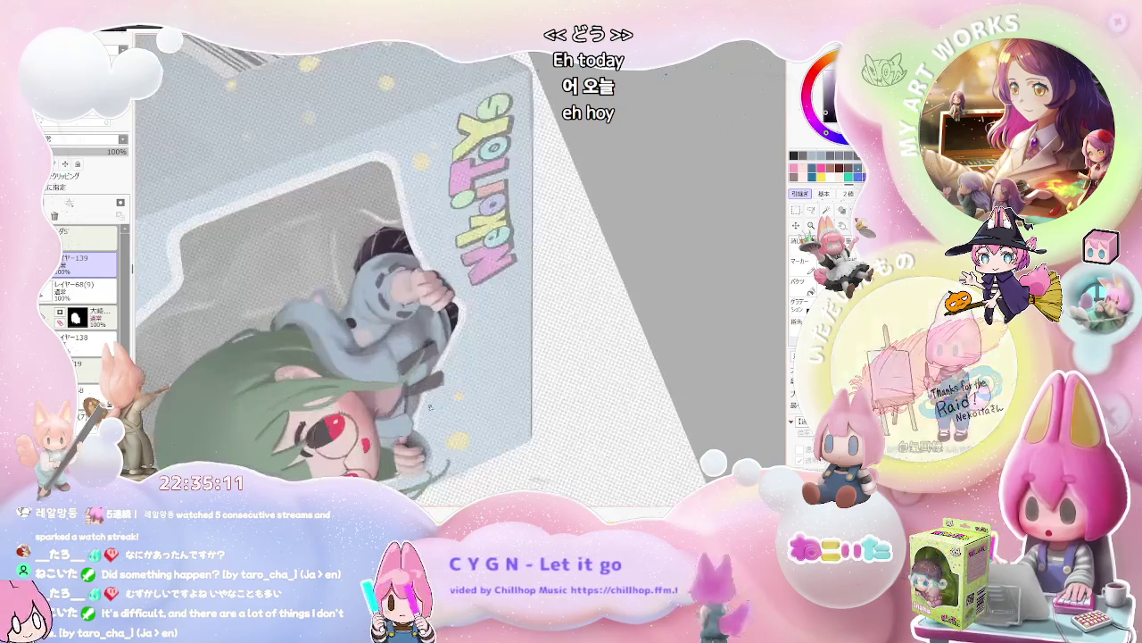
{"action": "key", "text": "bracketleft"}
{"action": "scroll", "coordinate": [396, 408], "scroll_direction": "down", "scroll_amount": 2}
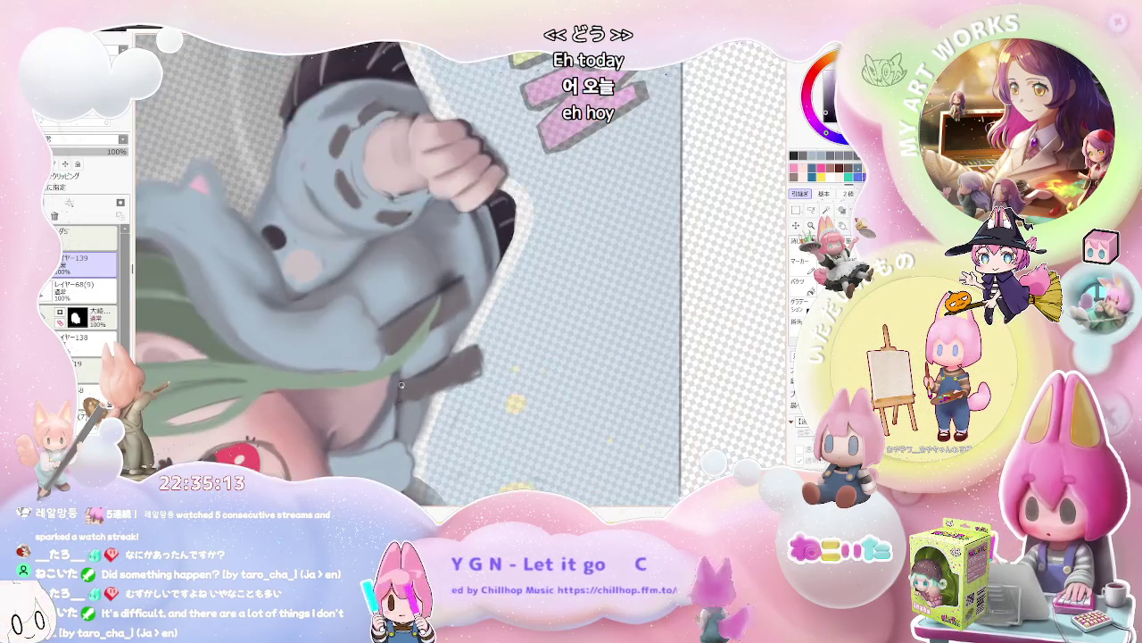
{"action": "scroll", "coordinate": [395, 408], "scroll_direction": "down", "scroll_amount": 3}
{"action": "scroll", "coordinate": [436, 270], "scroll_direction": "down", "scroll_amount": 2}
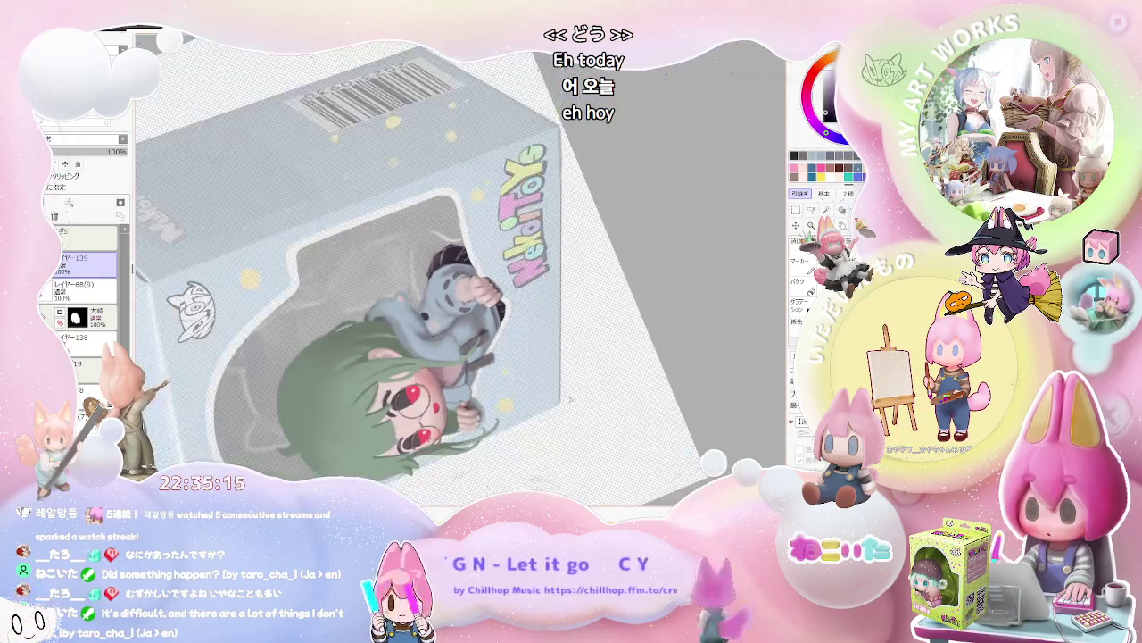
{"action": "key", "text": "Delete"}
{"action": "key", "text": "Delete"}
{"action": "key", "text": "Delete"}
{"action": "key", "text": "Delete"}
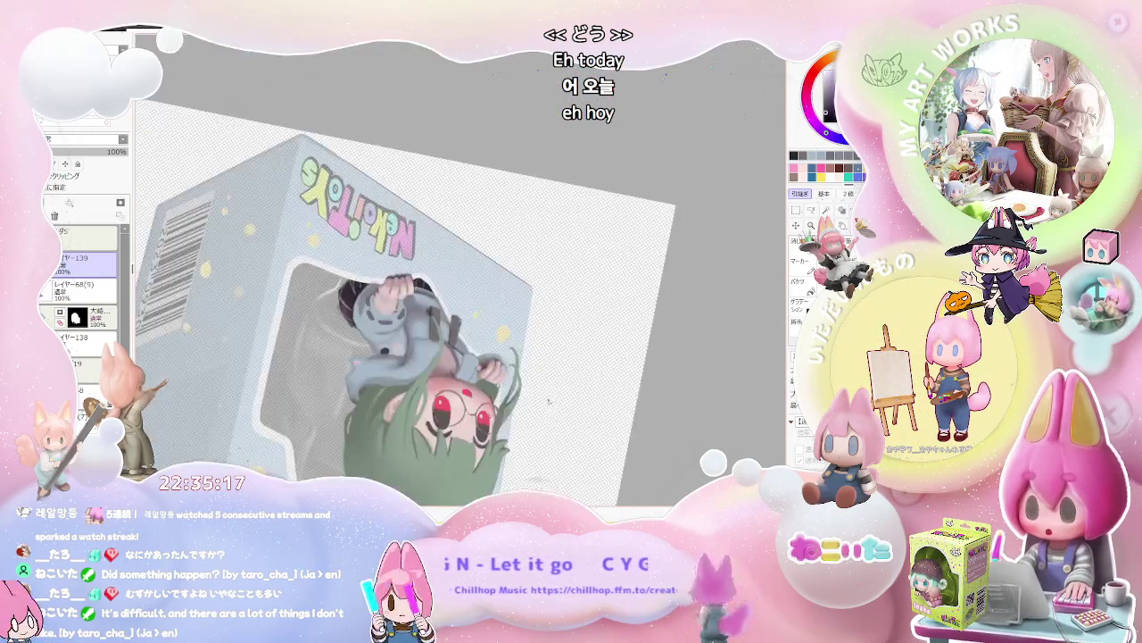
{"action": "scroll", "coordinate": [551, 404], "scroll_direction": "down", "scroll_amount": 1}
{"action": "key", "text": "Delete"}
{"action": "key", "text": "Delete"}
{"action": "key", "text": "Delete"}
{"action": "scroll", "coordinate": [401, 327], "scroll_direction": "up", "scroll_amount": 3}
{"action": "scroll", "coordinate": [400, 328], "scroll_direction": "up", "scroll_amount": 2}
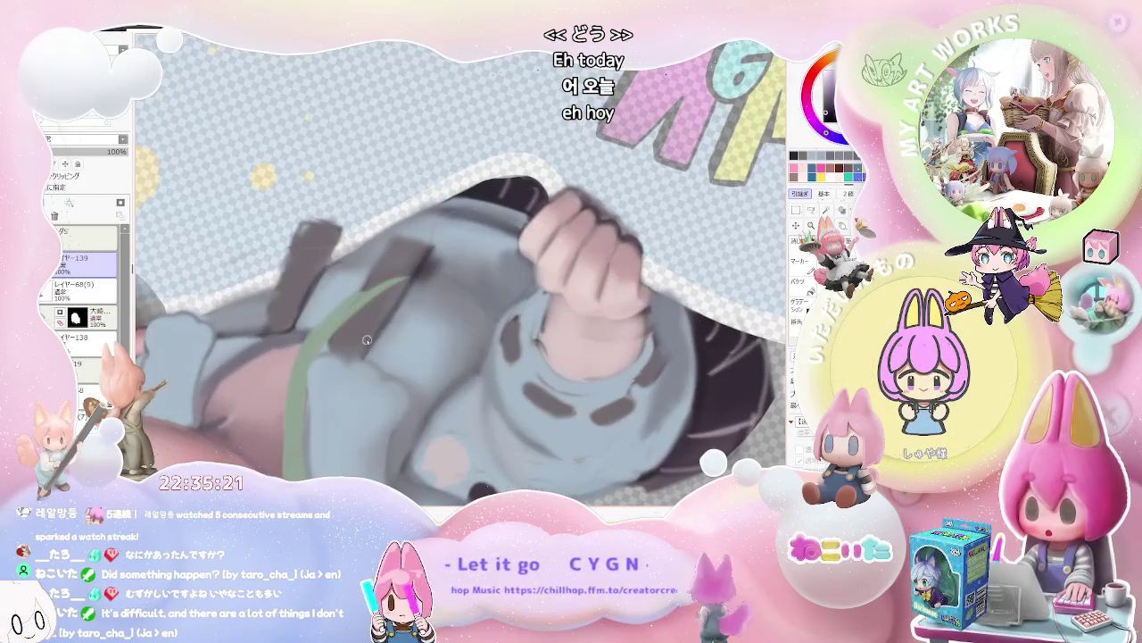
{"action": "scroll", "coordinate": [377, 329], "scroll_direction": "down", "scroll_amount": 2}
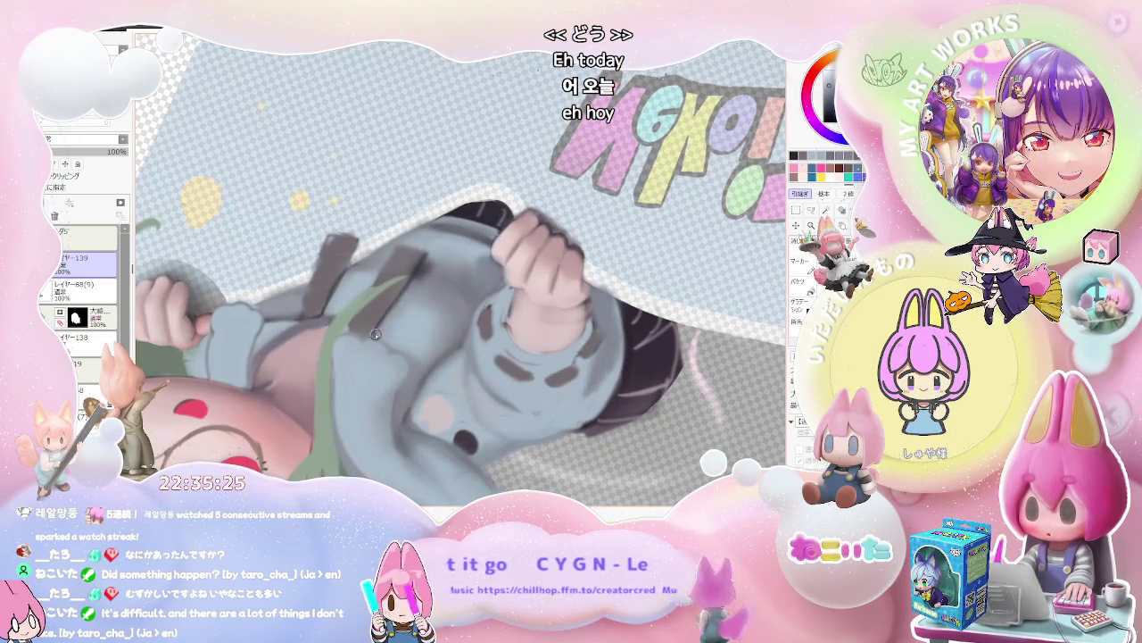
{"action": "scroll", "coordinate": [523, 280], "scroll_direction": "down", "scroll_amount": 2}
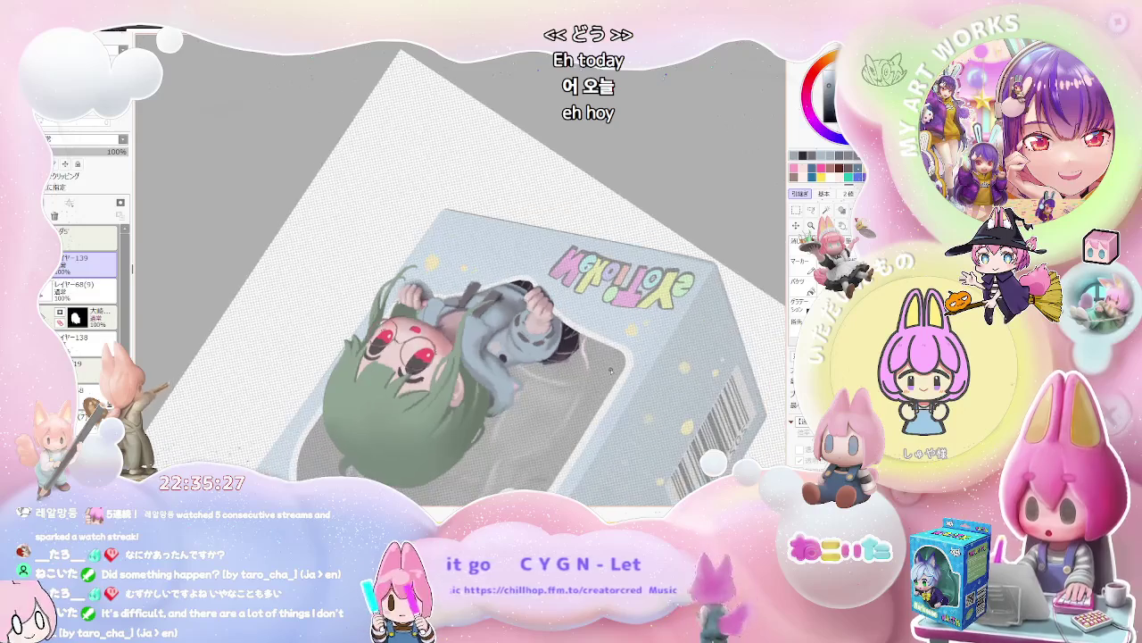
{"action": "key", "text": "Home"}
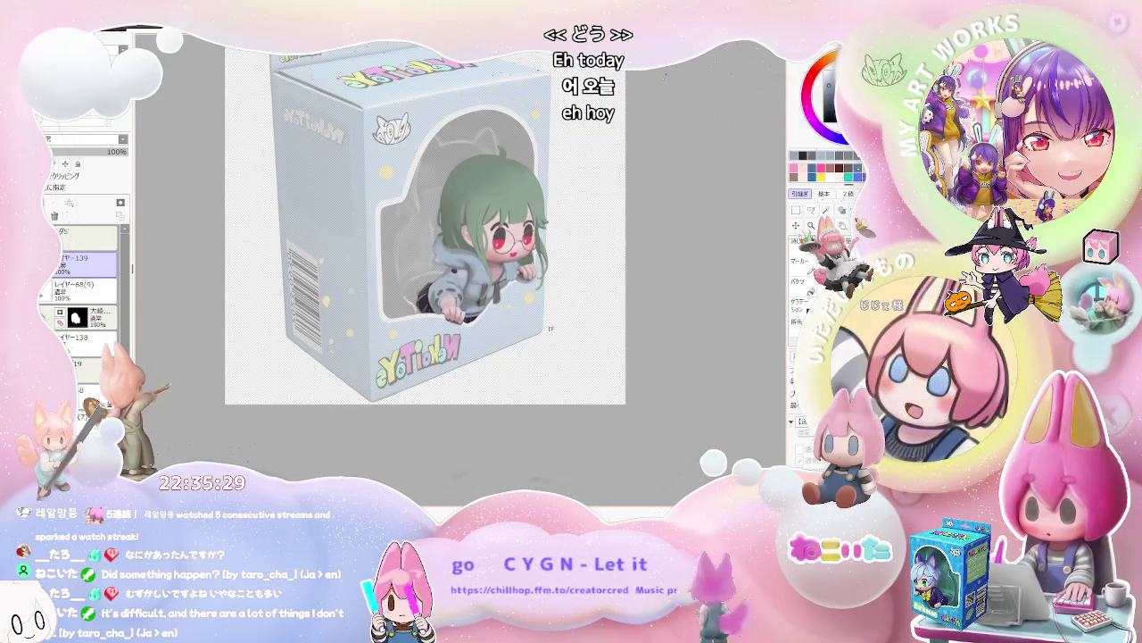
{"action": "scroll", "coordinate": [446, 332], "scroll_direction": "up", "scroll_amount": 10}
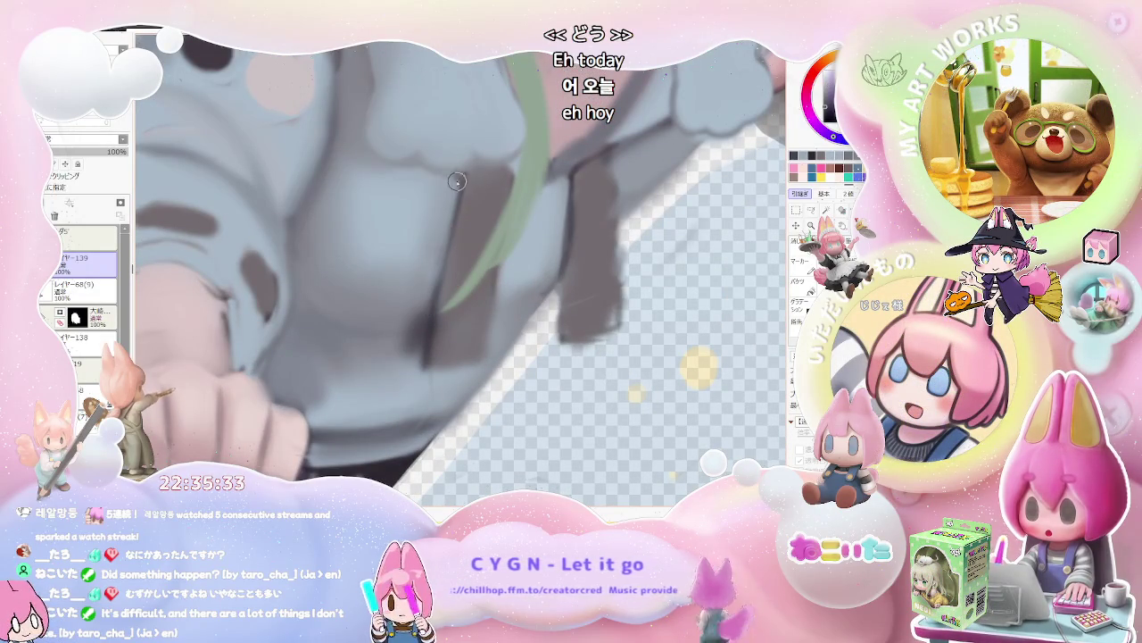
Zoom onto the hoodie chest and paint soft shading strokes near the dark grey straps.
{"action": "scroll", "coordinate": [455, 253], "scroll_direction": "down", "scroll_amount": 5}
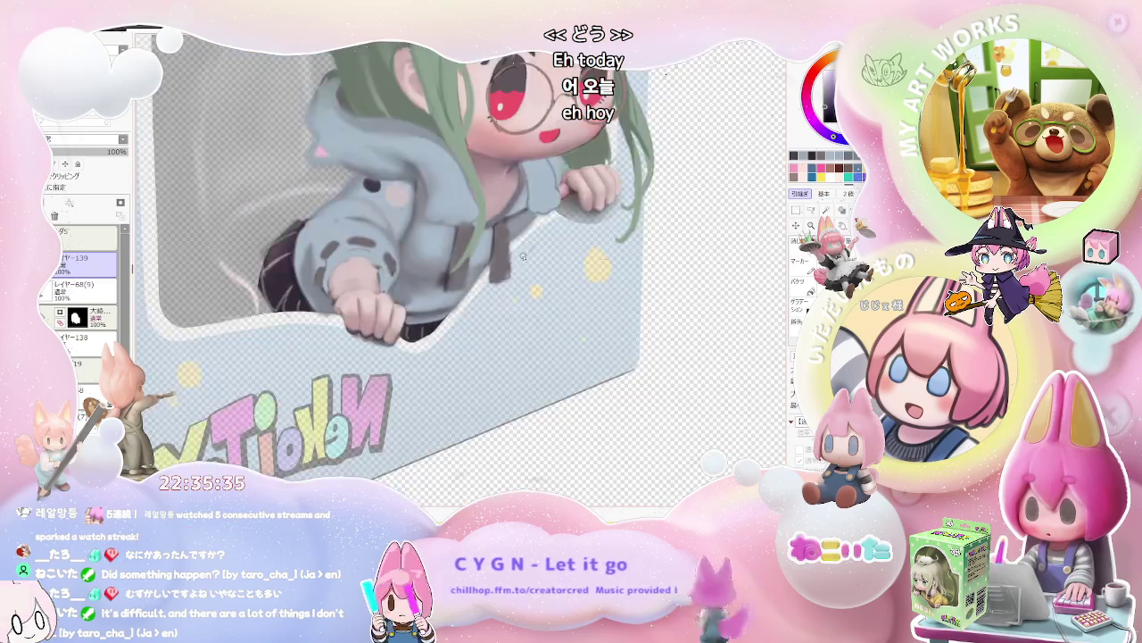
{"action": "scroll", "coordinate": [446, 294], "scroll_direction": "up", "scroll_amount": 5}
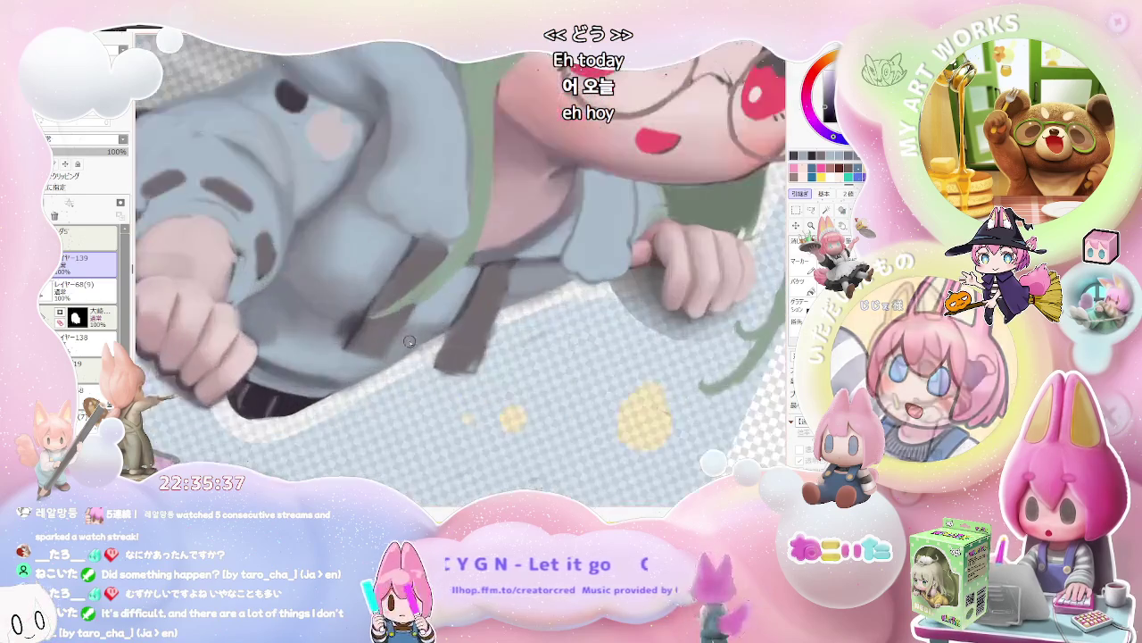
{"action": "scroll", "coordinate": [390, 331], "scroll_direction": "up", "scroll_amount": 3}
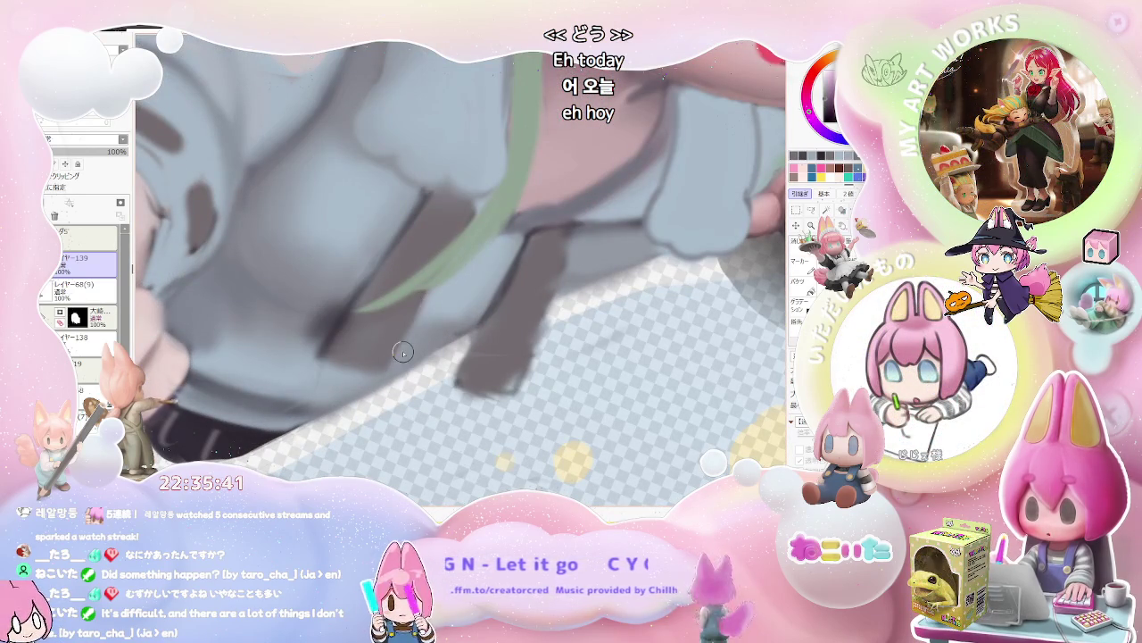
{"action": "scroll", "coordinate": [402, 352], "scroll_direction": "down", "scroll_amount": 3}
{"action": "scroll", "coordinate": [402, 352], "scroll_direction": "down", "scroll_amount": 2}
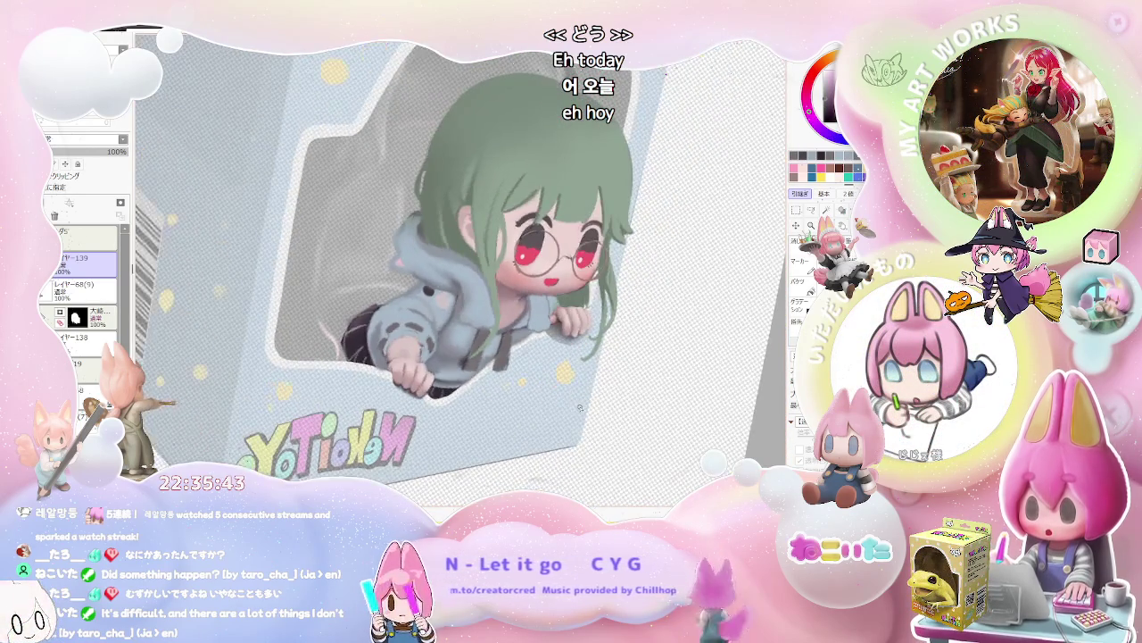
{"action": "scroll", "coordinate": [476, 357], "scroll_direction": "up", "scroll_amount": 1}
{"action": "scroll", "coordinate": [476, 357], "scroll_direction": "up", "scroll_amount": 2}
{"action": "scroll", "coordinate": [476, 357], "scroll_direction": "up", "scroll_amount": 2}
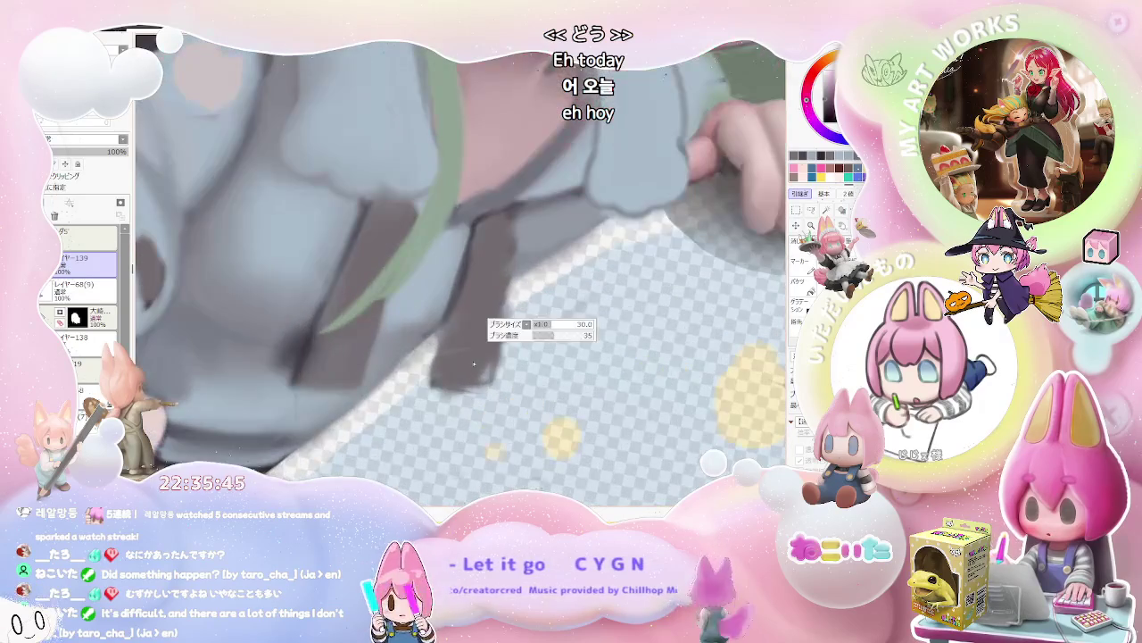
{"action": "scroll", "coordinate": [493, 312], "scroll_direction": "down", "scroll_amount": 1}
{"action": "scroll", "coordinate": [498, 352], "scroll_direction": "down", "scroll_amount": 4}
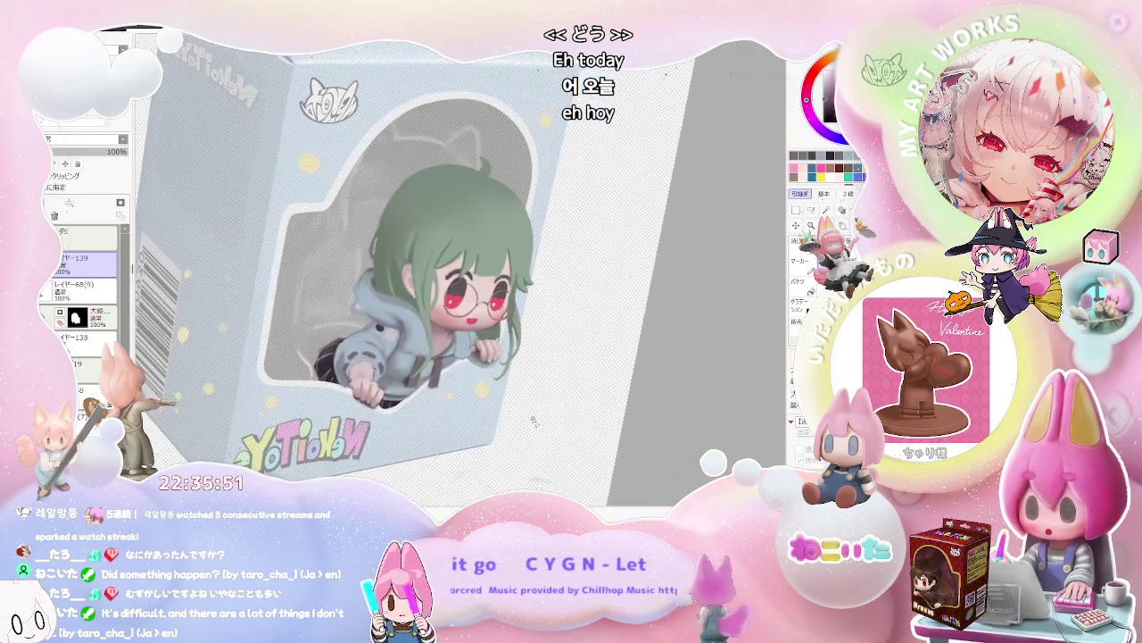
{"action": "scroll", "coordinate": [535, 402], "scroll_direction": "up", "scroll_amount": 5}
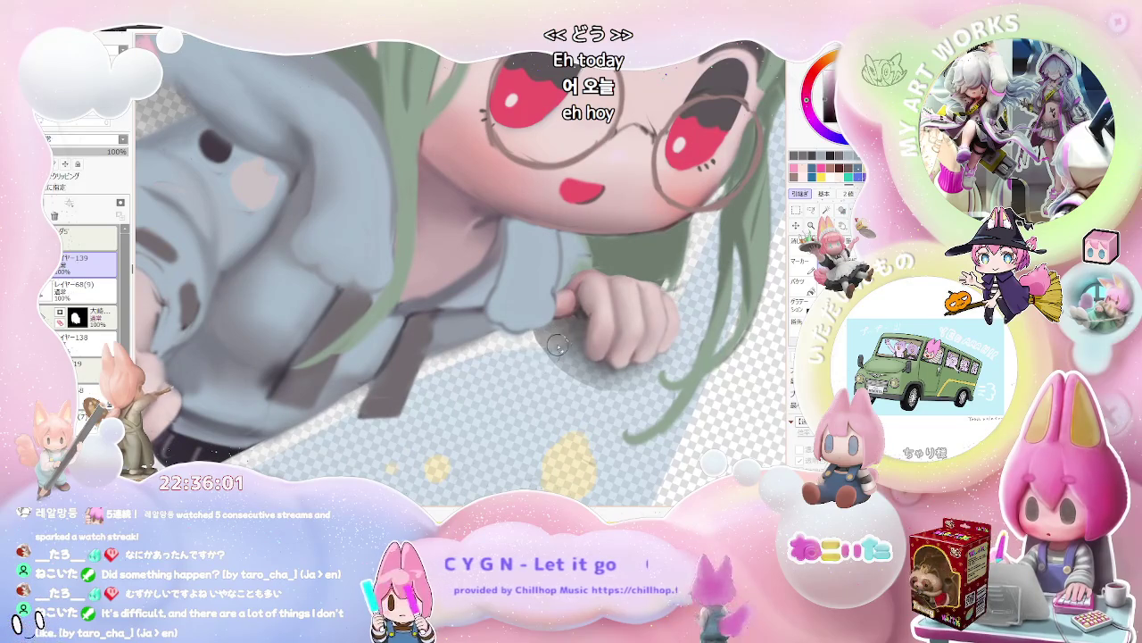
Switch to layer レイヤー68(9) and set the brush size to 23 for the sleeve and hand.
{"action": "left_click", "coordinate": [560, 360], "text": "ctrl"}
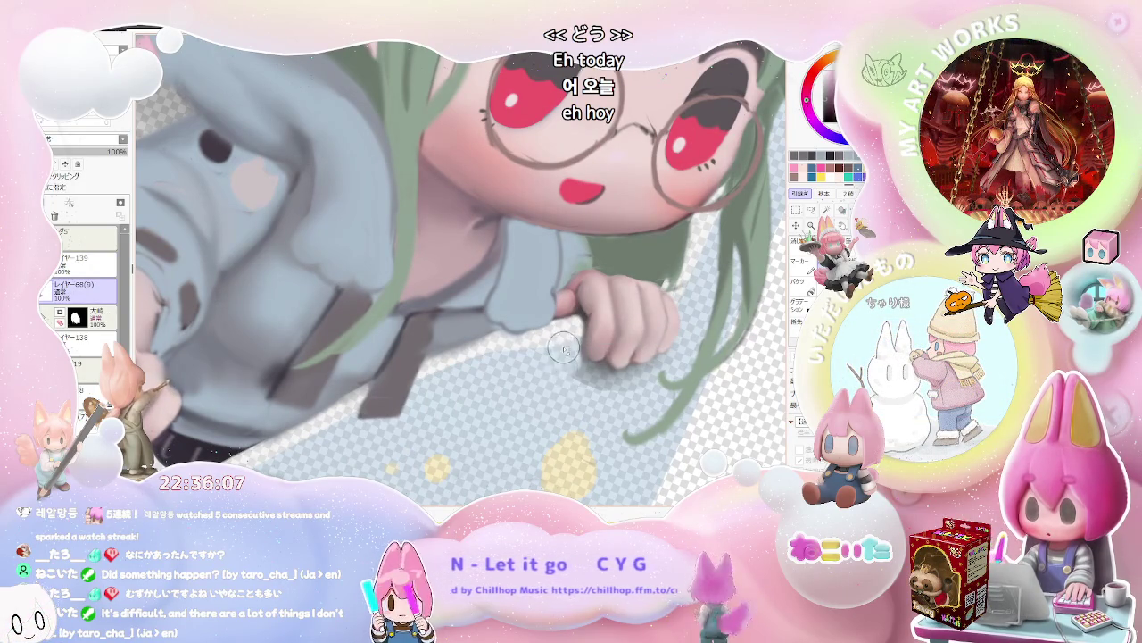
{"action": "key", "text": "bracketleft"}
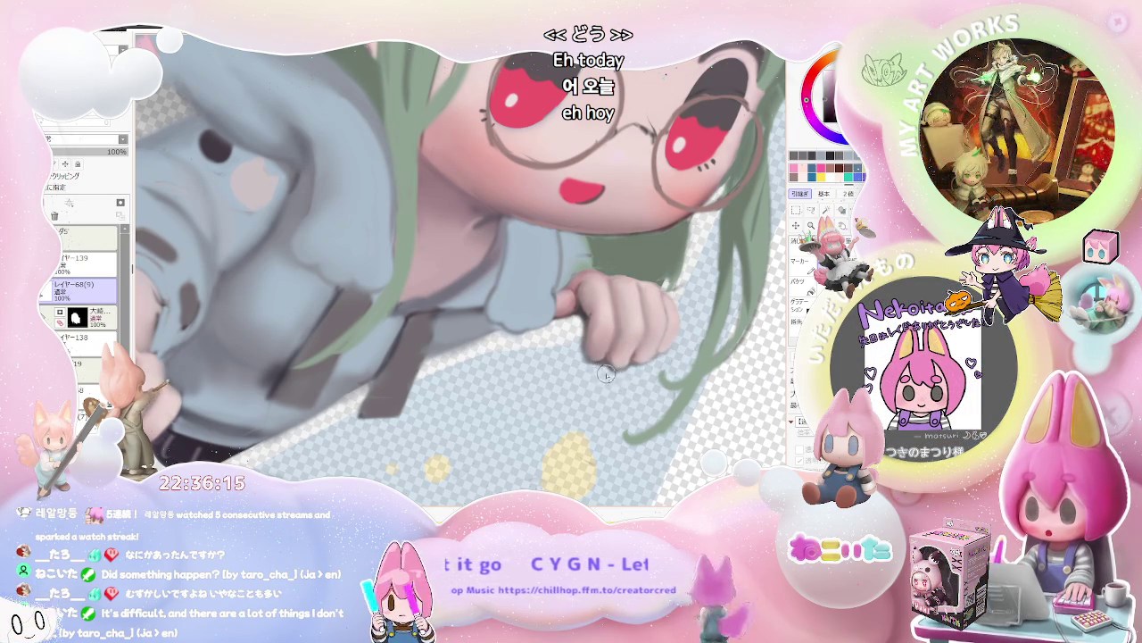
{"action": "scroll", "coordinate": [661, 363], "scroll_direction": "down", "scroll_amount": 1}
{"action": "scroll", "coordinate": [687, 346], "scroll_direction": "up", "scroll_amount": 1}
{"action": "scroll", "coordinate": [680, 313], "scroll_direction": "up", "scroll_amount": 3}
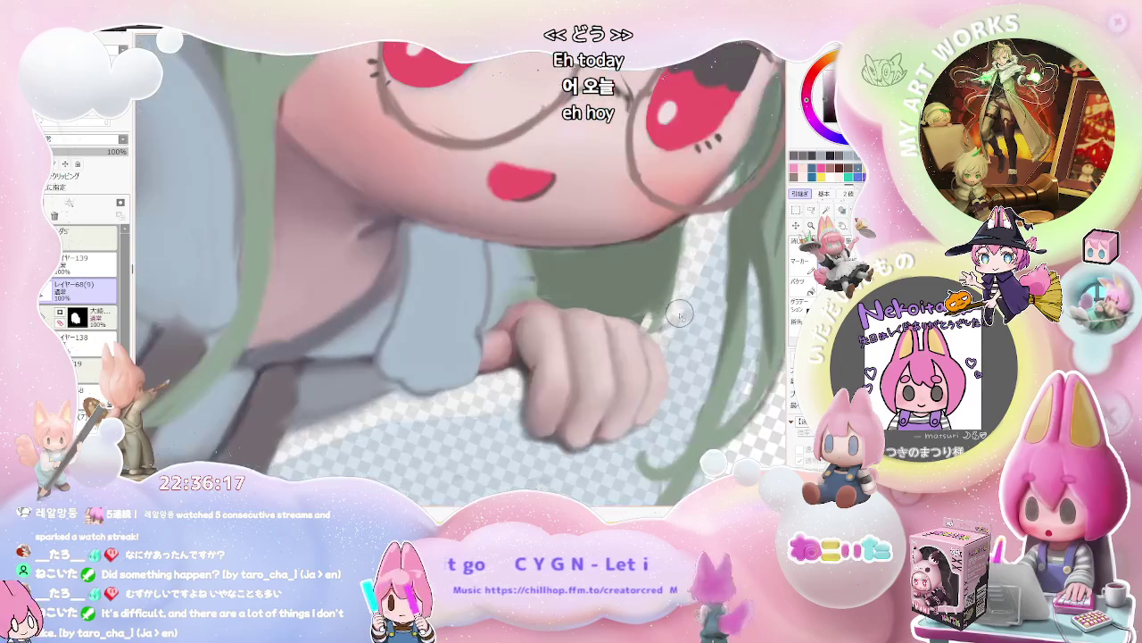
{"action": "scroll", "coordinate": [658, 336], "scroll_direction": "down", "scroll_amount": 3}
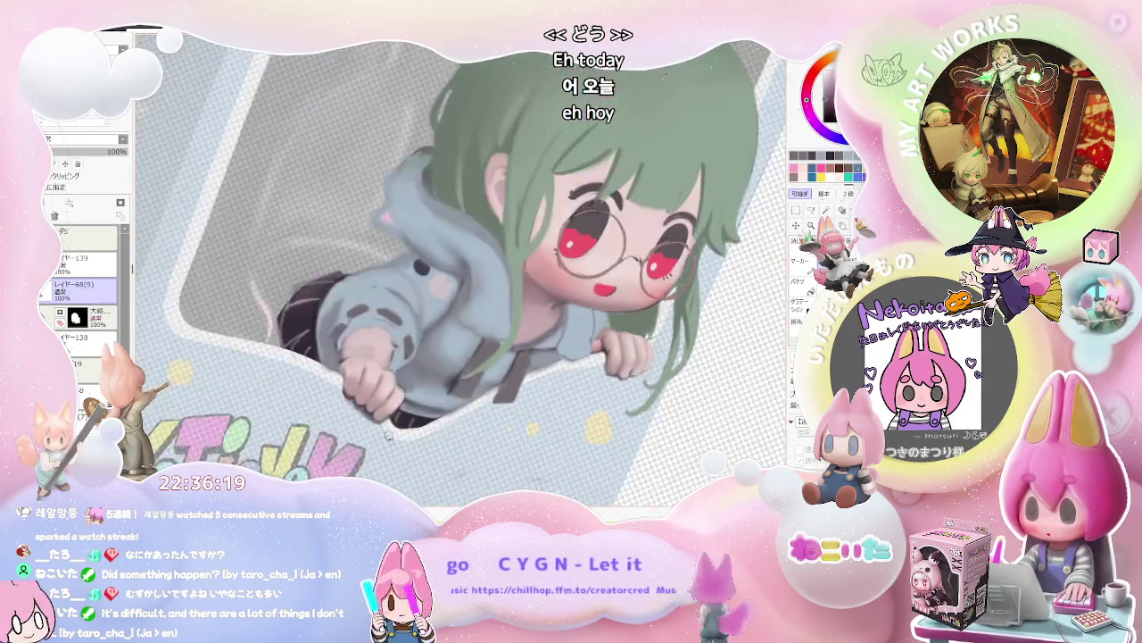
Return to layer レイヤー139 and shrink the brush to about half size.
{"action": "scroll", "coordinate": [352, 393], "scroll_direction": "up", "scroll_amount": 3}
{"action": "scroll", "coordinate": [352, 392], "scroll_direction": "up", "scroll_amount": 1}
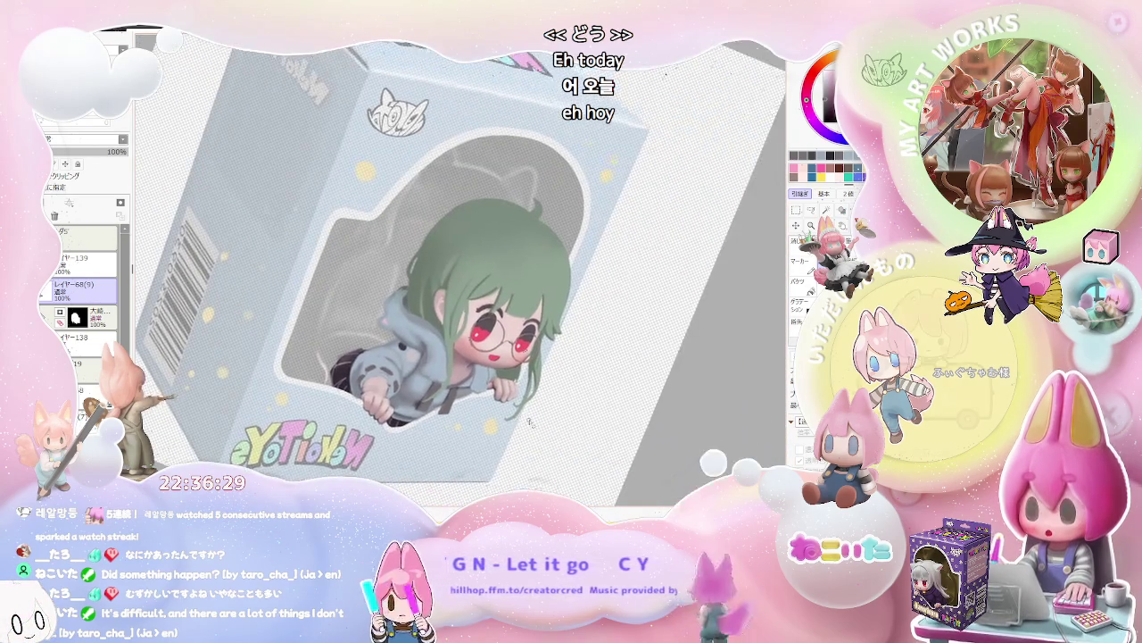
{"action": "key", "text": "Up"}
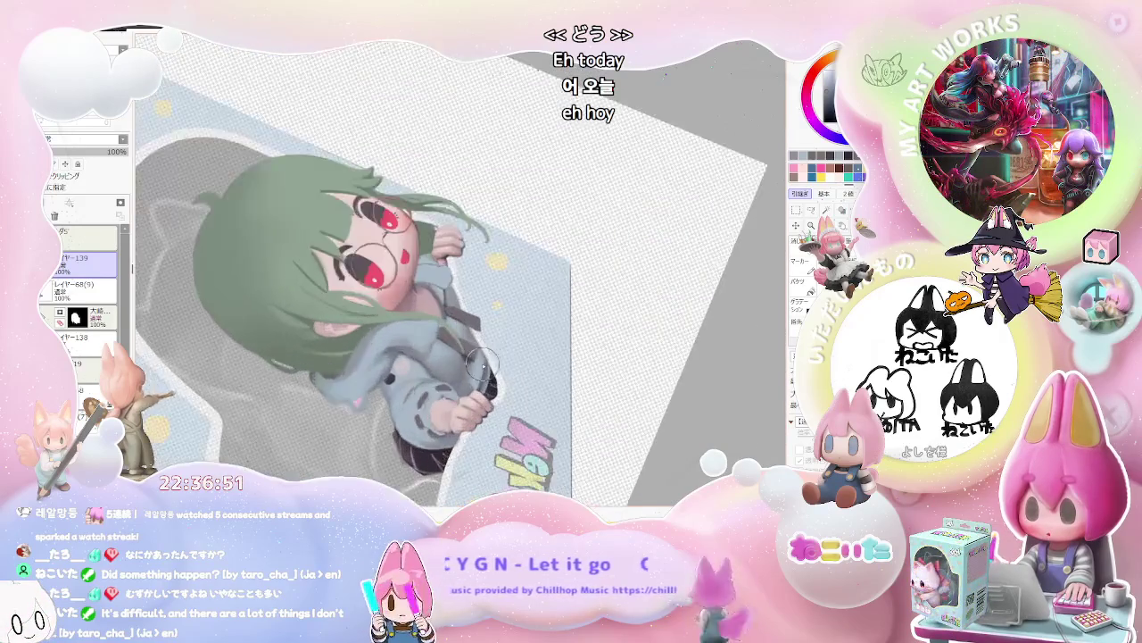
{"action": "key", "text": "["}
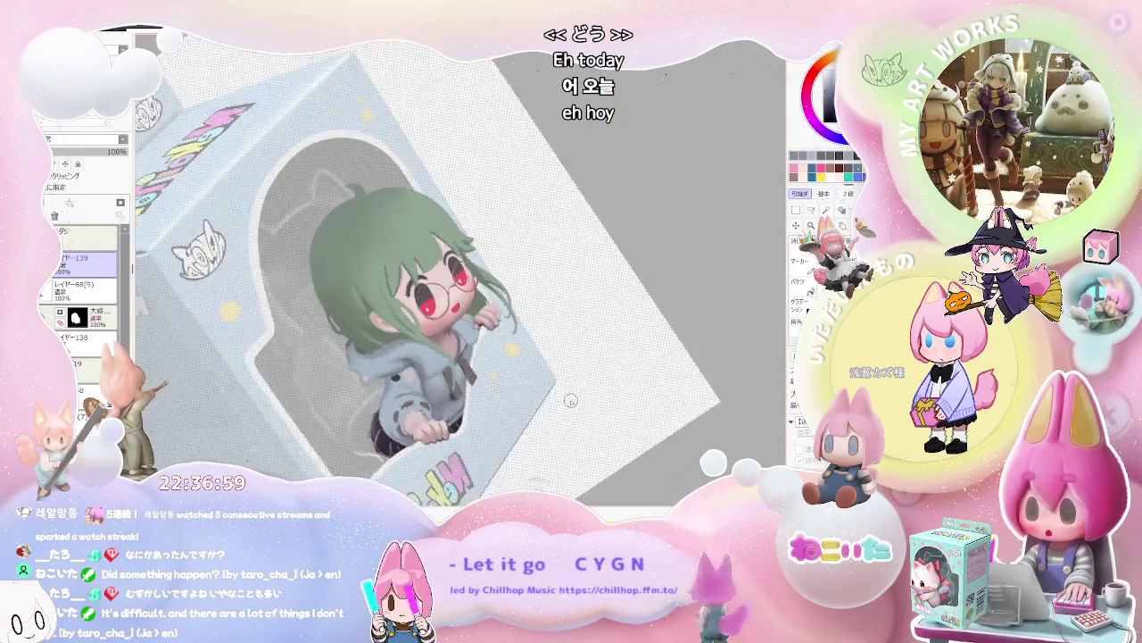
Zoom across the figure while stepping the canvas rotation, then reset the view upright.
{"action": "scroll", "coordinate": [566, 409], "scroll_direction": "up", "scroll_amount": 2}
{"action": "scroll", "coordinate": [397, 390], "scroll_direction": "up", "scroll_amount": 4}
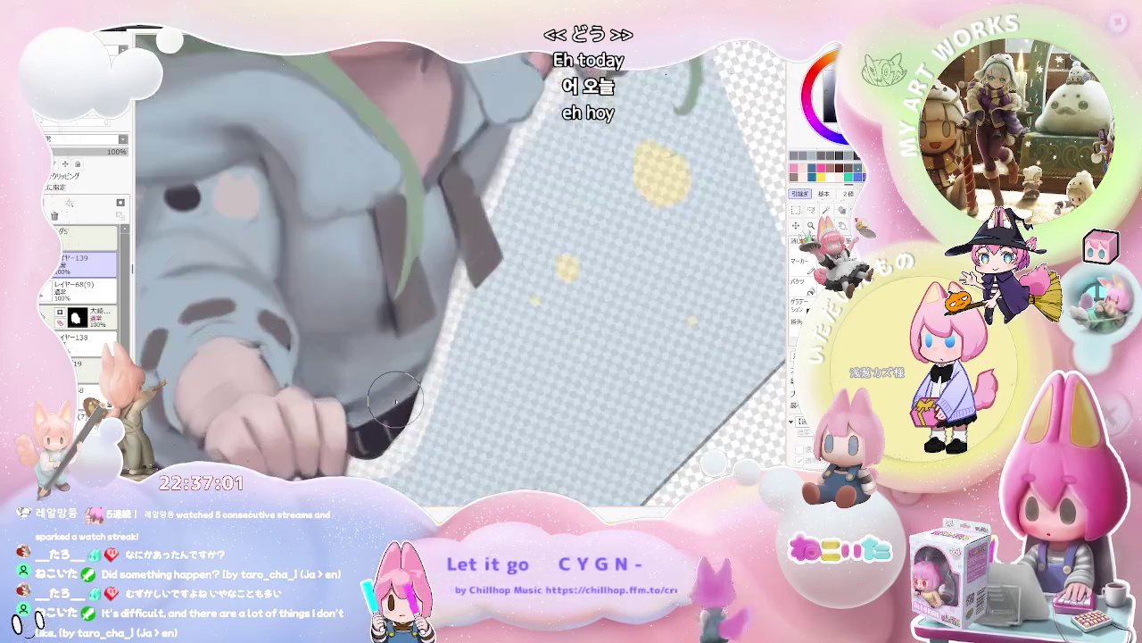
{"action": "scroll", "coordinate": [405, 411], "scroll_direction": "down", "scroll_amount": 3}
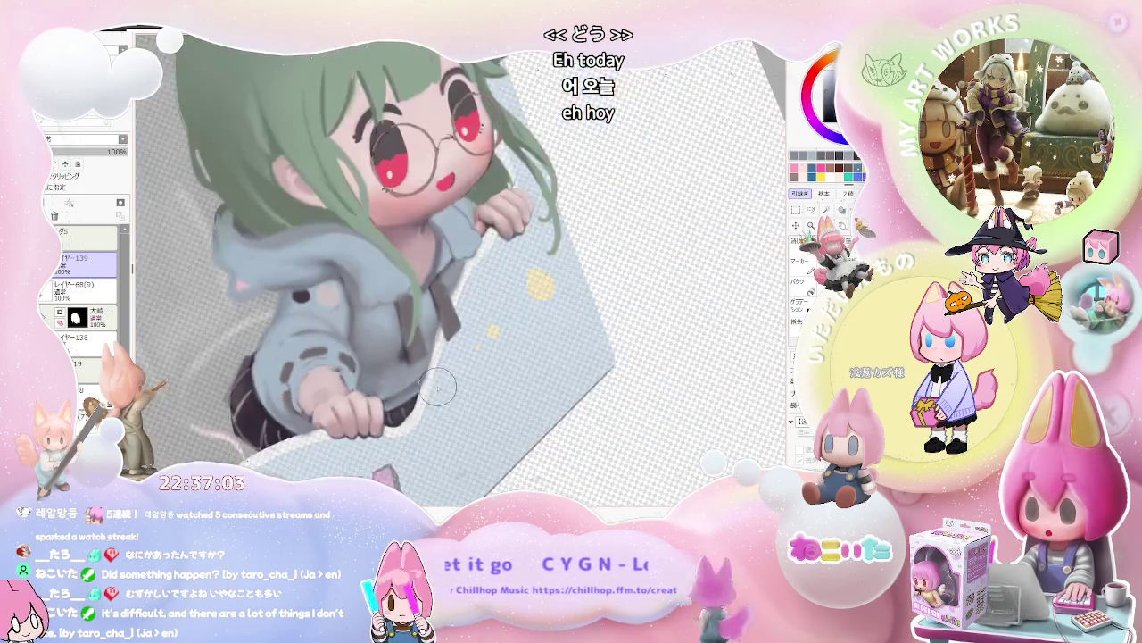
{"action": "scroll", "coordinate": [446, 383], "scroll_direction": "down", "scroll_amount": 1}
{"action": "scroll", "coordinate": [544, 357], "scroll_direction": "down", "scroll_amount": 2}
{"action": "scroll", "coordinate": [527, 406], "scroll_direction": "down", "scroll_amount": 1}
{"action": "scroll", "coordinate": [571, 397], "scroll_direction": "down", "scroll_amount": 1}
{"action": "scroll", "coordinate": [576, 397], "scroll_direction": "down", "scroll_amount": 1}
{"action": "key", "text": "End"}
{"action": "key", "text": "End"}
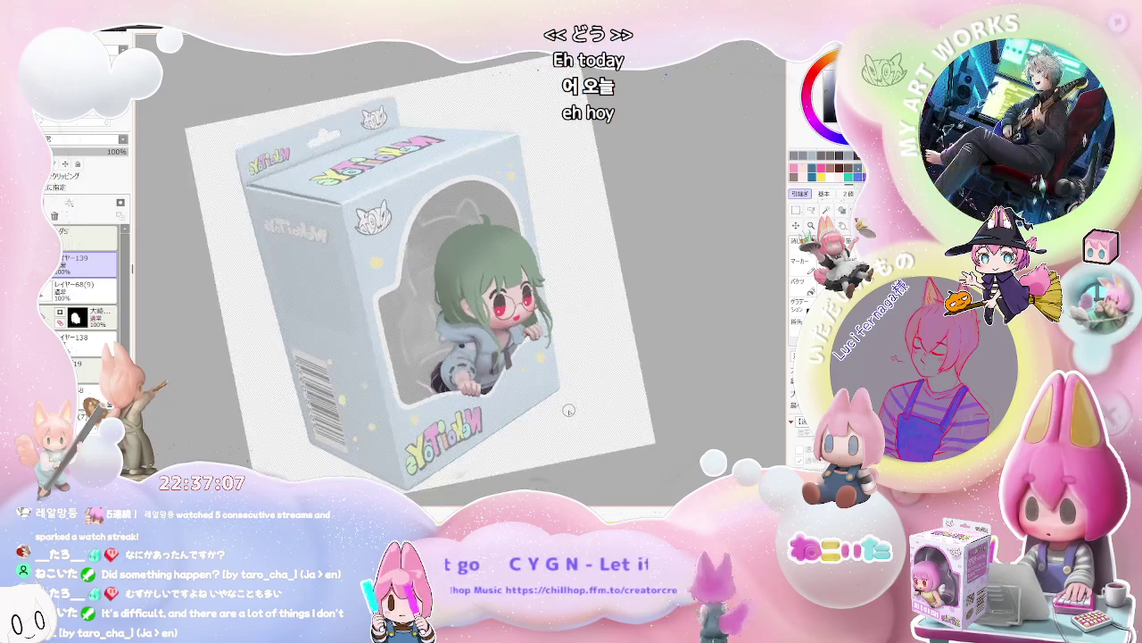
{"action": "key", "text": "End"}
{"action": "scroll", "coordinate": [563, 416], "scroll_direction": "up", "scroll_amount": 2}
{"action": "scroll", "coordinate": [404, 335], "scroll_direction": "up", "scroll_amount": 2}
{"action": "scroll", "coordinate": [403, 335], "scroll_direction": "up", "scroll_amount": 2}
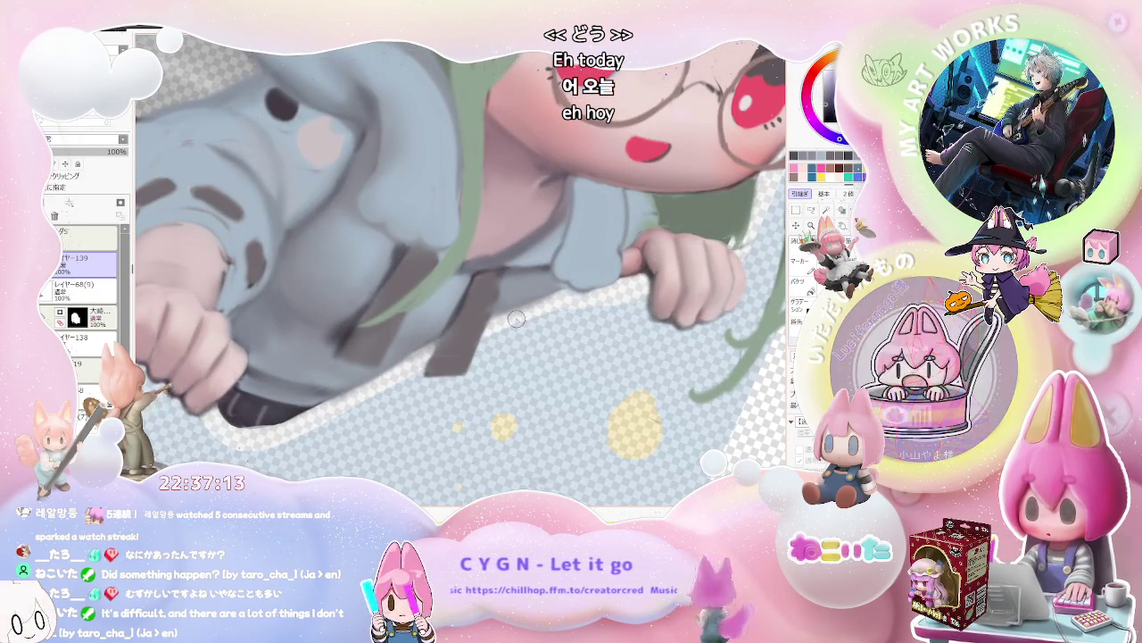
{"action": "scroll", "coordinate": [512, 314], "scroll_direction": "down", "scroll_amount": 1}
{"action": "scroll", "coordinate": [586, 398], "scroll_direction": "down", "scroll_amount": 1}
{"action": "scroll", "coordinate": [589, 392], "scroll_direction": "down", "scroll_amount": 1}
{"action": "key", "text": "End"}
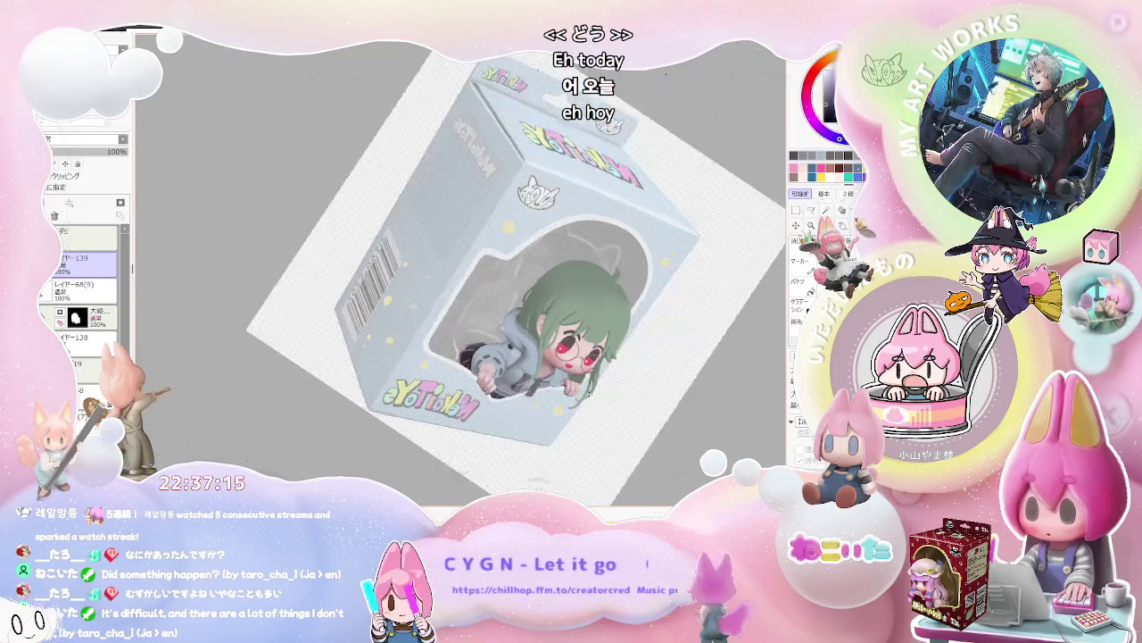
{"action": "key", "text": "End"}
{"action": "scroll", "coordinate": [492, 351], "scroll_direction": "up", "scroll_amount": 2}
{"action": "scroll", "coordinate": [492, 351], "scroll_direction": "up", "scroll_amount": 1}
{"action": "scroll", "coordinate": [491, 351], "scroll_direction": "up", "scroll_amount": 2}
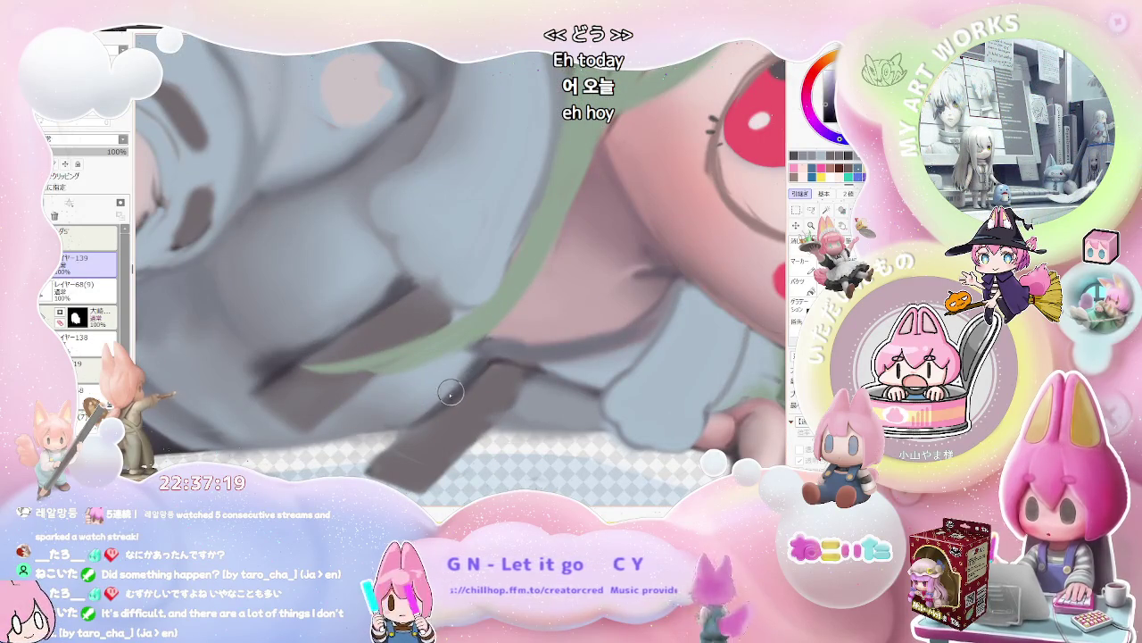
{"action": "scroll", "coordinate": [425, 408], "scroll_direction": "down", "scroll_amount": 2}
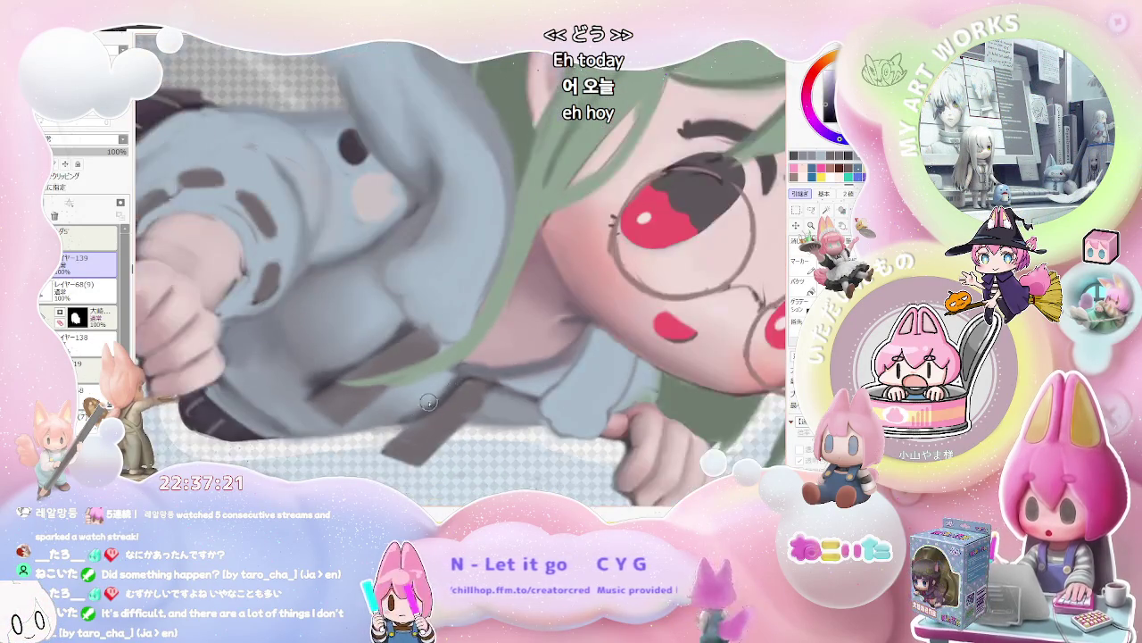
{"action": "scroll", "coordinate": [424, 408], "scroll_direction": "down", "scroll_amount": 2}
{"action": "scroll", "coordinate": [601, 403], "scroll_direction": "down", "scroll_amount": 2}
{"action": "key", "text": "End"}
{"action": "key", "text": "End"}
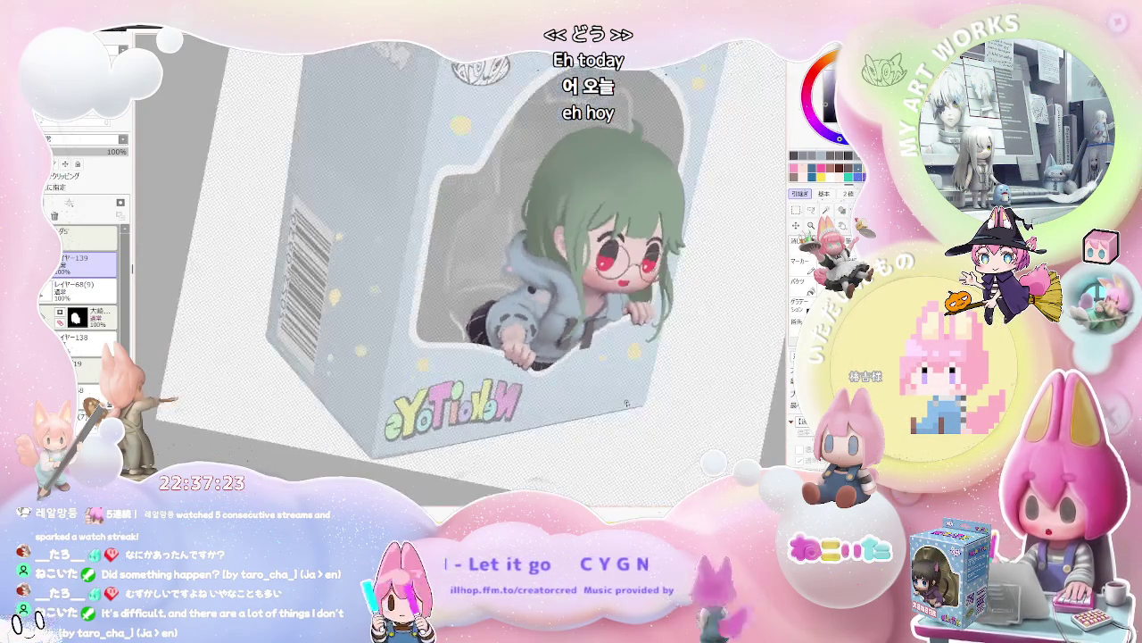
{"action": "key", "text": "Home"}
Re-inspect the figure at several zoom levels, reset rotation and flip the view so the box lettering reads normally.
{"action": "scroll", "coordinate": [552, 329], "scroll_direction": "up", "scroll_amount": 1}
{"action": "scroll", "coordinate": [552, 329], "scroll_direction": "up", "scroll_amount": 2}
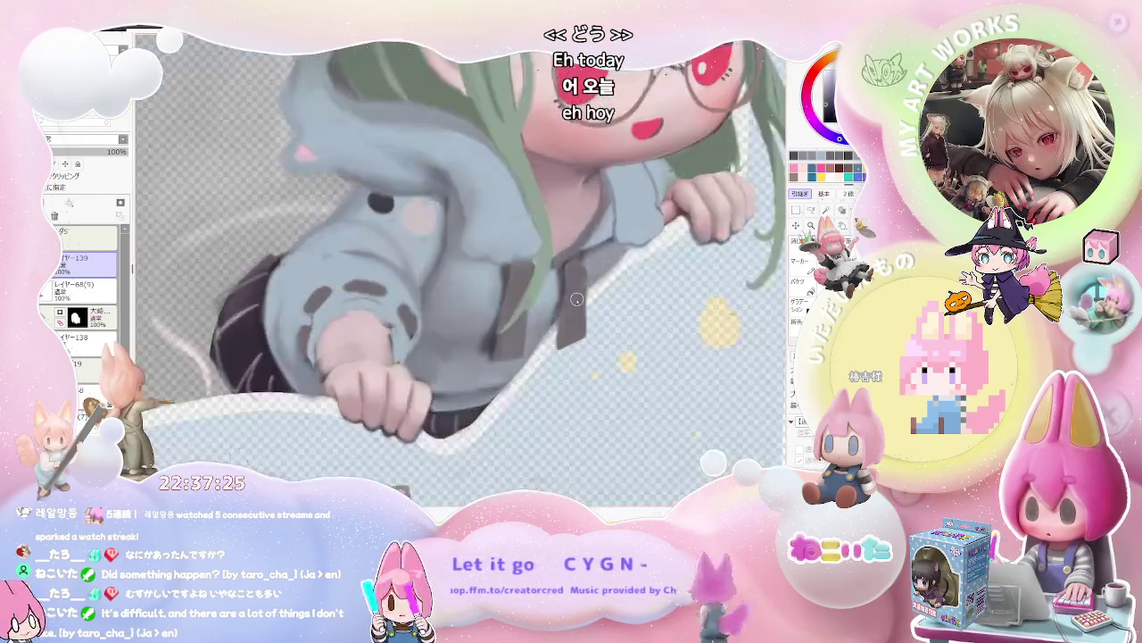
{"action": "scroll", "coordinate": [552, 329], "scroll_direction": "up", "scroll_amount": 2}
{"action": "scroll", "coordinate": [507, 364], "scroll_direction": "down", "scroll_amount": 5}
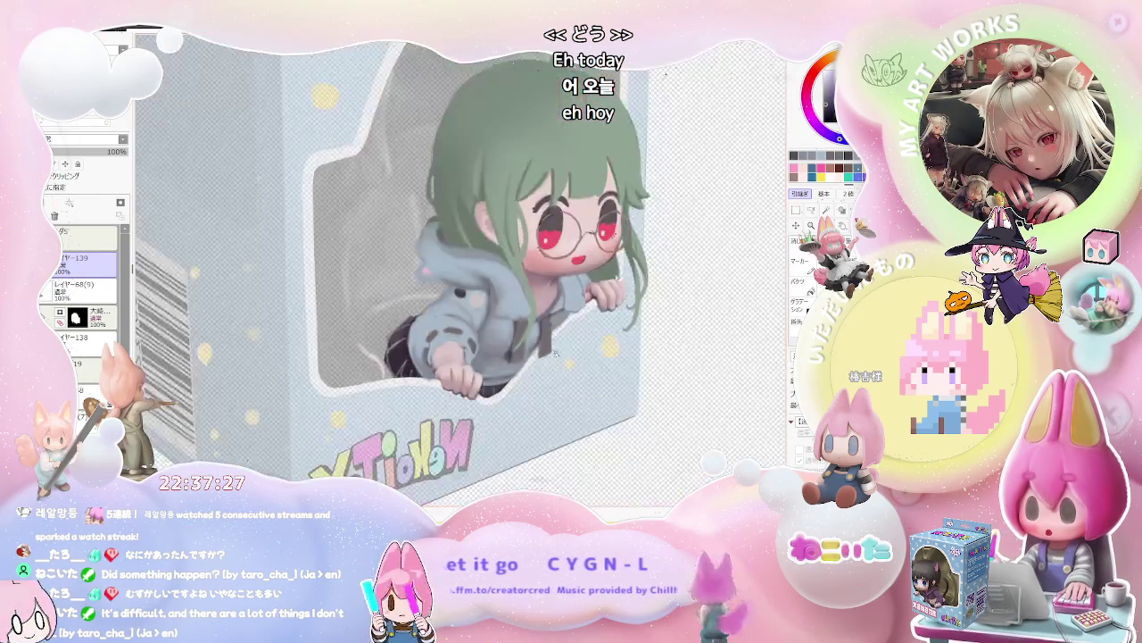
{"action": "scroll", "coordinate": [592, 366], "scroll_direction": "up", "scroll_amount": 2}
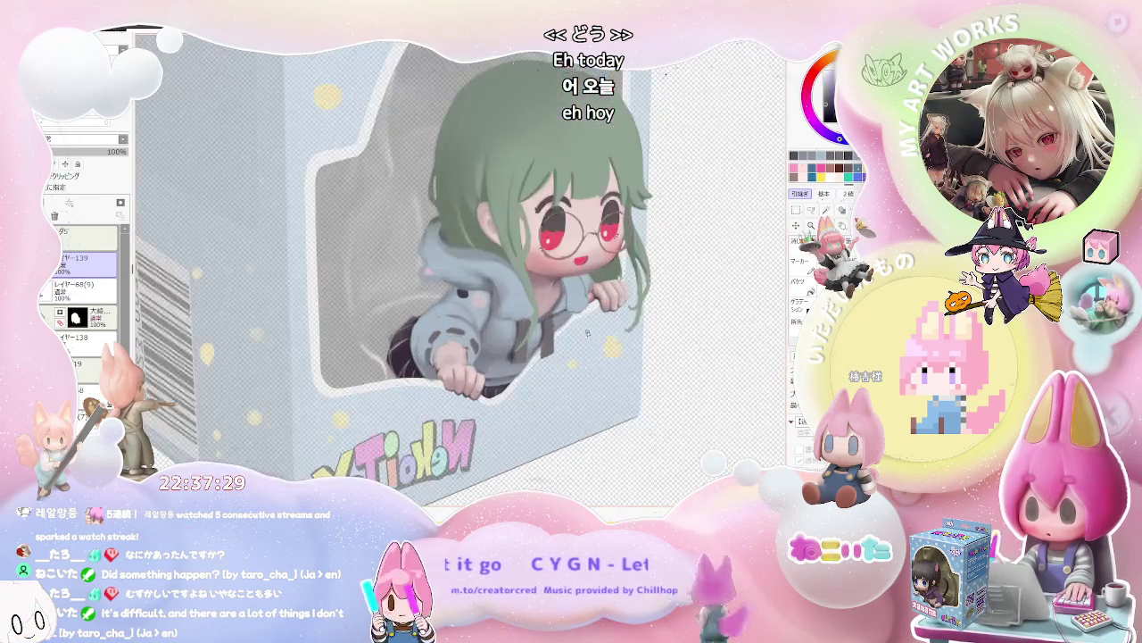
{"action": "scroll", "coordinate": [571, 339], "scroll_direction": "up", "scroll_amount": 2}
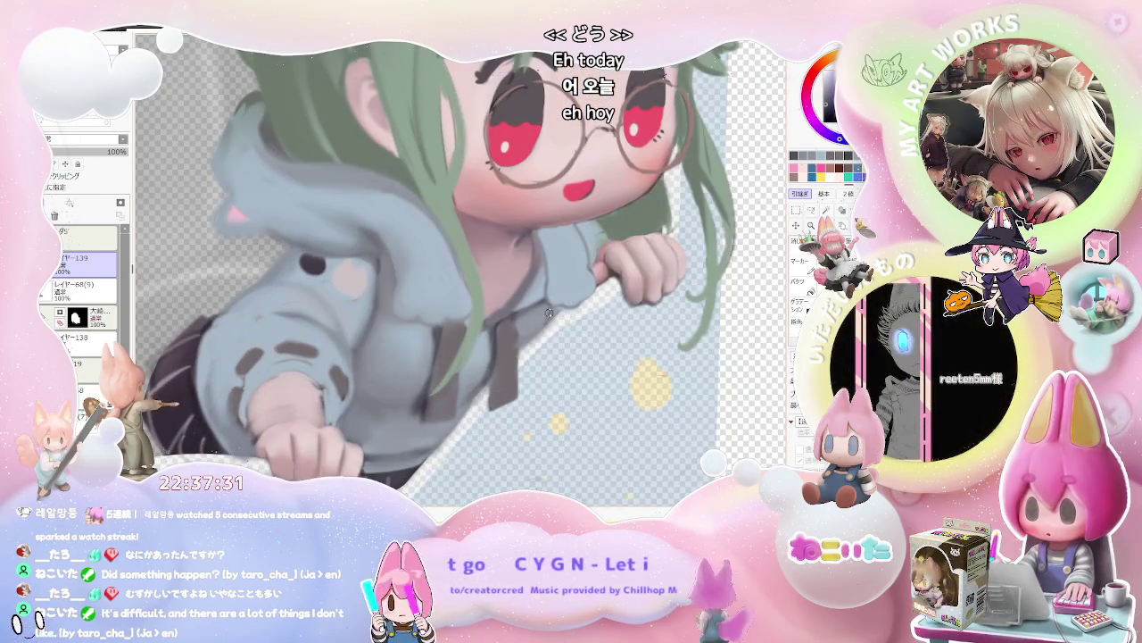
{"action": "scroll", "coordinate": [546, 314], "scroll_direction": "down", "scroll_amount": 3}
{"action": "scroll", "coordinate": [598, 355], "scroll_direction": "down", "scroll_amount": 2}
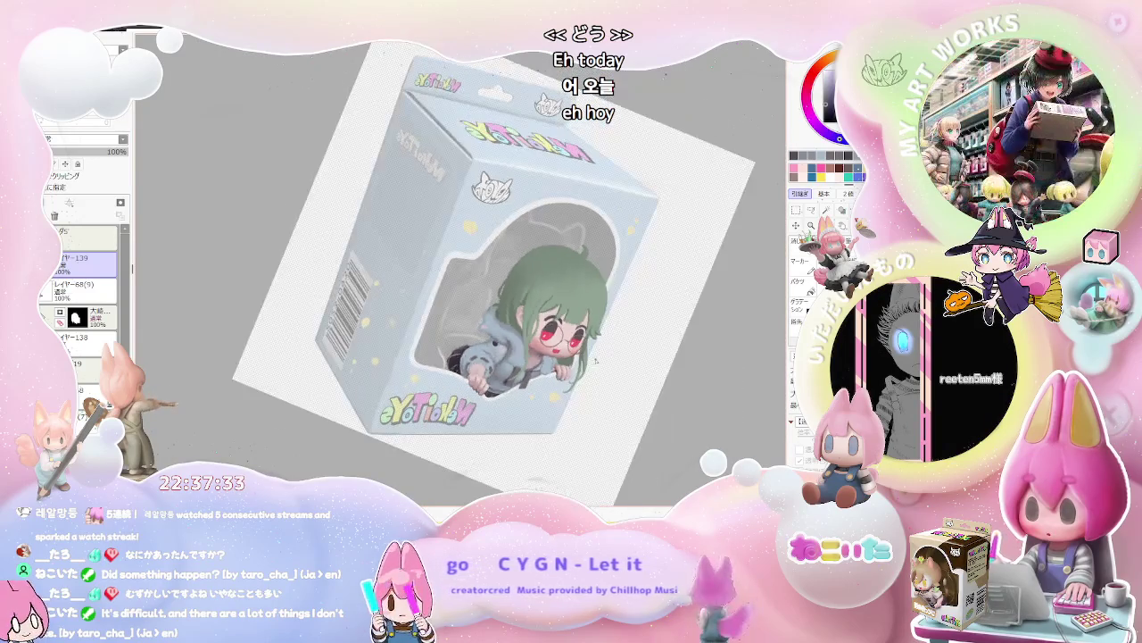
{"action": "scroll", "coordinate": [572, 357], "scroll_direction": "up", "scroll_amount": 3}
{"action": "scroll", "coordinate": [523, 356], "scroll_direction": "up", "scroll_amount": 2}
{"action": "scroll", "coordinate": [523, 356], "scroll_direction": "up", "scroll_amount": 2}
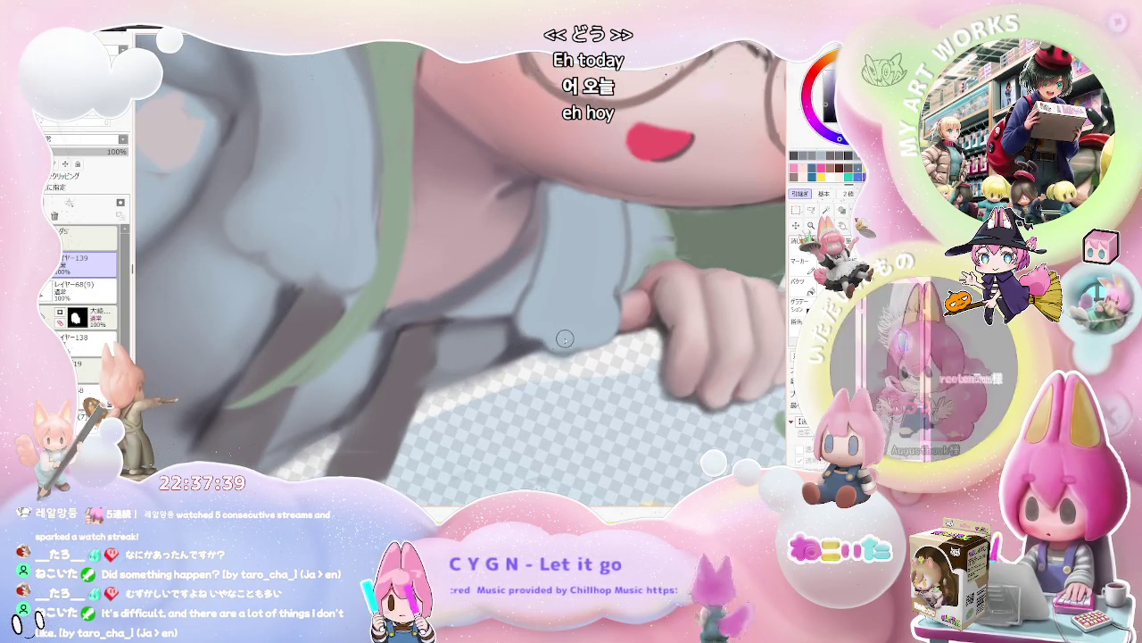
{"action": "scroll", "coordinate": [523, 350], "scroll_direction": "down", "scroll_amount": 2}
{"action": "scroll", "coordinate": [571, 362], "scroll_direction": "down", "scroll_amount": 2}
{"action": "scroll", "coordinate": [598, 368], "scroll_direction": "down", "scroll_amount": 1}
{"action": "key", "text": "Home"}
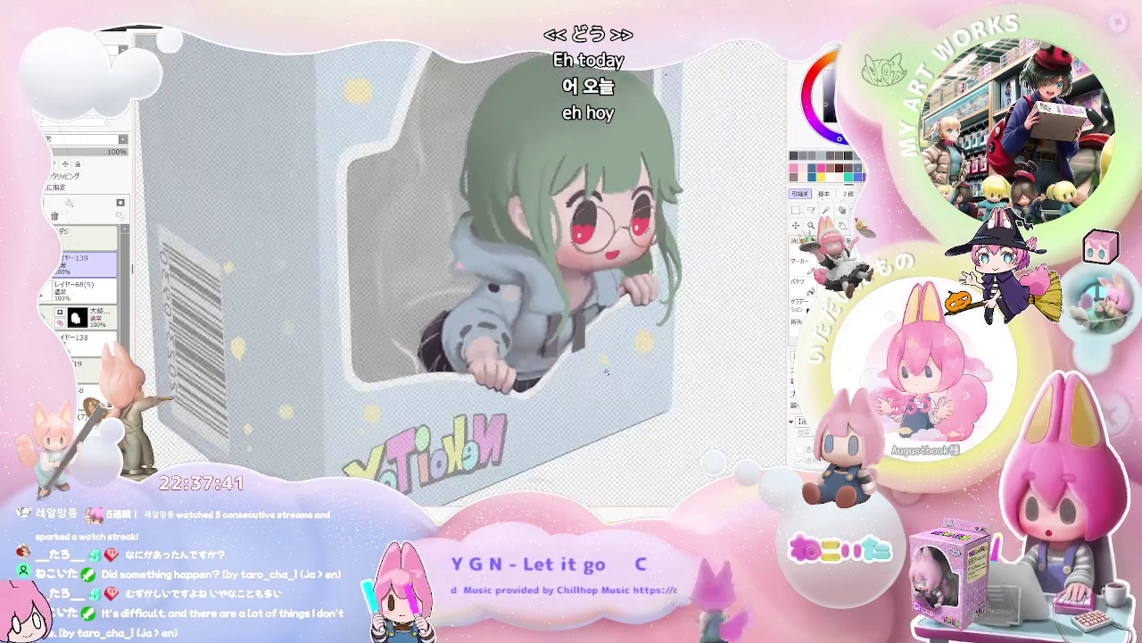
{"action": "key", "text": "Insert"}
Make the brush smaller for finer strokes on the face and hoodie.
{"action": "scroll", "coordinate": [328, 304], "scroll_direction": "up", "scroll_amount": 2}
{"action": "scroll", "coordinate": [306, 313], "scroll_direction": "up", "scroll_amount": 2}
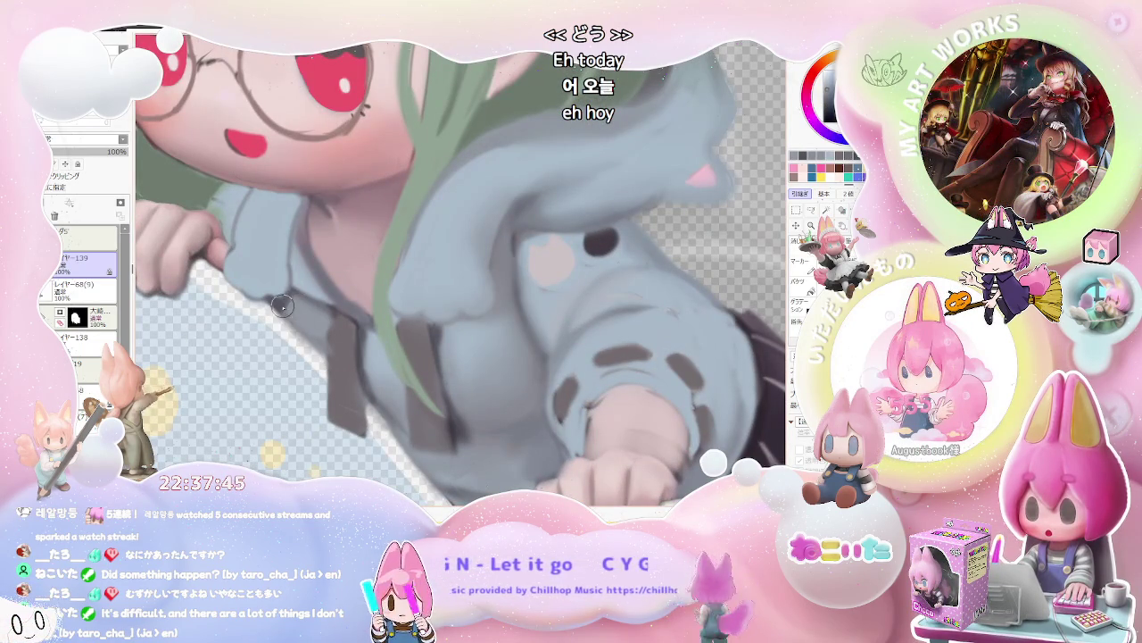
{"action": "scroll", "coordinate": [307, 305], "scroll_direction": "down", "scroll_amount": 4}
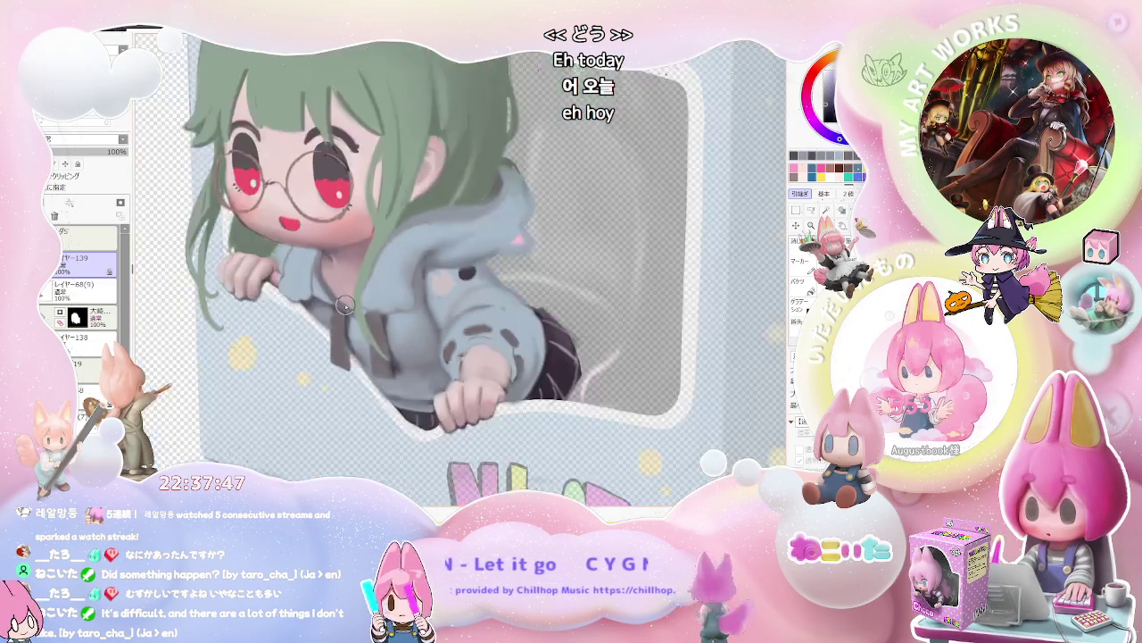
{"action": "scroll", "coordinate": [399, 308], "scroll_direction": "up", "scroll_amount": 3}
{"action": "scroll", "coordinate": [399, 308], "scroll_direction": "up", "scroll_amount": 1}
{"action": "key", "text": "bracketleft"}
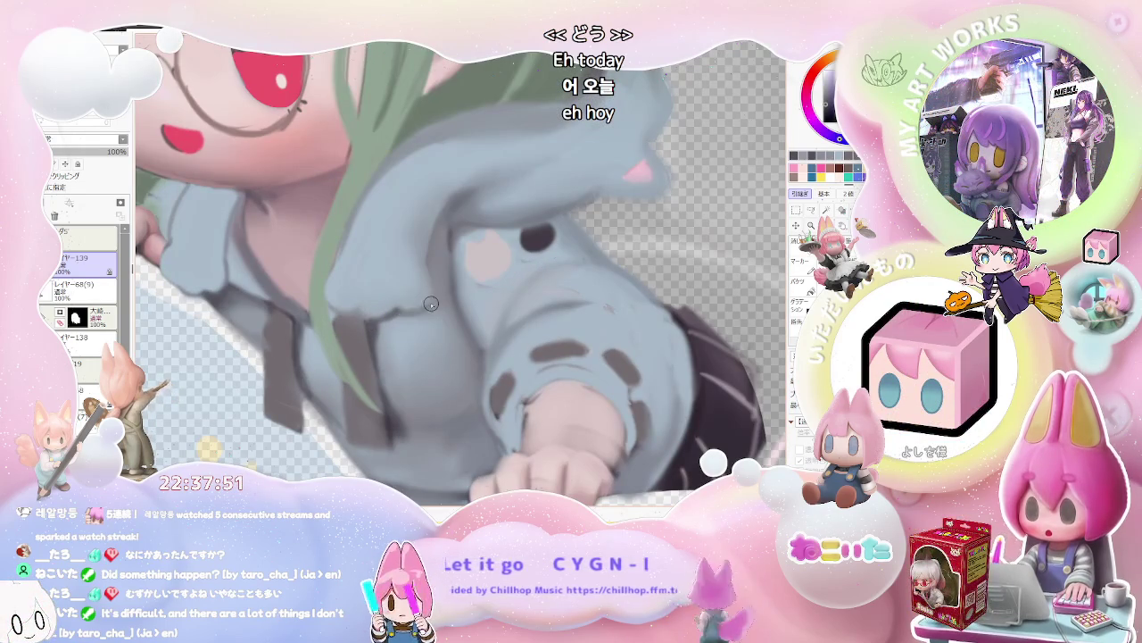
Tilt the view slightly clockwise to check the figure, then reset the rotation so the box stands upright.
{"action": "scroll", "coordinate": [438, 287], "scroll_direction": "down", "scroll_amount": 3}
{"action": "scroll", "coordinate": [473, 299], "scroll_direction": "down", "scroll_amount": 2}
{"action": "scroll", "coordinate": [518, 313], "scroll_direction": "down", "scroll_amount": 1}
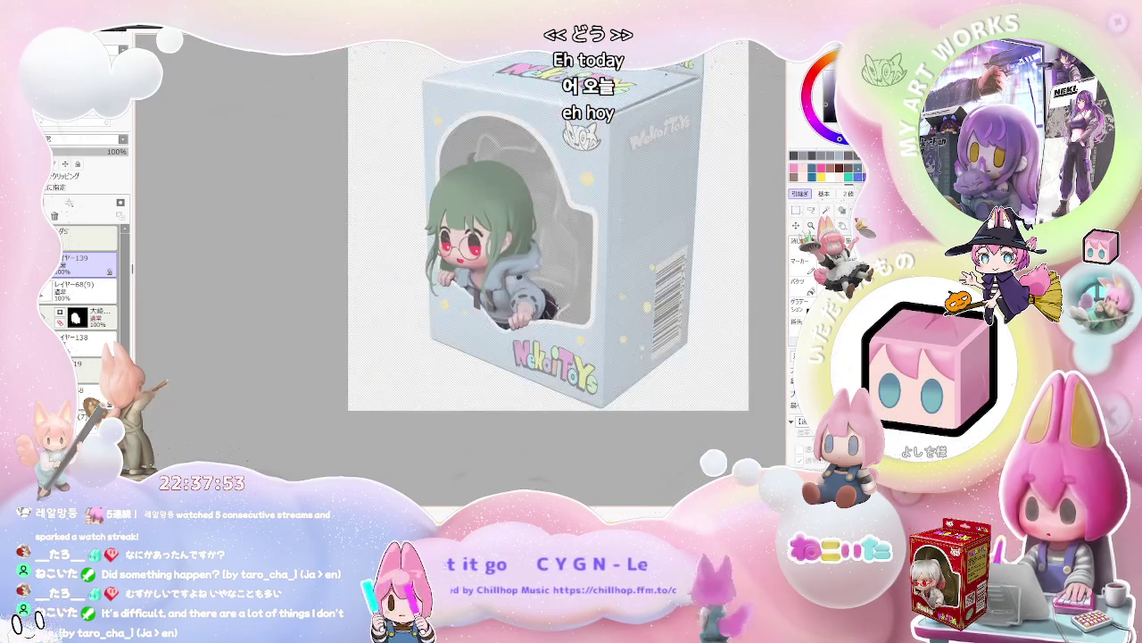
{"action": "scroll", "coordinate": [536, 328], "scroll_direction": "up", "scroll_amount": 1}
{"action": "scroll", "coordinate": [482, 344], "scroll_direction": "up", "scroll_amount": 2}
{"action": "scroll", "coordinate": [418, 358], "scroll_direction": "up", "scroll_amount": 1}
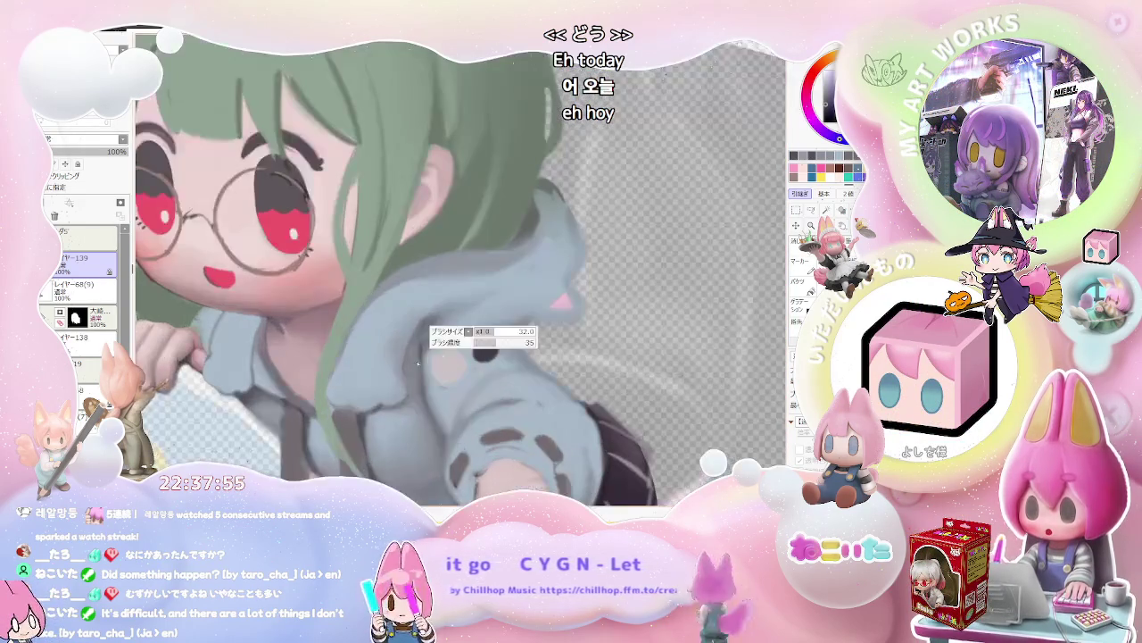
{"action": "scroll", "coordinate": [405, 362], "scroll_direction": "down", "scroll_amount": 2}
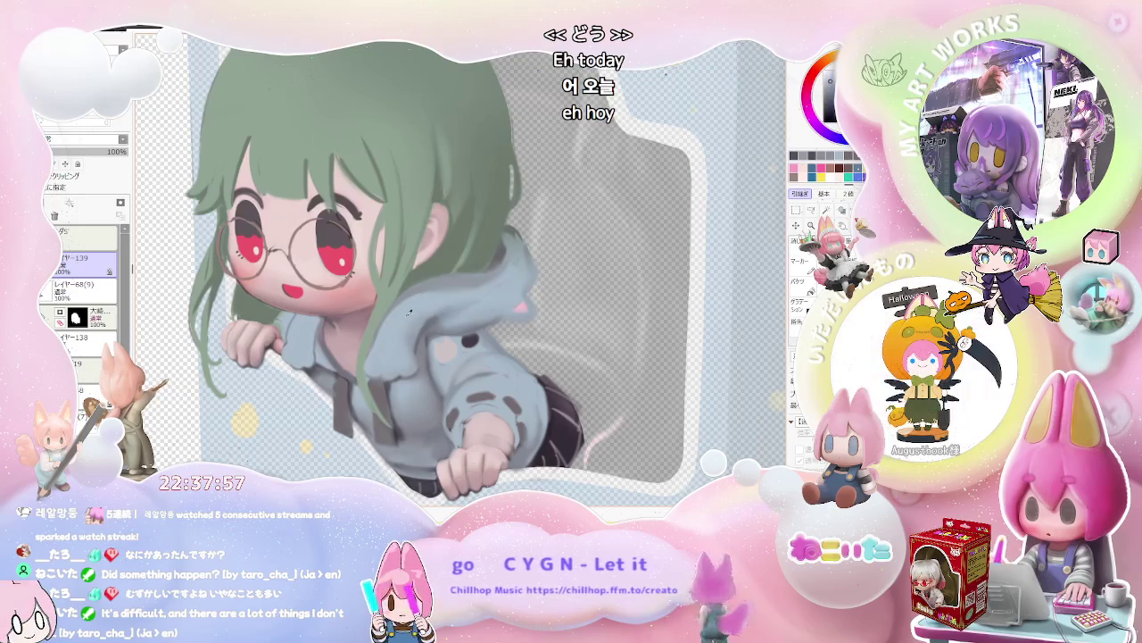
{"action": "scroll", "coordinate": [428, 317], "scroll_direction": "down", "scroll_amount": 2}
{"action": "scroll", "coordinate": [446, 326], "scroll_direction": "down", "scroll_amount": 1}
{"action": "scroll", "coordinate": [460, 332], "scroll_direction": "down", "scroll_amount": 1}
{"action": "key", "text": "End"}
{"action": "scroll", "coordinate": [437, 335], "scroll_direction": "up", "scroll_amount": 2}
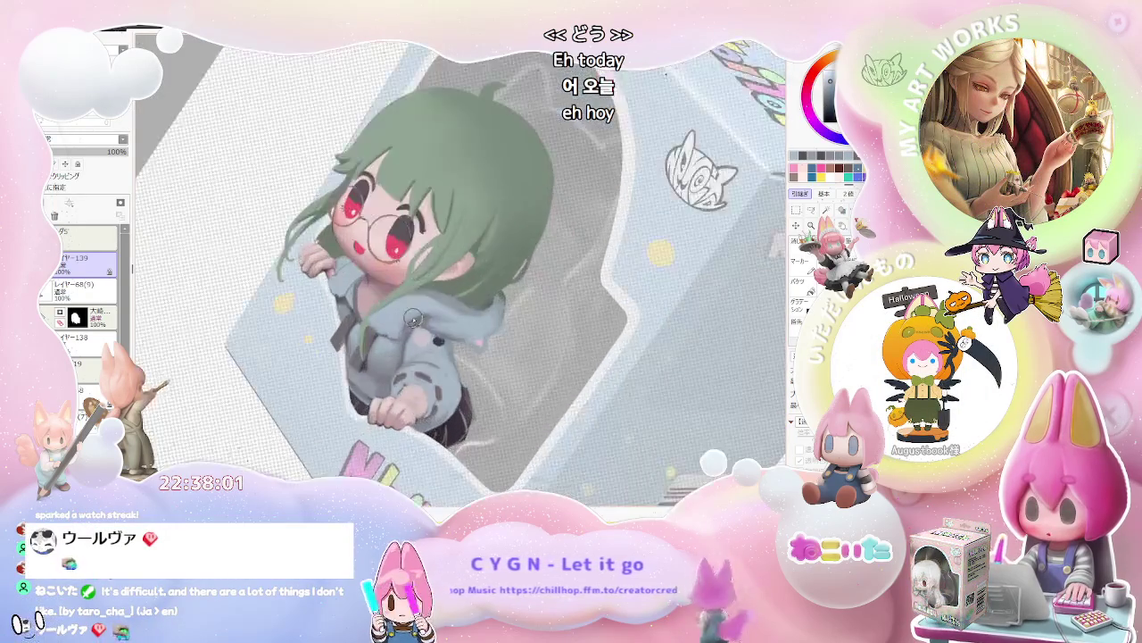
{"action": "scroll", "coordinate": [406, 330], "scroll_direction": "up", "scroll_amount": 1}
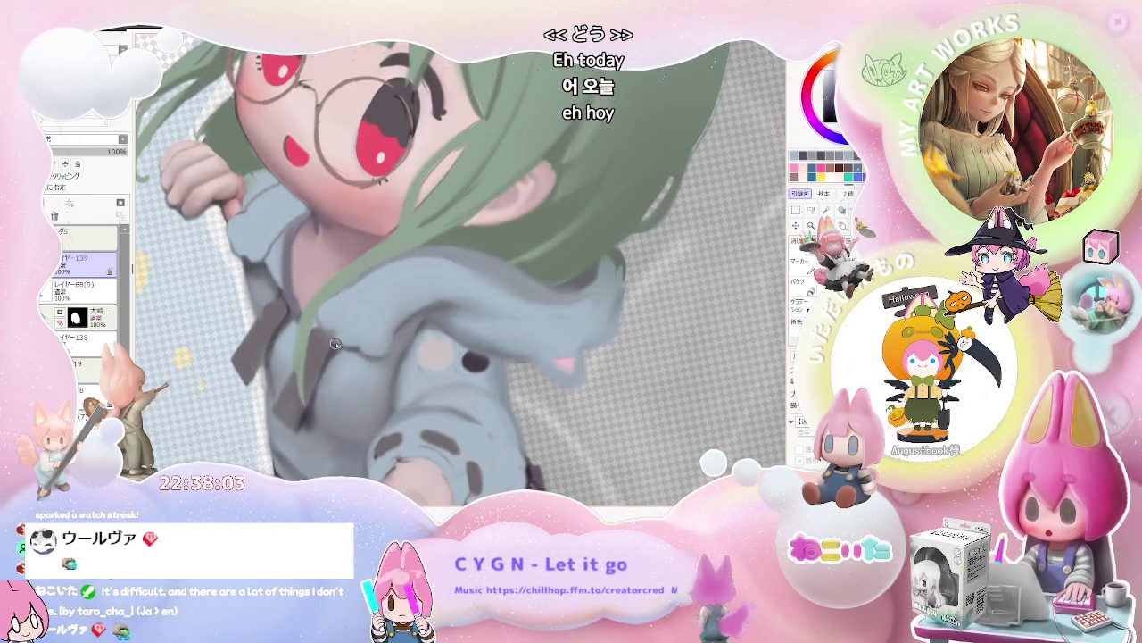
{"action": "scroll", "coordinate": [373, 340], "scroll_direction": "down", "scroll_amount": 1}
{"action": "scroll", "coordinate": [373, 340], "scroll_direction": "down", "scroll_amount": 1}
{"action": "scroll", "coordinate": [419, 348], "scroll_direction": "down", "scroll_amount": 1}
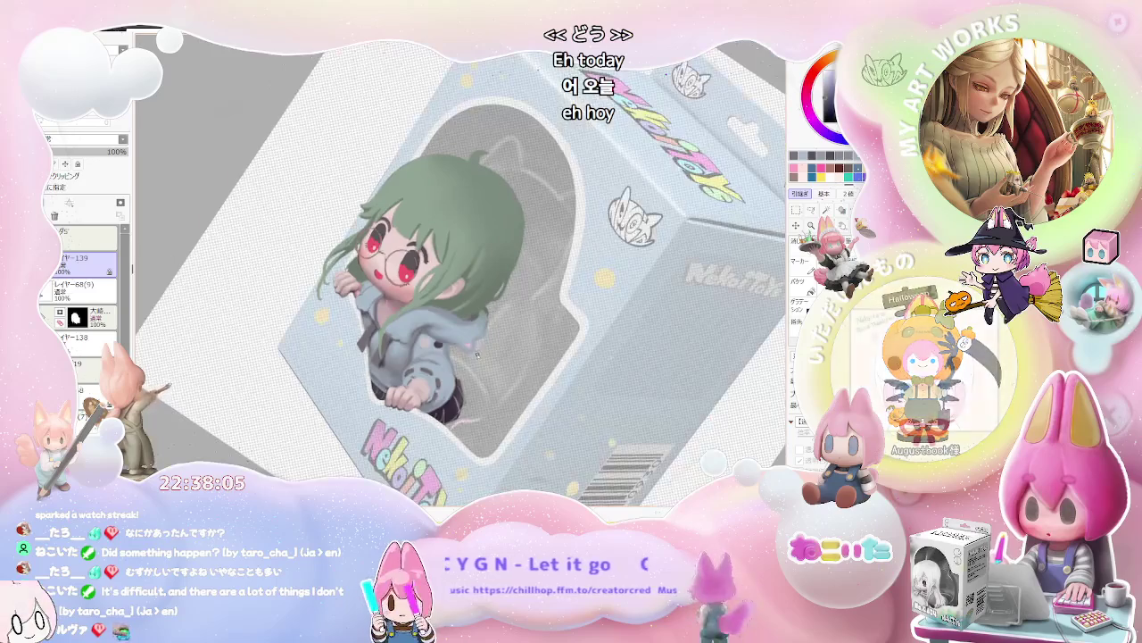
{"action": "key", "text": "Home"}
{"action": "scroll", "coordinate": [428, 339], "scroll_direction": "up", "scroll_amount": 1}
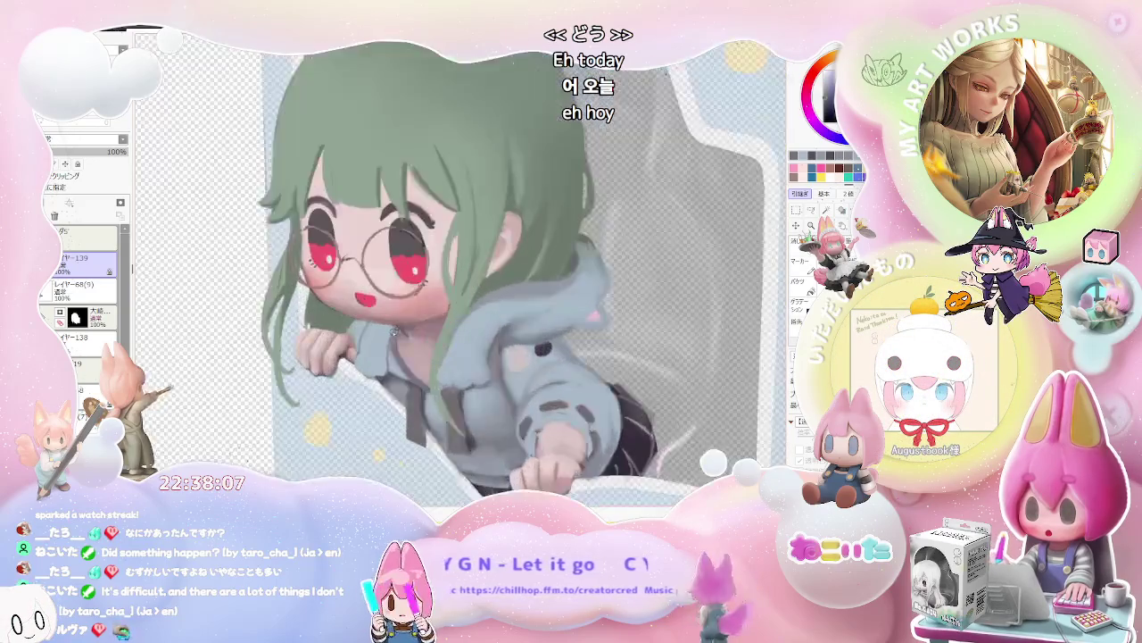
Zoom in and out around the girl's face to inspect the glasses, eyes and smile.
{"action": "scroll", "coordinate": [393, 326], "scroll_direction": "up", "scroll_amount": 1}
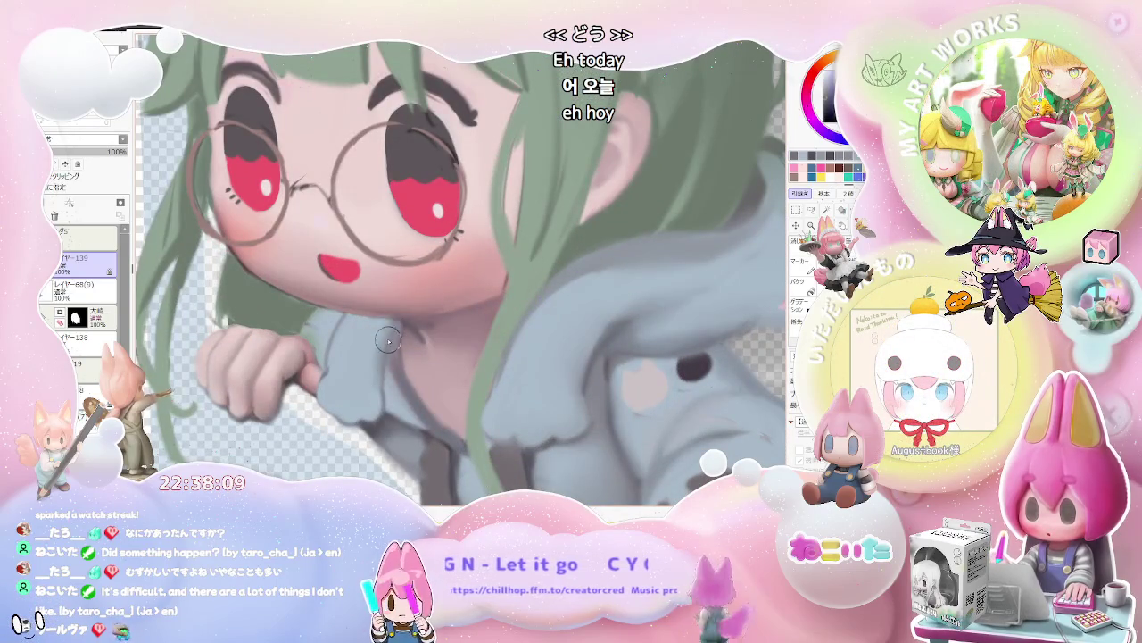
{"action": "scroll", "coordinate": [386, 413], "scroll_direction": "down", "scroll_amount": 2}
{"action": "scroll", "coordinate": [393, 406], "scroll_direction": "down", "scroll_amount": 1}
{"action": "scroll", "coordinate": [393, 407], "scroll_direction": "down", "scroll_amount": 1}
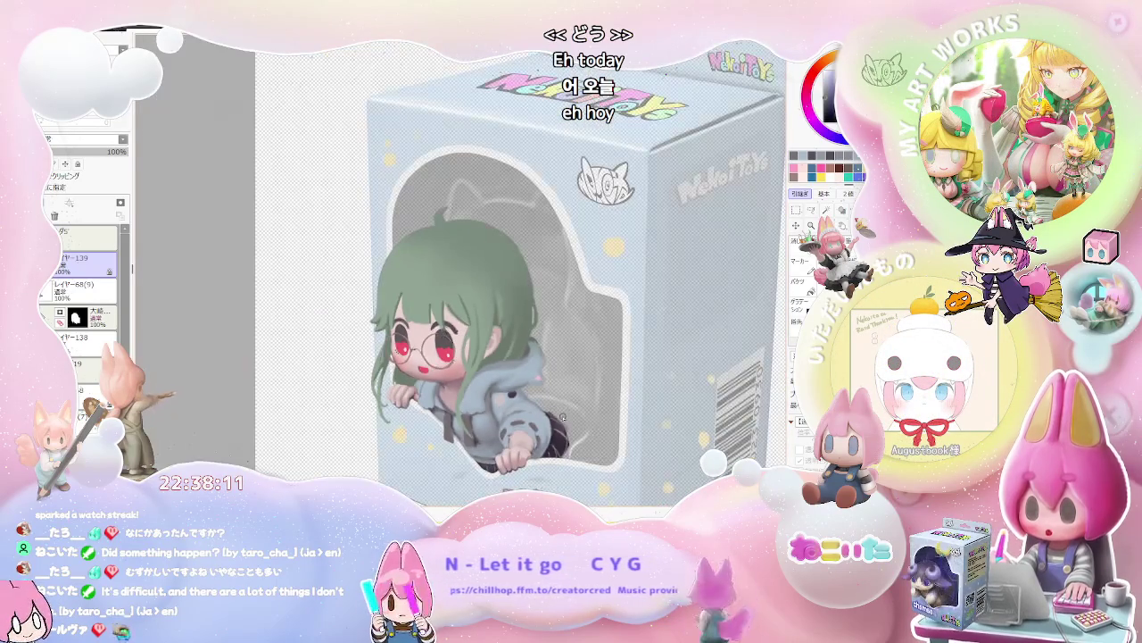
{"action": "scroll", "coordinate": [509, 402], "scroll_direction": "up", "scroll_amount": 1}
{"action": "scroll", "coordinate": [456, 392], "scroll_direction": "up", "scroll_amount": 1}
{"action": "scroll", "coordinate": [401, 380], "scroll_direction": "up", "scroll_amount": 1}
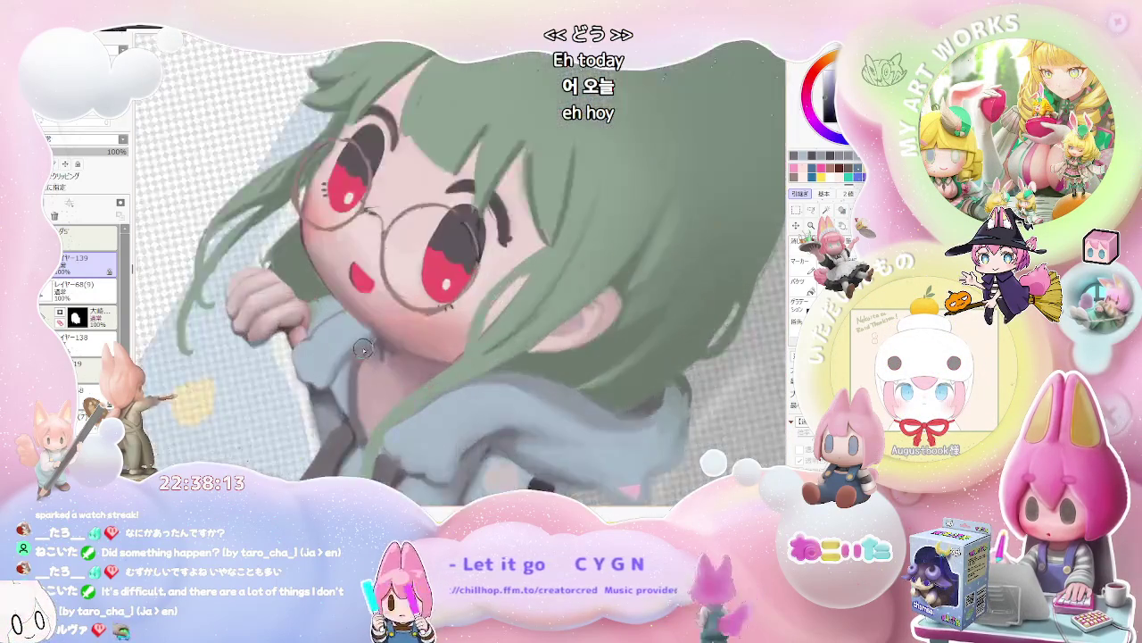
{"action": "scroll", "coordinate": [341, 364], "scroll_direction": "up", "scroll_amount": 1}
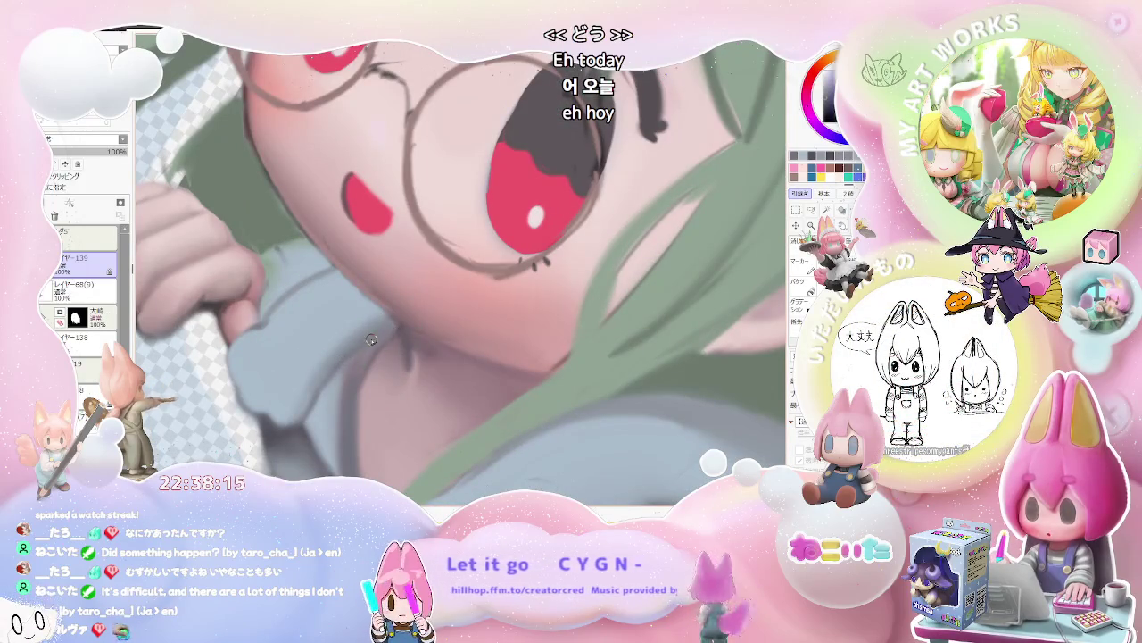
{"action": "scroll", "coordinate": [397, 335], "scroll_direction": "down", "scroll_amount": 1}
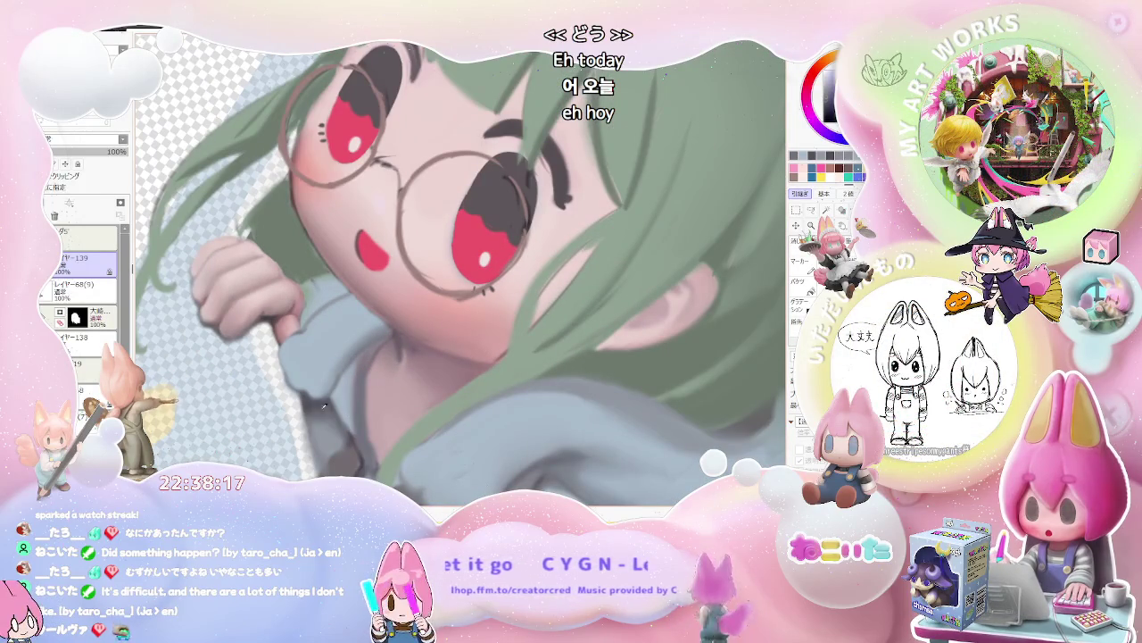
{"action": "scroll", "coordinate": [369, 358], "scroll_direction": "up", "scroll_amount": 1}
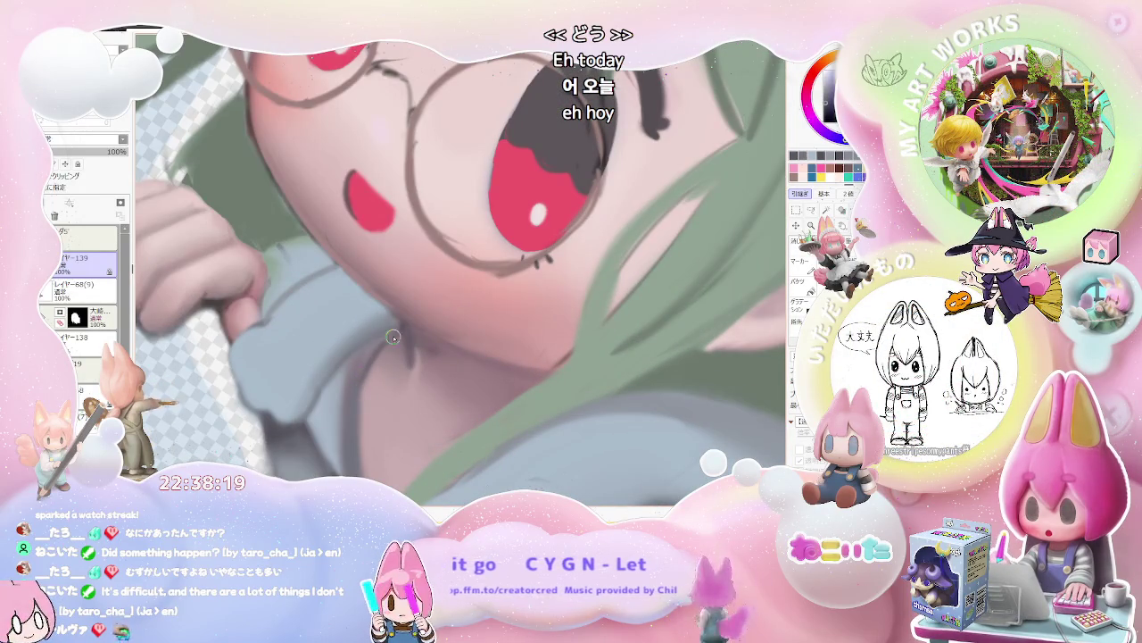
{"action": "scroll", "coordinate": [361, 384], "scroll_direction": "down", "scroll_amount": 1}
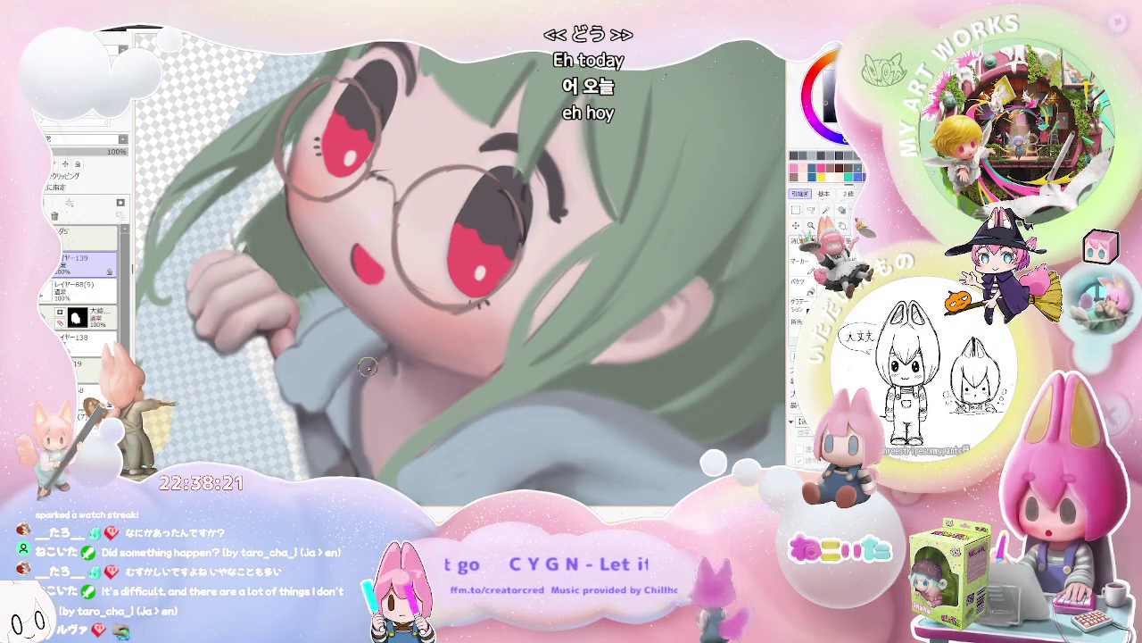
{"action": "scroll", "coordinate": [374, 369], "scroll_direction": "down", "scroll_amount": 1}
{"action": "scroll", "coordinate": [429, 393], "scroll_direction": "down", "scroll_amount": 1}
{"action": "scroll", "coordinate": [500, 415], "scroll_direction": "down", "scroll_amount": 1}
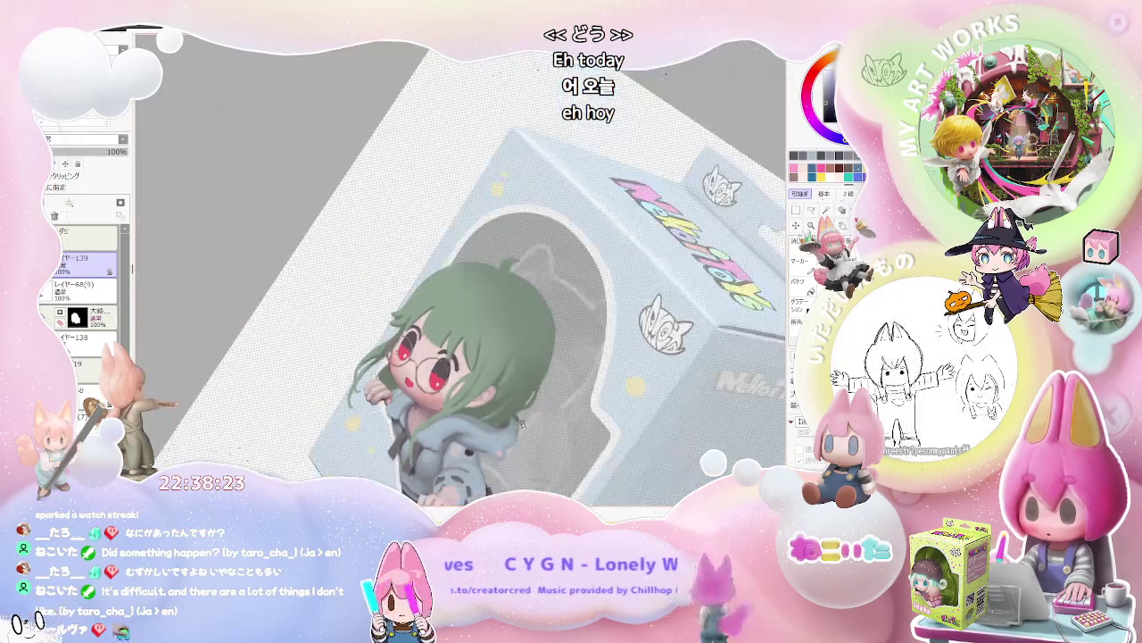
{"action": "scroll", "coordinate": [521, 424], "scroll_direction": "down", "scroll_amount": 1}
{"action": "scroll", "coordinate": [521, 424], "scroll_direction": "up", "scroll_amount": 1}
{"action": "scroll", "coordinate": [482, 411], "scroll_direction": "up", "scroll_amount": 1}
{"action": "scroll", "coordinate": [429, 393], "scroll_direction": "up", "scroll_amount": 1}
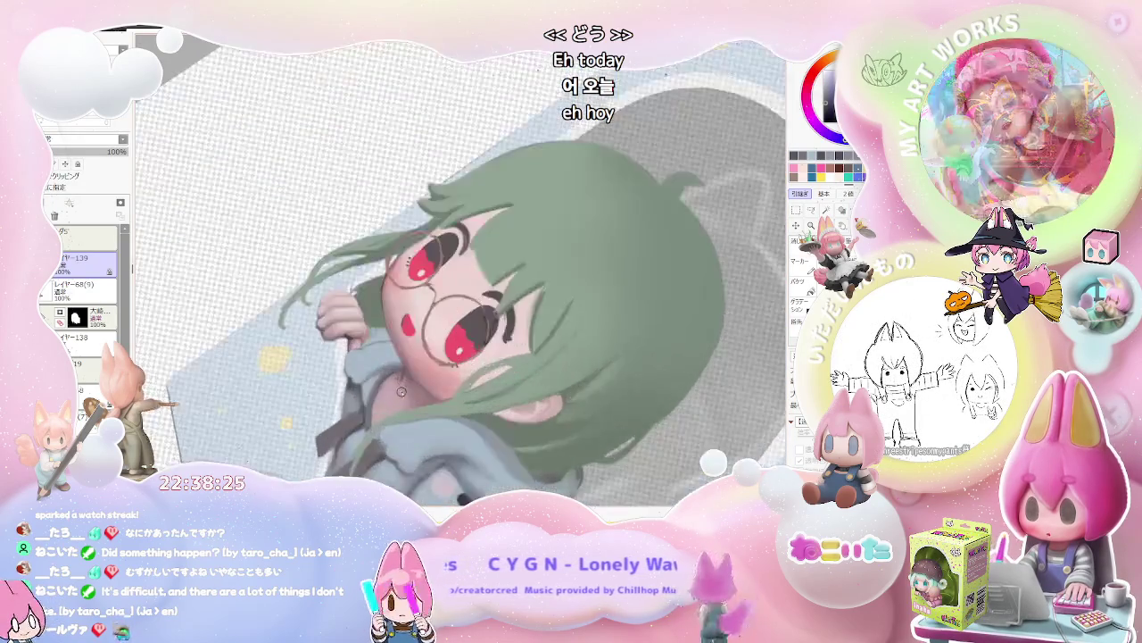
{"action": "scroll", "coordinate": [382, 379], "scroll_direction": "up", "scroll_amount": 1}
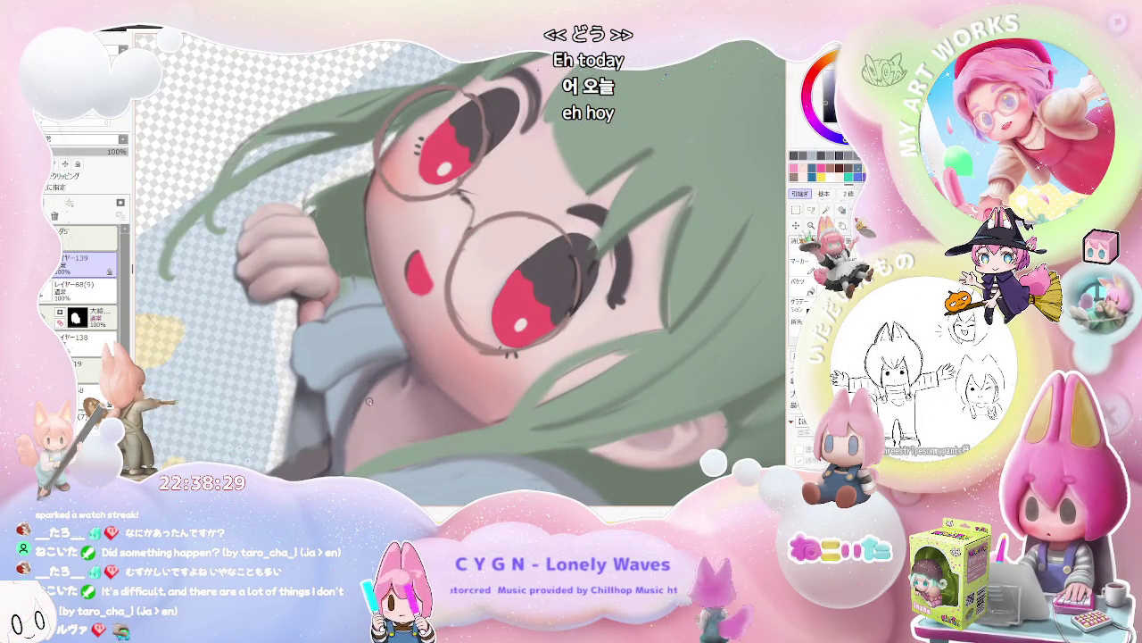
{"action": "scroll", "coordinate": [366, 408], "scroll_direction": "down", "scroll_amount": 1}
{"action": "scroll", "coordinate": [369, 412], "scroll_direction": "down", "scroll_amount": 1}
{"action": "scroll", "coordinate": [372, 415], "scroll_direction": "down", "scroll_amount": 1}
{"action": "scroll", "coordinate": [376, 419], "scroll_direction": "down", "scroll_amount": 1}
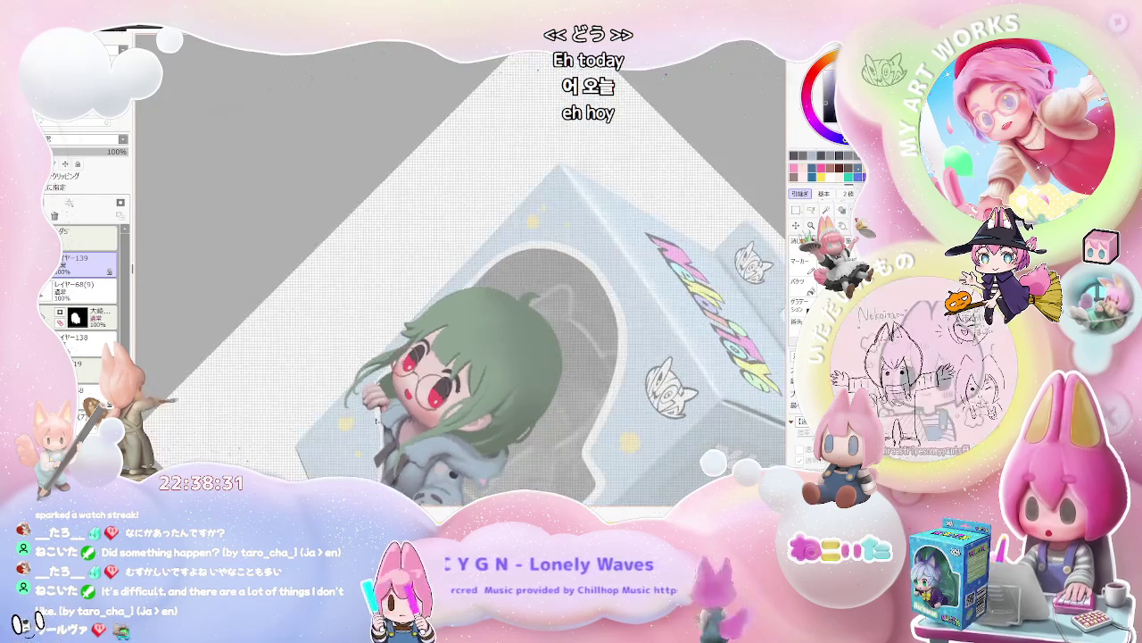
Reset the view upright and mirror the canvas horizontally, zooming back into the face.
{"action": "key", "text": "Home"}
{"action": "key", "text": "h"}
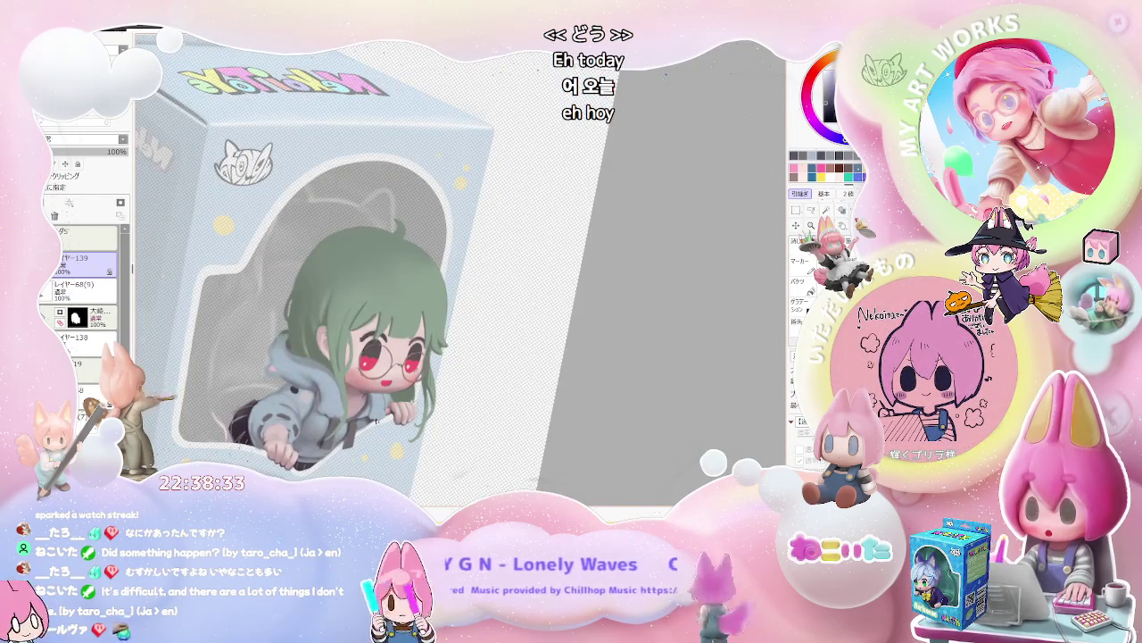
{"action": "scroll", "coordinate": [375, 420], "scroll_direction": "down", "scroll_amount": 1}
{"action": "scroll", "coordinate": [376, 419], "scroll_direction": "down", "scroll_amount": 1}
{"action": "scroll", "coordinate": [376, 421], "scroll_direction": "up", "scroll_amount": 1}
{"action": "scroll", "coordinate": [384, 410], "scroll_direction": "up", "scroll_amount": 1}
{"action": "scroll", "coordinate": [393, 400], "scroll_direction": "up", "scroll_amount": 1}
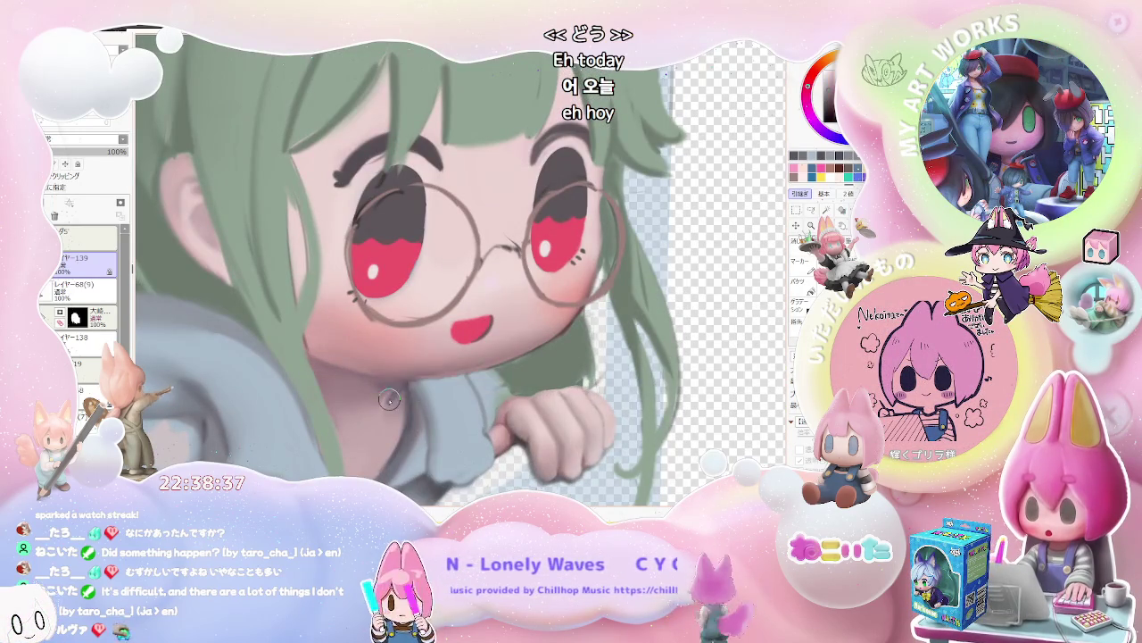
Zoom in and out over the girl's face and hood, then set the canvas upright.
{"action": "scroll", "coordinate": [399, 422], "scroll_direction": "down", "scroll_amount": 1}
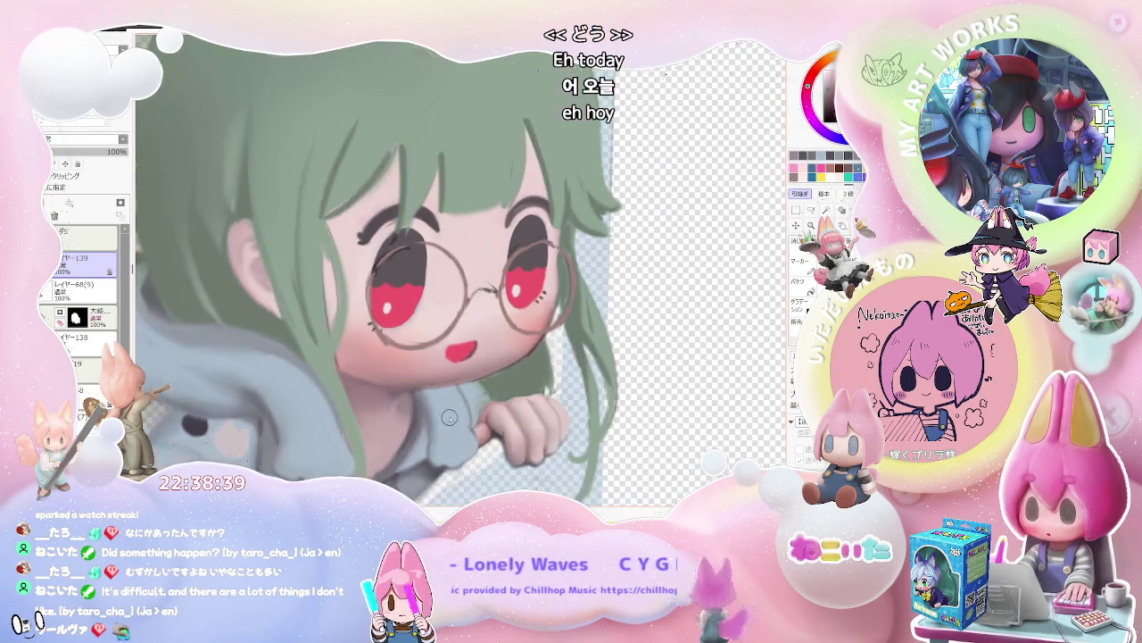
{"action": "scroll", "coordinate": [399, 421], "scroll_direction": "down", "scroll_amount": 2}
{"action": "scroll", "coordinate": [446, 418], "scroll_direction": "down", "scroll_amount": 1}
{"action": "scroll", "coordinate": [482, 416], "scroll_direction": "down", "scroll_amount": 1}
{"action": "scroll", "coordinate": [464, 411], "scroll_direction": "up", "scroll_amount": 1}
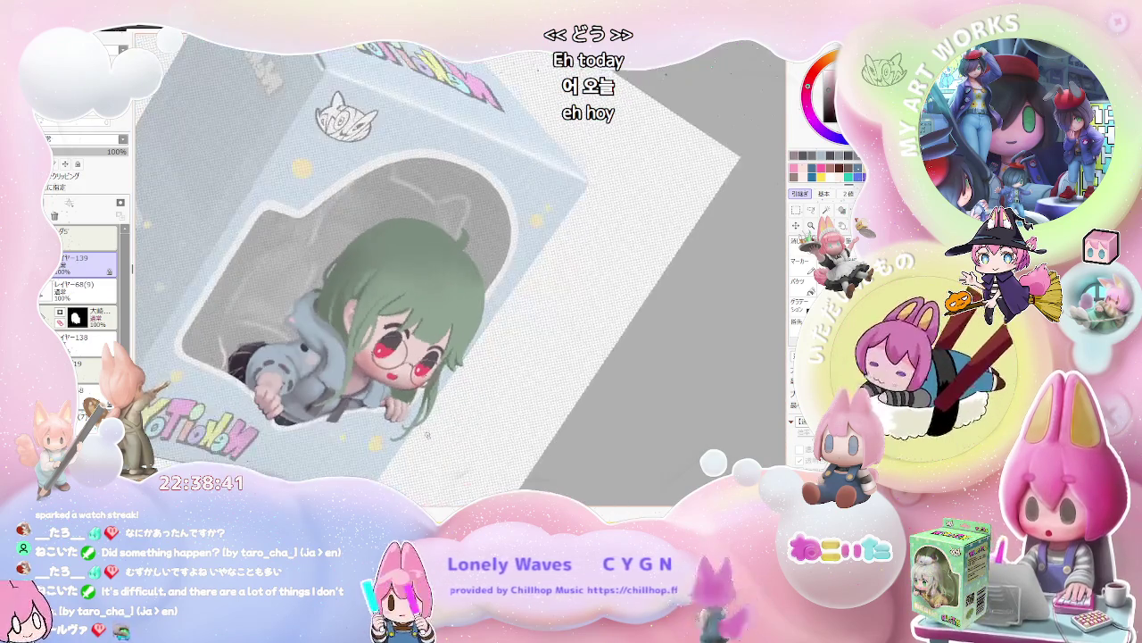
{"action": "scroll", "coordinate": [357, 375], "scroll_direction": "up", "scroll_amount": 1}
{"action": "scroll", "coordinate": [268, 344], "scroll_direction": "up", "scroll_amount": 2}
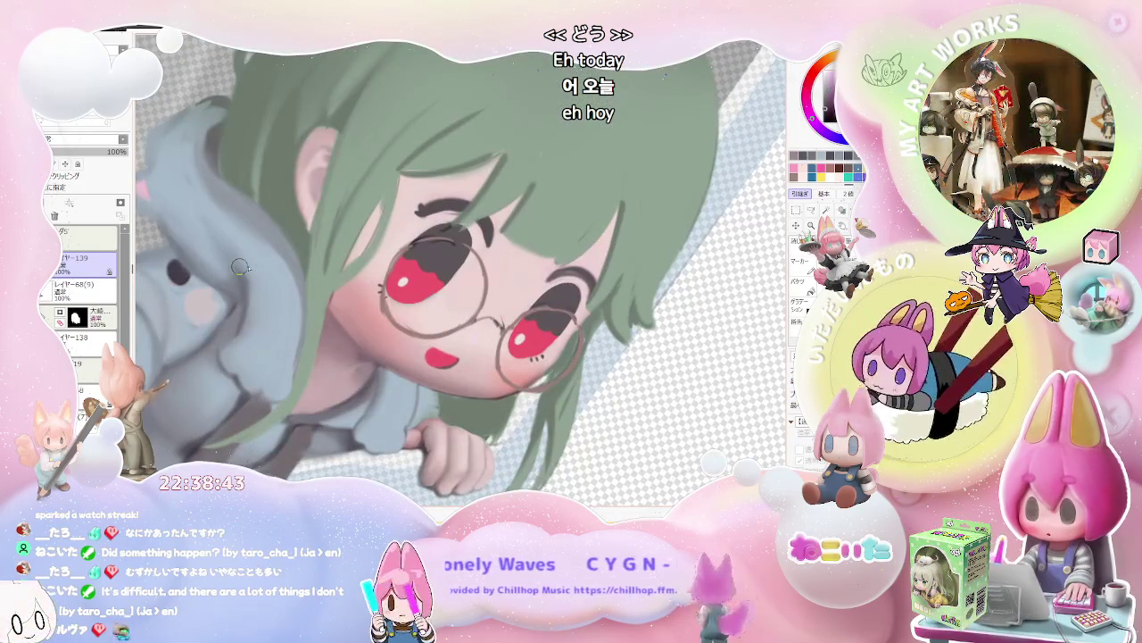
{"action": "scroll", "coordinate": [340, 364], "scroll_direction": "up", "scroll_amount": 2}
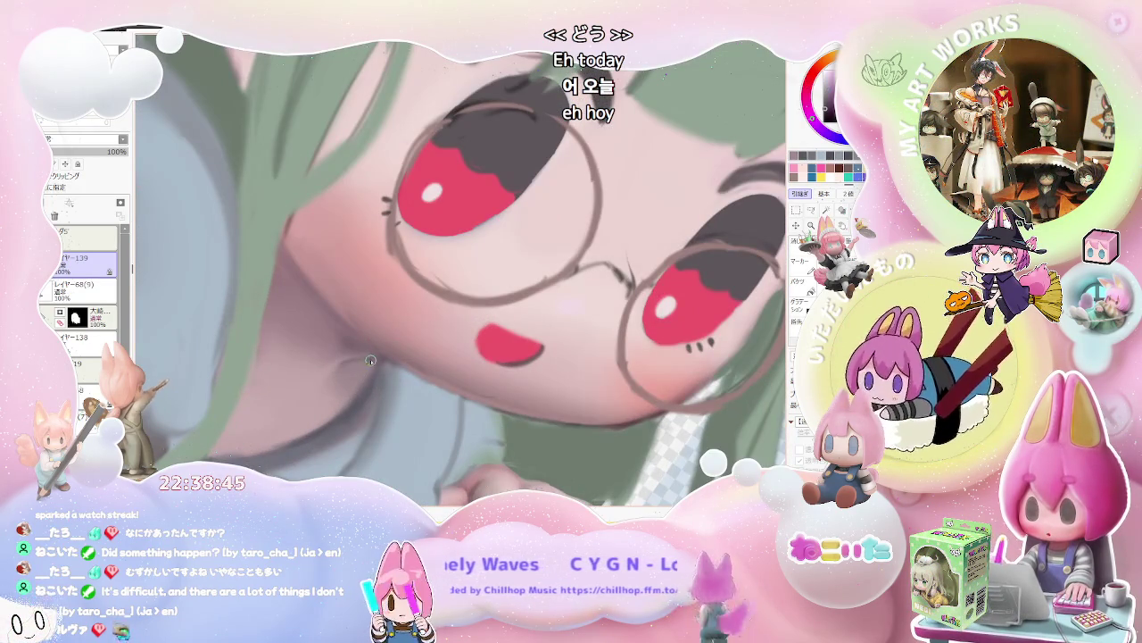
{"action": "scroll", "coordinate": [340, 364], "scroll_direction": "down", "scroll_amount": 1}
{"action": "scroll", "coordinate": [408, 369], "scroll_direction": "down", "scroll_amount": 2}
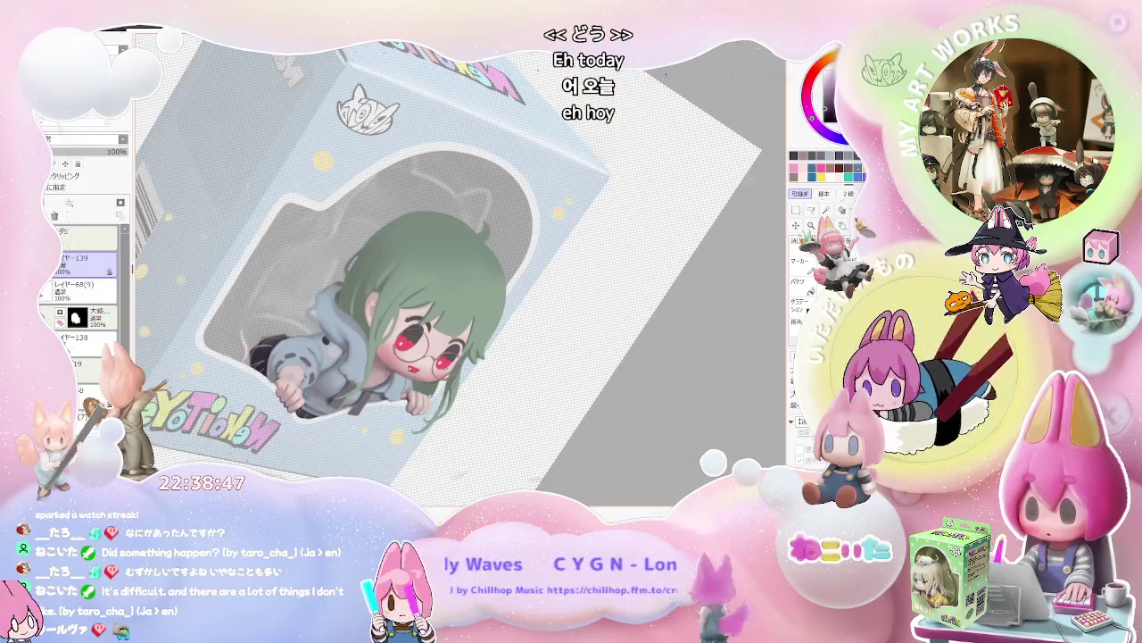
{"action": "scroll", "coordinate": [406, 366], "scroll_direction": "up", "scroll_amount": 1}
{"action": "scroll", "coordinate": [392, 361], "scroll_direction": "up", "scroll_amount": 2}
{"action": "scroll", "coordinate": [375, 357], "scroll_direction": "up", "scroll_amount": 2}
{"action": "scroll", "coordinate": [353, 351], "scroll_direction": "up", "scroll_amount": 1}
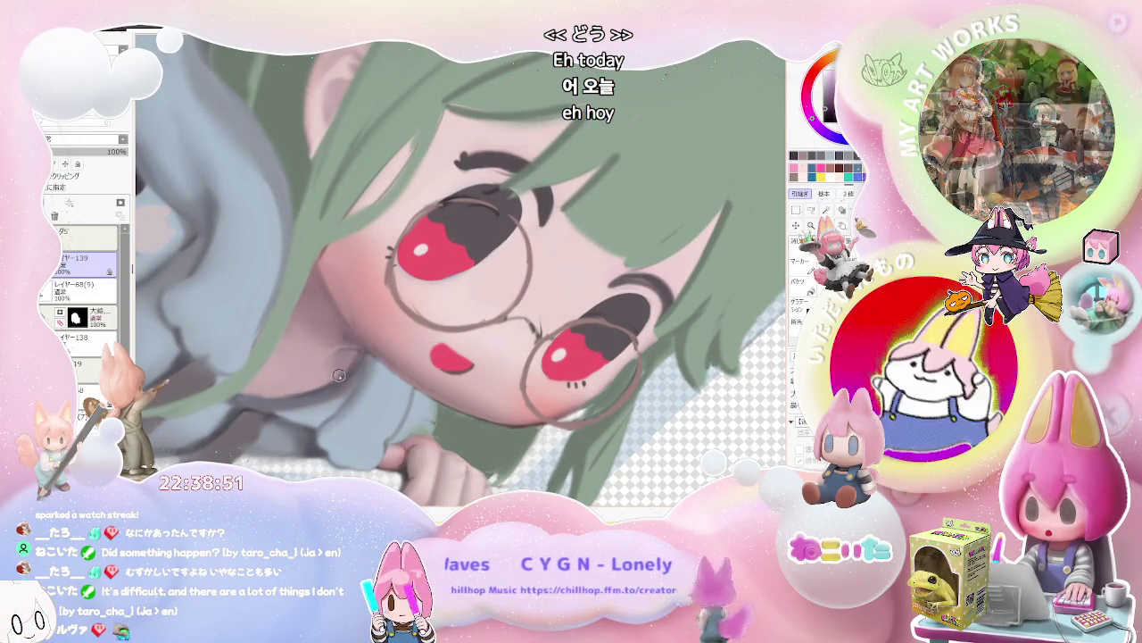
{"action": "scroll", "coordinate": [375, 363], "scroll_direction": "down", "scroll_amount": 1}
{"action": "scroll", "coordinate": [420, 362], "scroll_direction": "down", "scroll_amount": 1}
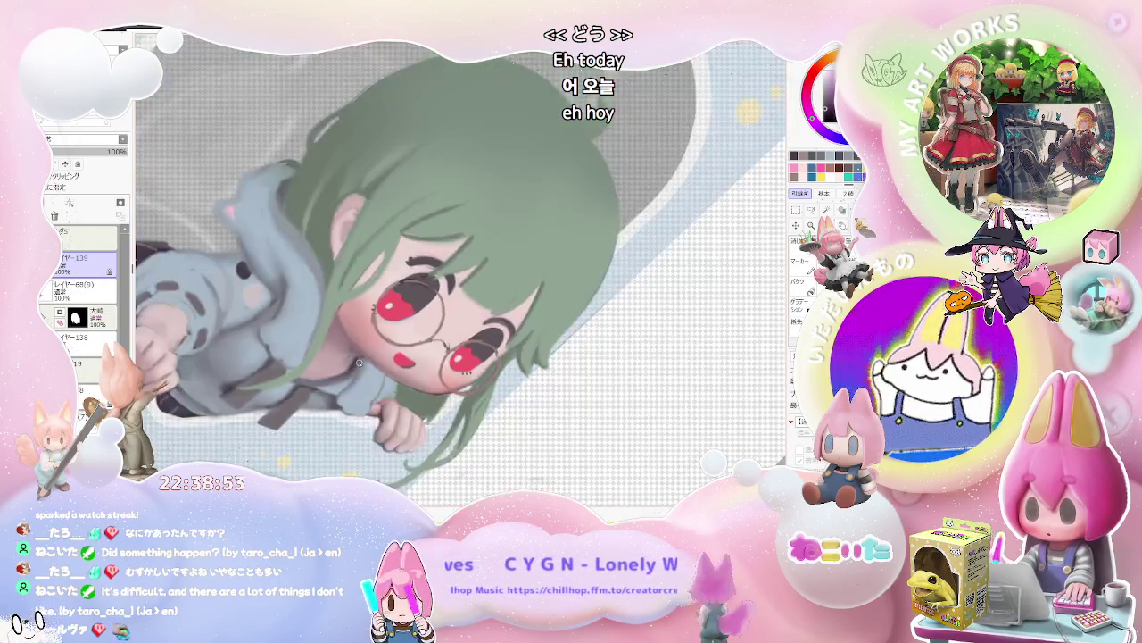
{"action": "scroll", "coordinate": [464, 362], "scroll_direction": "down", "scroll_amount": 1}
{"action": "scroll", "coordinate": [518, 361], "scroll_direction": "down", "scroll_amount": 2}
{"action": "key", "text": "Delete"}
{"action": "key", "text": "Delete"}
{"action": "key", "text": "Delete"}
{"action": "key", "text": "Delete"}
Zoom in on the face and shrink the brush for finer shading detail.
{"action": "scroll", "coordinate": [457, 271], "scroll_direction": "up", "scroll_amount": 1}
{"action": "scroll", "coordinate": [457, 271], "scroll_direction": "up", "scroll_amount": 1}
{"action": "scroll", "coordinate": [457, 271], "scroll_direction": "up", "scroll_amount": 1}
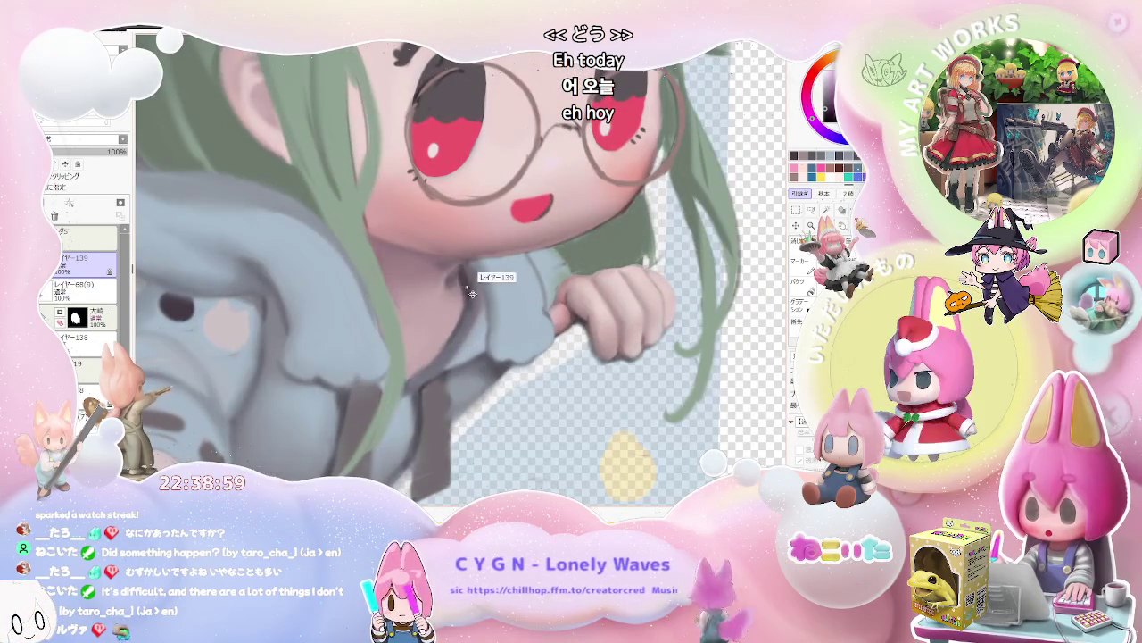
{"action": "scroll", "coordinate": [466, 304], "scroll_direction": "down", "scroll_amount": 2}
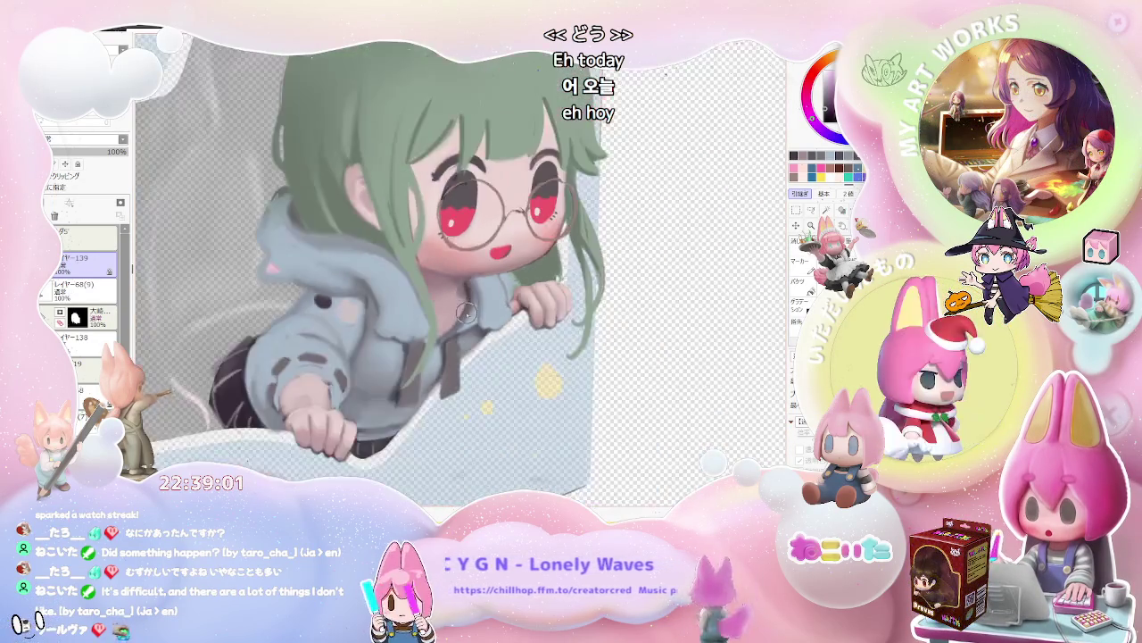
{"action": "scroll", "coordinate": [466, 308], "scroll_direction": "down", "scroll_amount": 2}
{"action": "scroll", "coordinate": [499, 344], "scroll_direction": "up", "scroll_amount": 1}
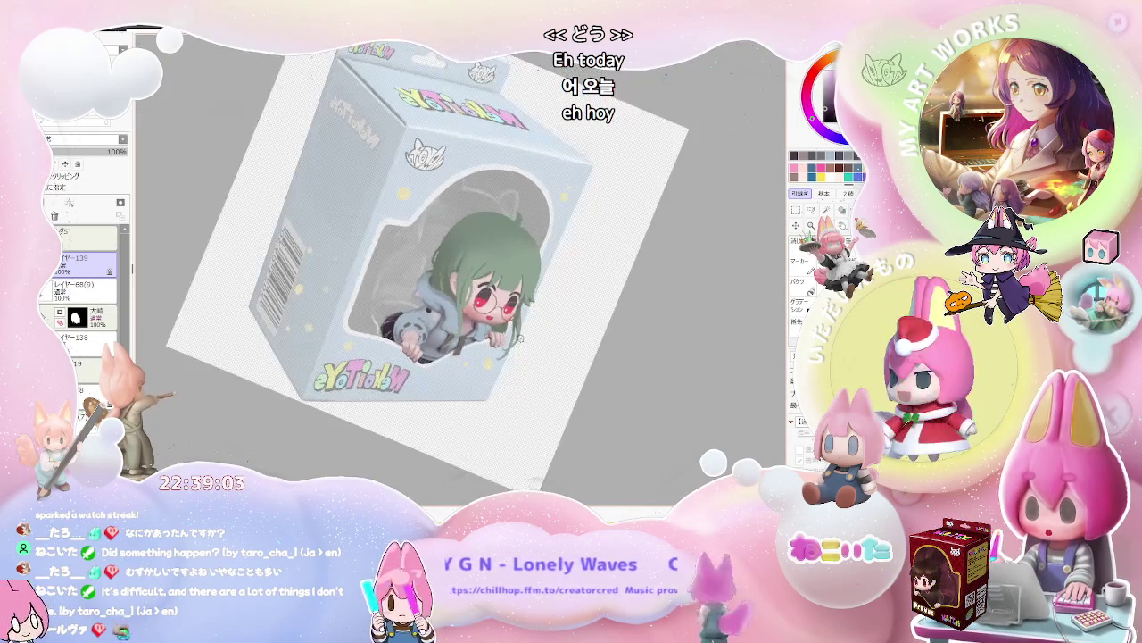
{"action": "scroll", "coordinate": [464, 348], "scroll_direction": "up", "scroll_amount": 2}
{"action": "scroll", "coordinate": [429, 352], "scroll_direction": "up", "scroll_amount": 1}
{"action": "scroll", "coordinate": [393, 355], "scroll_direction": "up", "scroll_amount": 1}
{"action": "key", "text": "["}
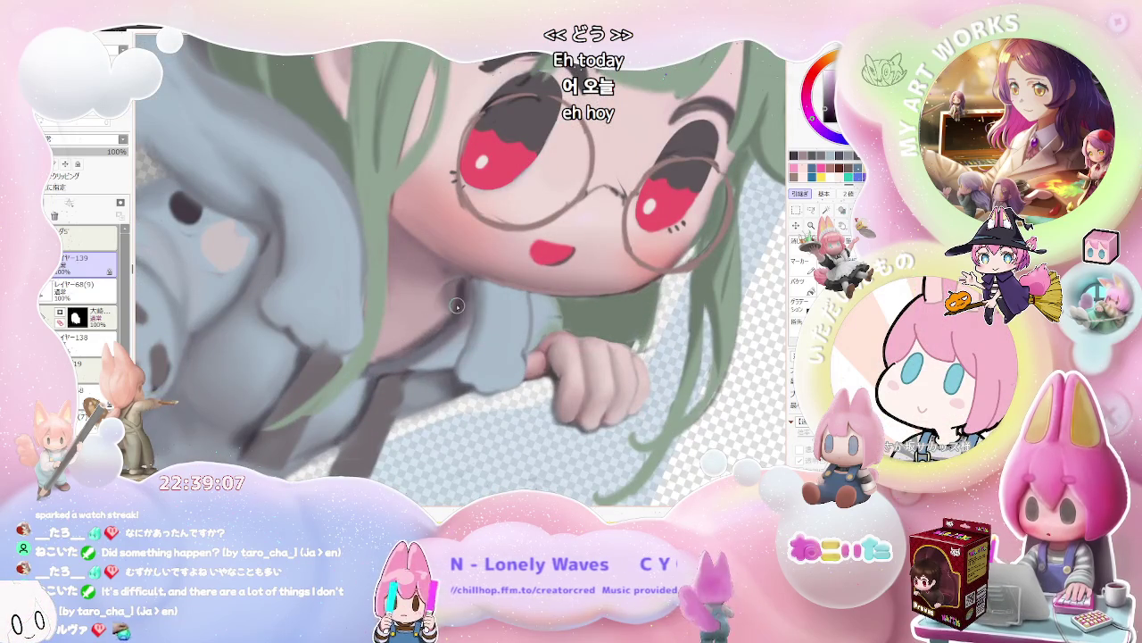
Tilt the canvas further clockwise to shade the hood, then rotate it back upright.
{"action": "scroll", "coordinate": [457, 305], "scroll_direction": "down", "scroll_amount": 1}
{"action": "scroll", "coordinate": [496, 325], "scroll_direction": "down", "scroll_amount": 1}
{"action": "scroll", "coordinate": [544, 353], "scroll_direction": "down", "scroll_amount": 1}
{"action": "scroll", "coordinate": [609, 391], "scroll_direction": "down", "scroll_amount": 1}
{"action": "key", "text": "End"}
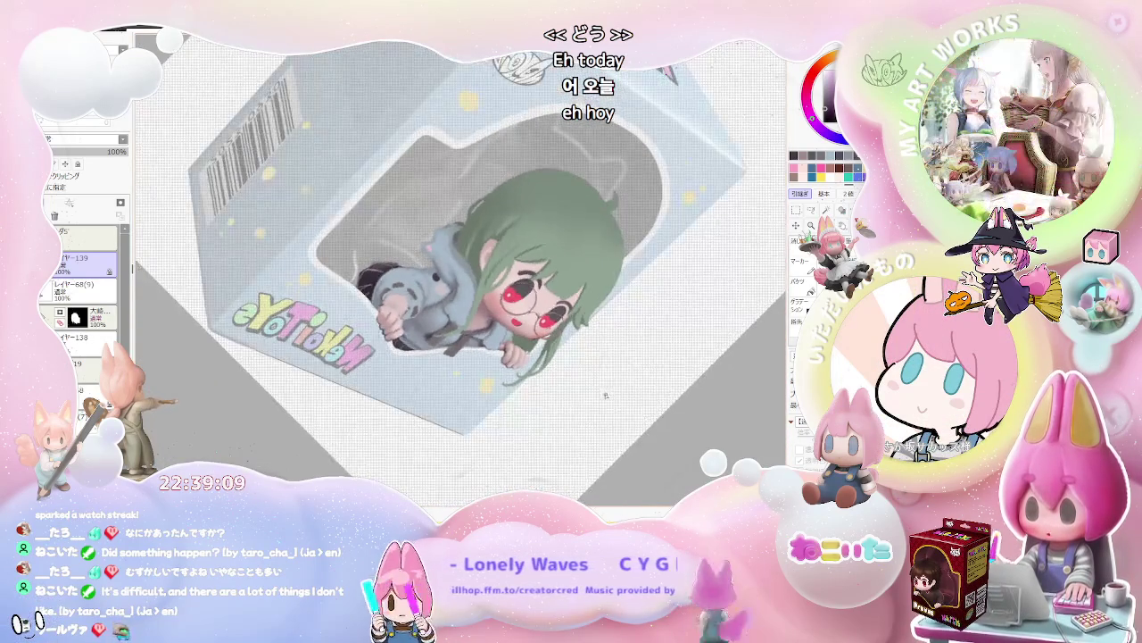
{"action": "scroll", "coordinate": [464, 317], "scroll_direction": "up", "scroll_amount": 2}
{"action": "scroll", "coordinate": [464, 317], "scroll_direction": "up", "scroll_amount": 2}
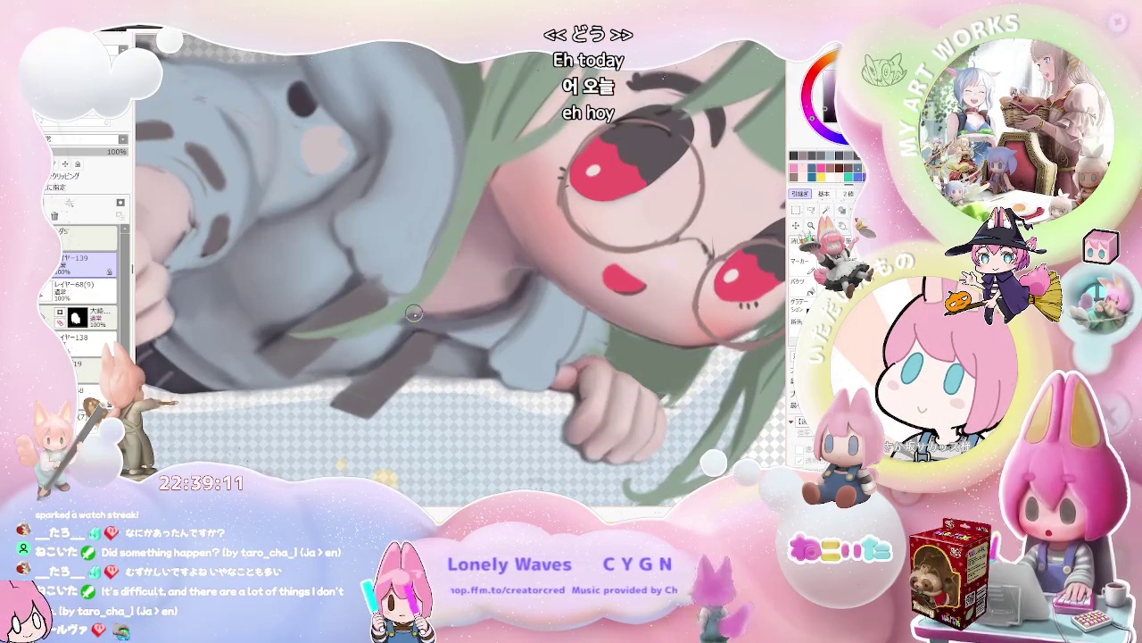
{"action": "scroll", "coordinate": [411, 314], "scroll_direction": "down", "scroll_amount": 1}
{"action": "scroll", "coordinate": [535, 339], "scroll_direction": "down", "scroll_amount": 1}
{"action": "scroll", "coordinate": [659, 362], "scroll_direction": "down", "scroll_amount": 1}
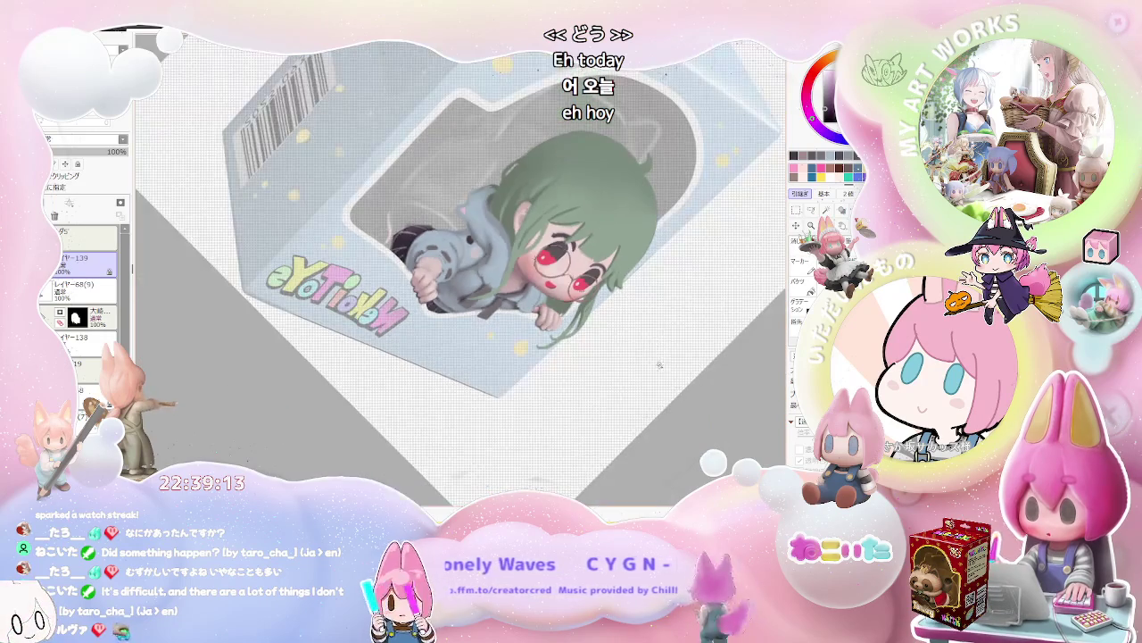
{"action": "key", "text": "Delete"}
{"action": "key", "text": "Delete"}
{"action": "key", "text": "Delete"}
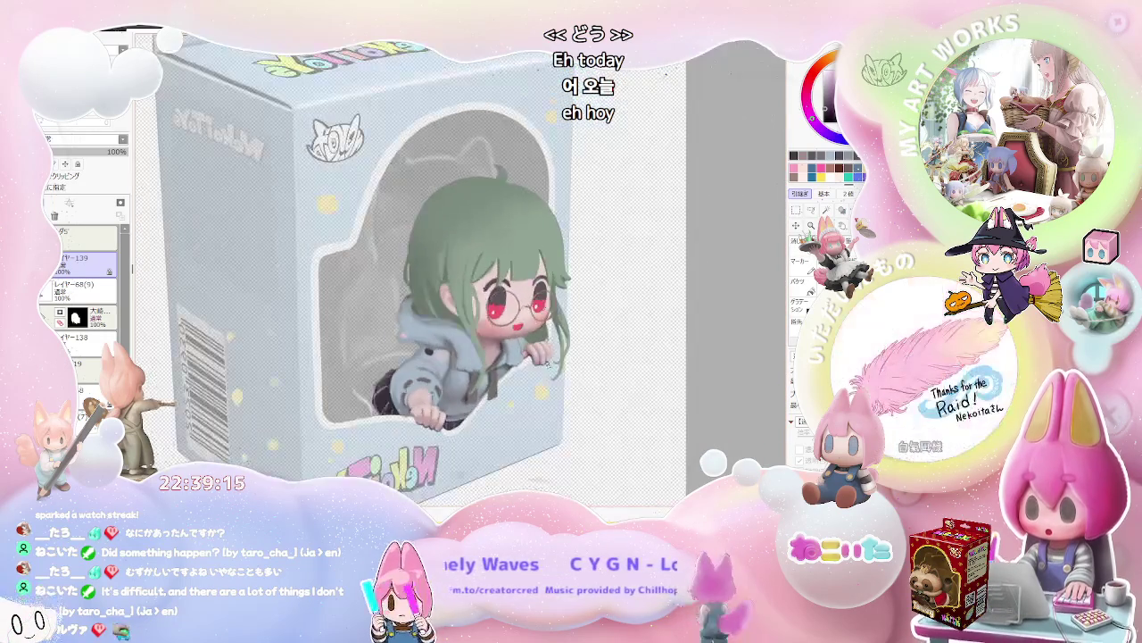
Select layer 139 by picking it from the painted figure.
{"action": "scroll", "coordinate": [475, 355], "scroll_direction": "up", "scroll_amount": 2}
{"action": "scroll", "coordinate": [476, 355], "scroll_direction": "up", "scroll_amount": 1}
{"action": "scroll", "coordinate": [476, 356], "scroll_direction": "up", "scroll_amount": 1}
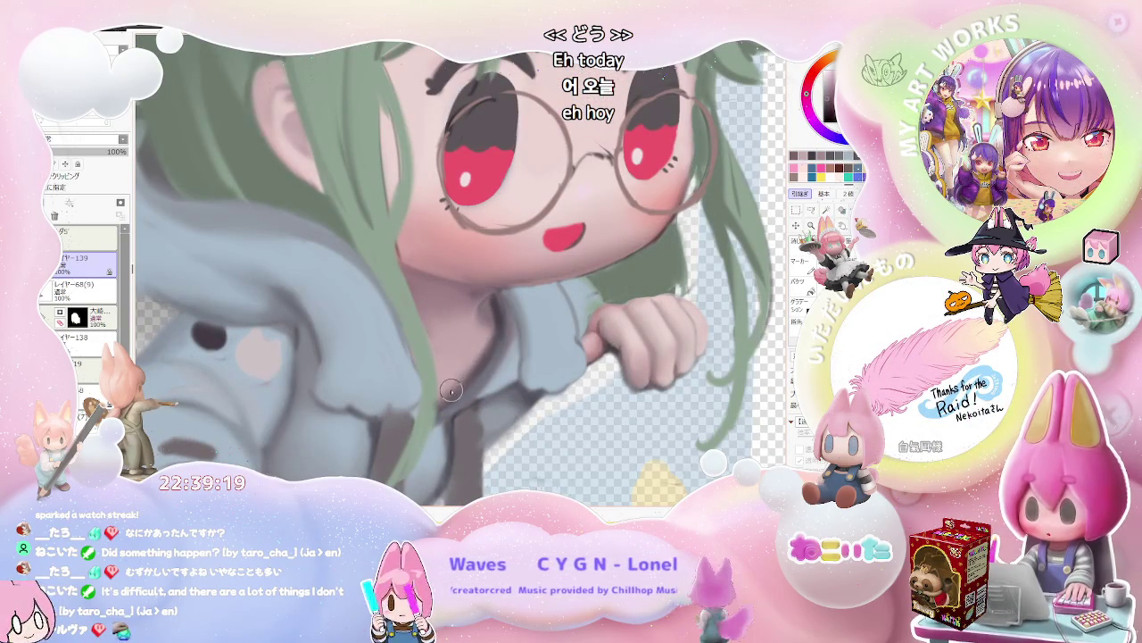
{"action": "scroll", "coordinate": [437, 404], "scroll_direction": "down", "scroll_amount": 2}
{"action": "scroll", "coordinate": [479, 346], "scroll_direction": "up", "scroll_amount": 1}
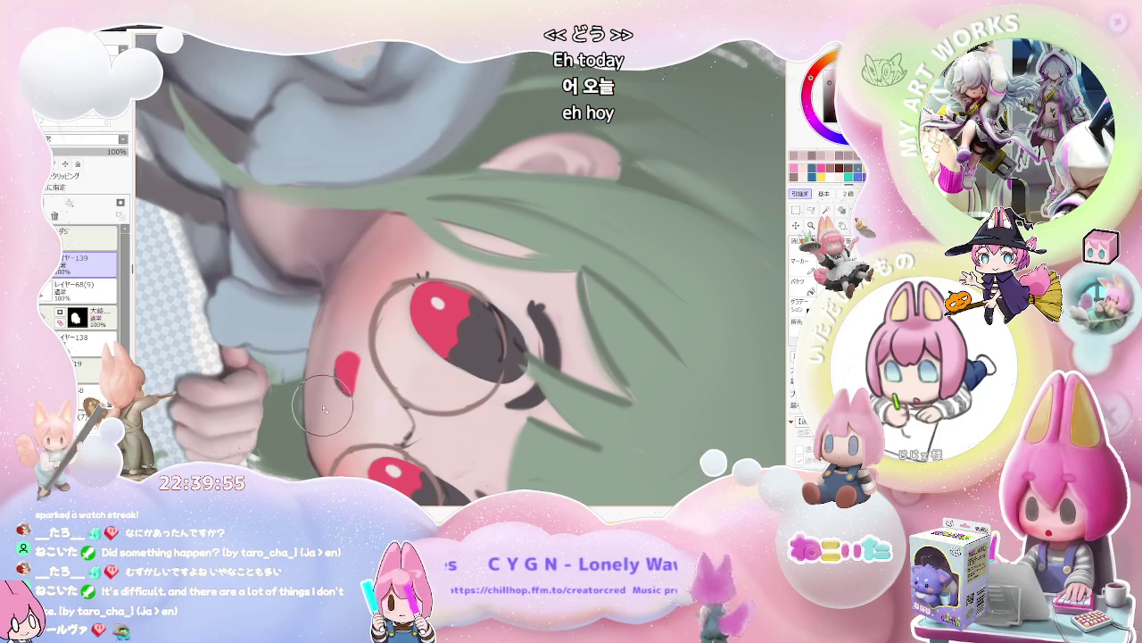
{"action": "left_click", "coordinate": [337, 406], "text": "ctrl+shift"}
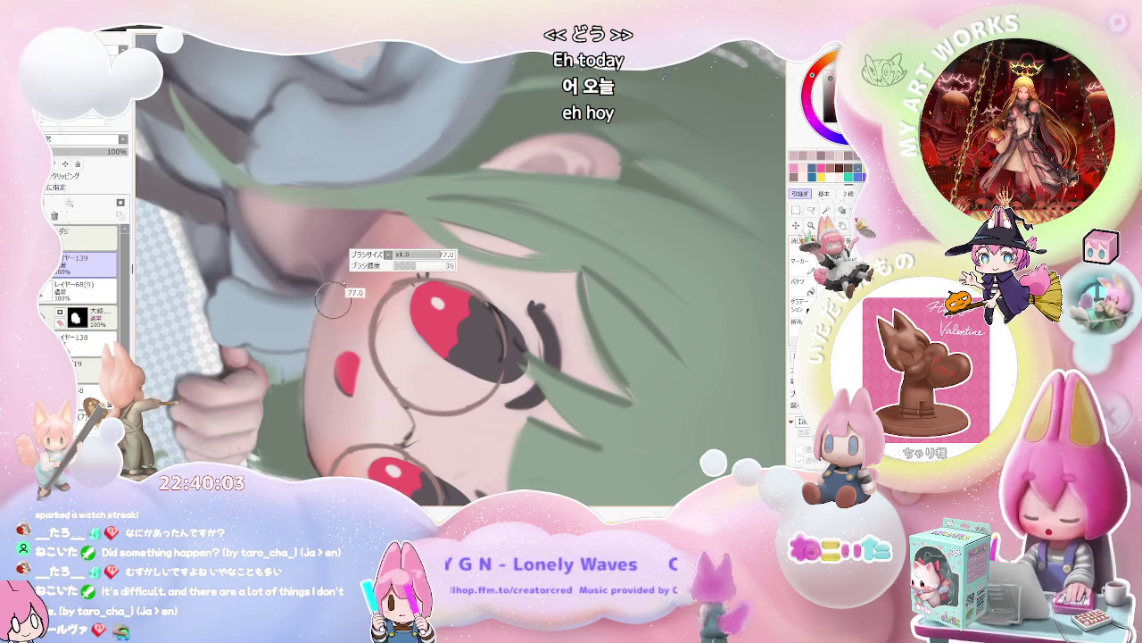
Zoom in on the girl's red eyes and round glasses on layer 139.
{"action": "scroll", "coordinate": [512, 273], "scroll_direction": "down", "scroll_amount": 5}
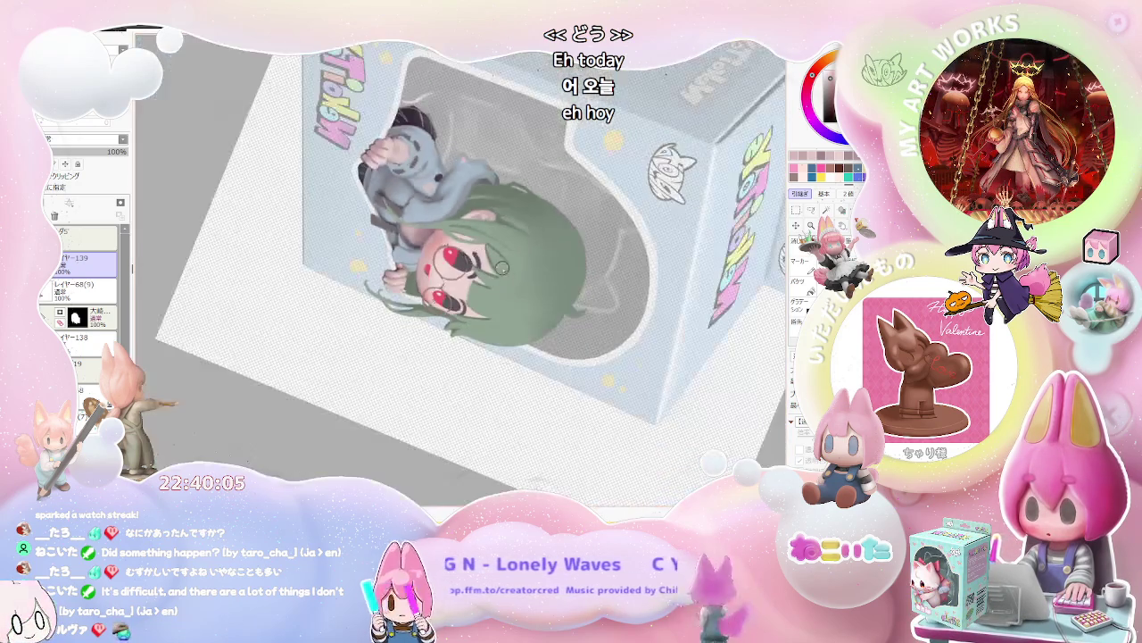
{"action": "scroll", "coordinate": [513, 273], "scroll_direction": "up", "scroll_amount": 2}
{"action": "scroll", "coordinate": [464, 290], "scroll_direction": "up", "scroll_amount": 2}
{"action": "scroll", "coordinate": [410, 313], "scroll_direction": "up", "scroll_amount": 2}
{"action": "scroll", "coordinate": [370, 331], "scroll_direction": "up", "scroll_amount": 1}
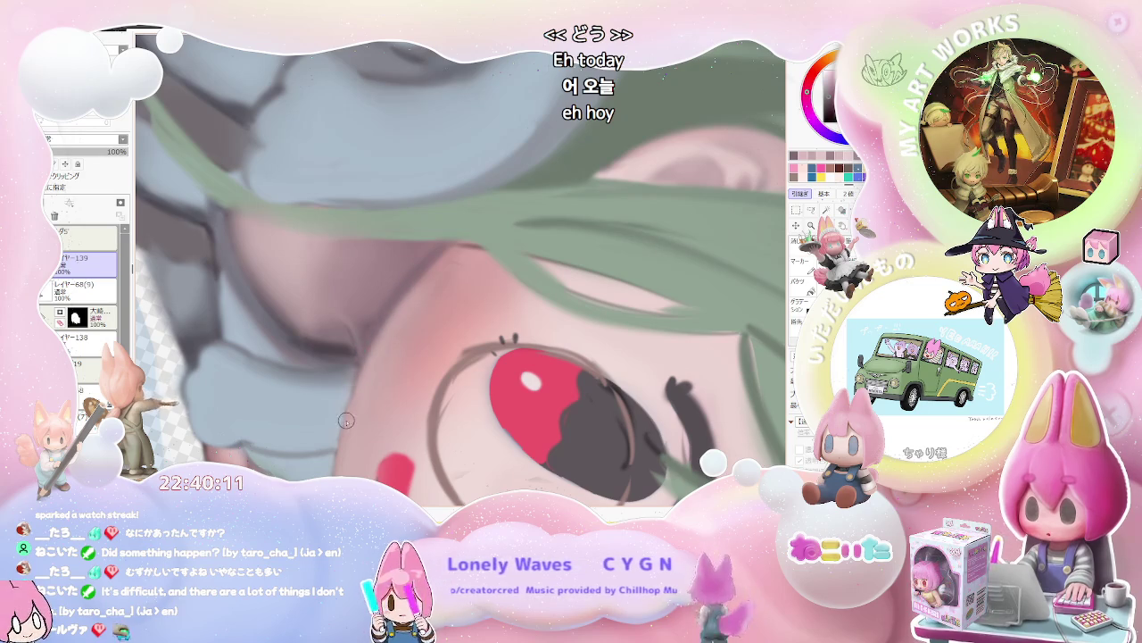
{"action": "scroll", "coordinate": [384, 402], "scroll_direction": "down", "scroll_amount": 2}
{"action": "scroll", "coordinate": [428, 393], "scroll_direction": "down", "scroll_amount": 2}
{"action": "scroll", "coordinate": [482, 384], "scroll_direction": "down", "scroll_amount": 2}
{"action": "scroll", "coordinate": [527, 378], "scroll_direction": "down", "scroll_amount": 1}
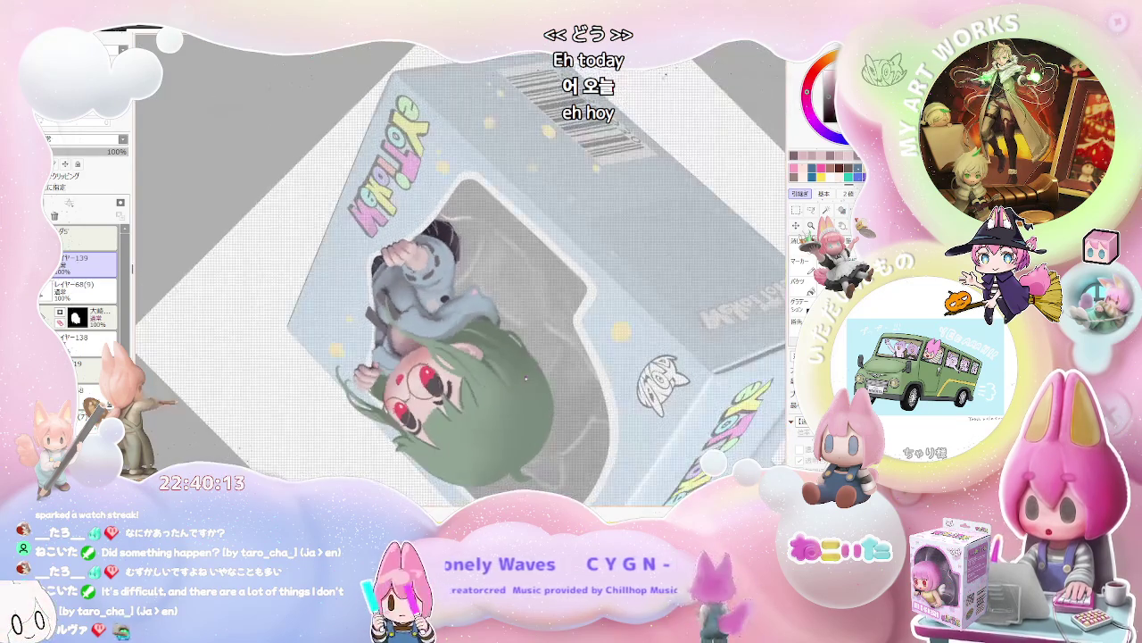
{"action": "scroll", "coordinate": [500, 383], "scroll_direction": "up", "scroll_amount": 2}
{"action": "scroll", "coordinate": [428, 397], "scroll_direction": "up", "scroll_amount": 2}
{"action": "scroll", "coordinate": [357, 411], "scroll_direction": "up", "scroll_amount": 2}
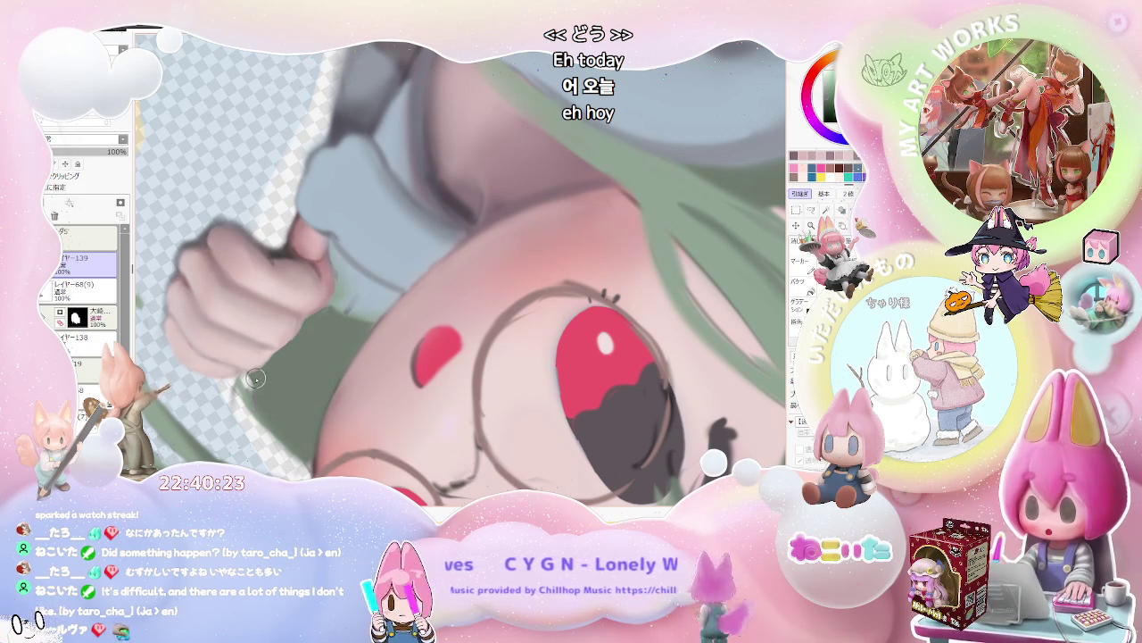
Use a smaller brush to blend blue-grey shading on the hoodie under her chin.
{"action": "key", "text": "bracketleft"}
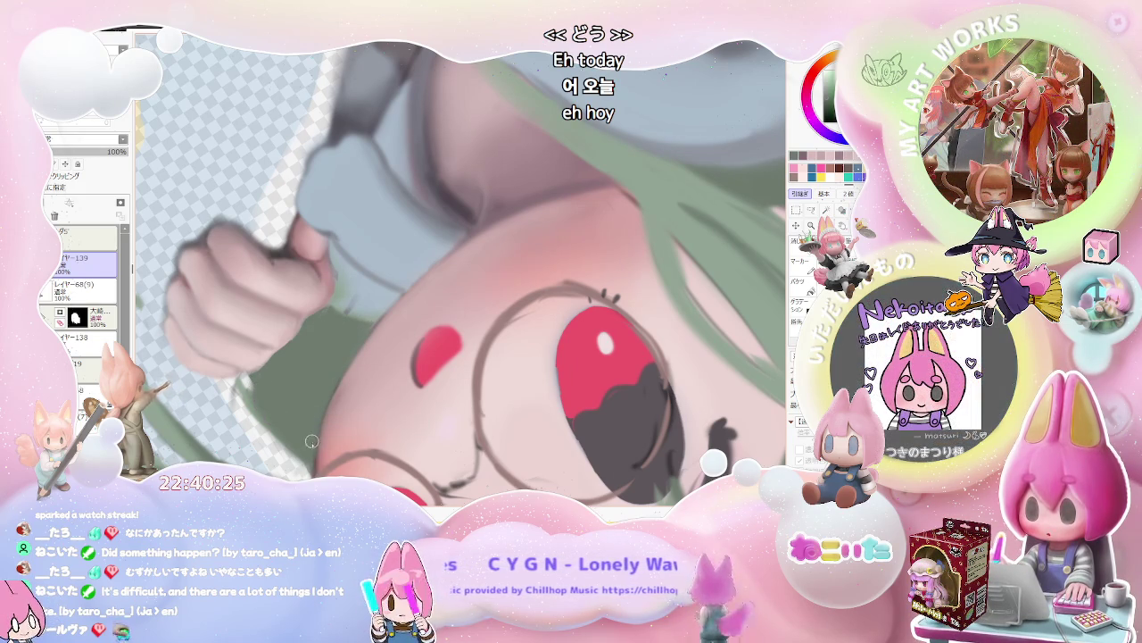
{"action": "scroll", "coordinate": [319, 411], "scroll_direction": "down", "scroll_amount": 3}
{"action": "scroll", "coordinate": [319, 411], "scroll_direction": "down", "scroll_amount": 3}
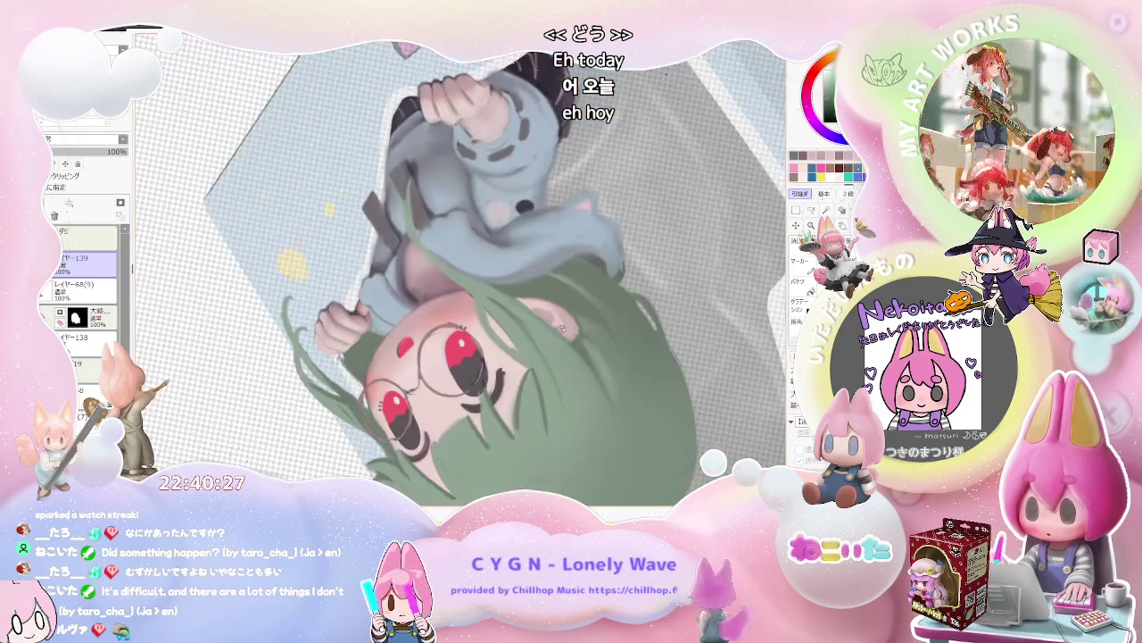
{"action": "scroll", "coordinate": [432, 307], "scroll_direction": "down", "scroll_amount": 1}
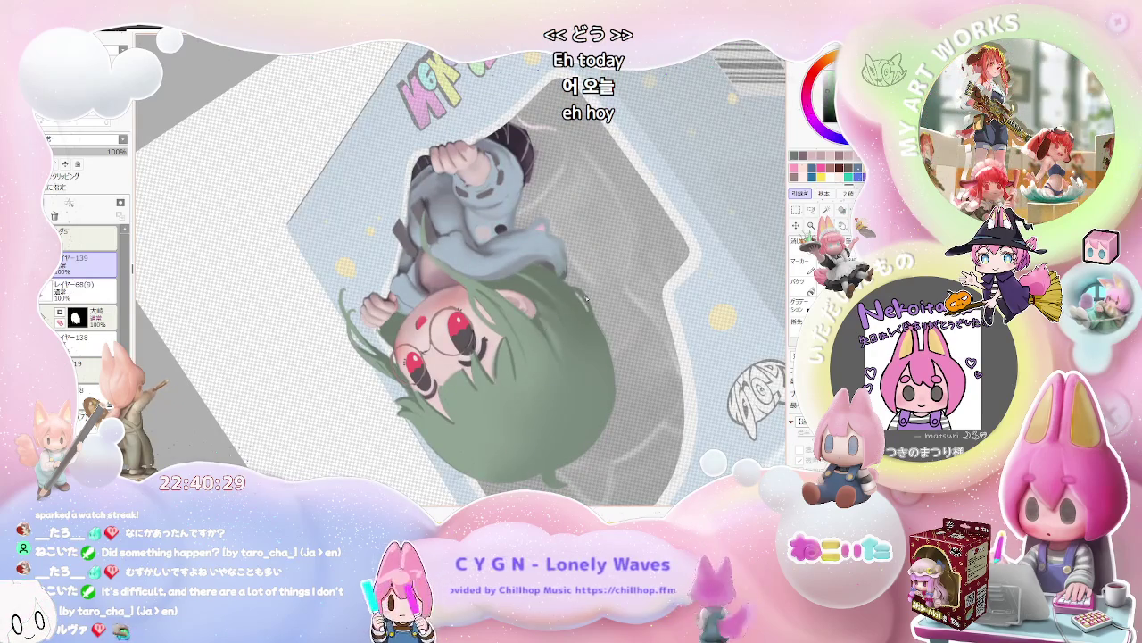
{"action": "scroll", "coordinate": [423, 329], "scroll_direction": "up", "scroll_amount": 3}
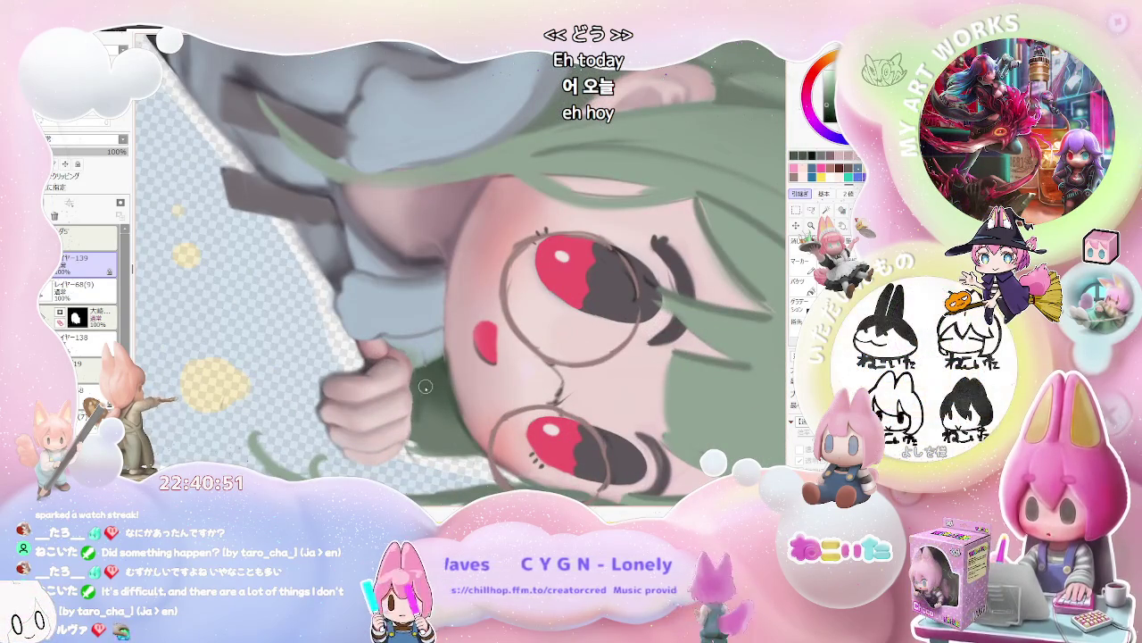
{"action": "scroll", "coordinate": [460, 430], "scroll_direction": "down", "scroll_amount": 1}
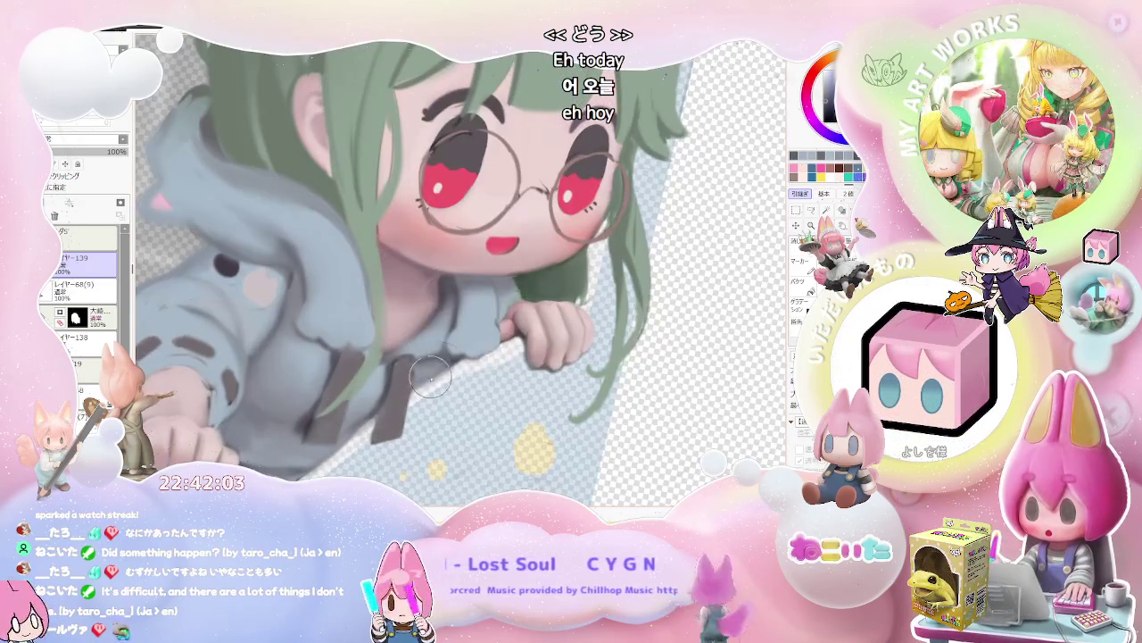
Zoom out to view the face, glasses and hoodie for further soft shading.
{"action": "scroll", "coordinate": [415, 380], "scroll_direction": "up", "scroll_amount": 2}
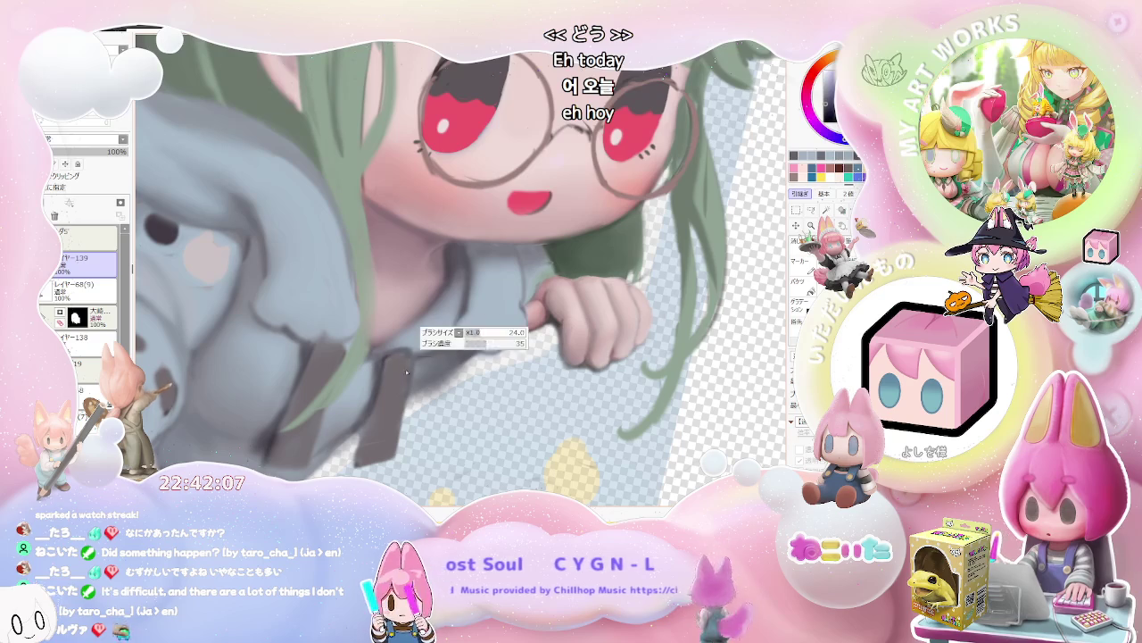
Zoom on the lower hoodie sleeve and dark shorts beneath the gripping hand.
{"action": "scroll", "coordinate": [407, 389], "scroll_direction": "down", "scroll_amount": 1}
{"action": "scroll", "coordinate": [407, 389], "scroll_direction": "down", "scroll_amount": 1}
{"action": "scroll", "coordinate": [407, 389], "scroll_direction": "down", "scroll_amount": 1}
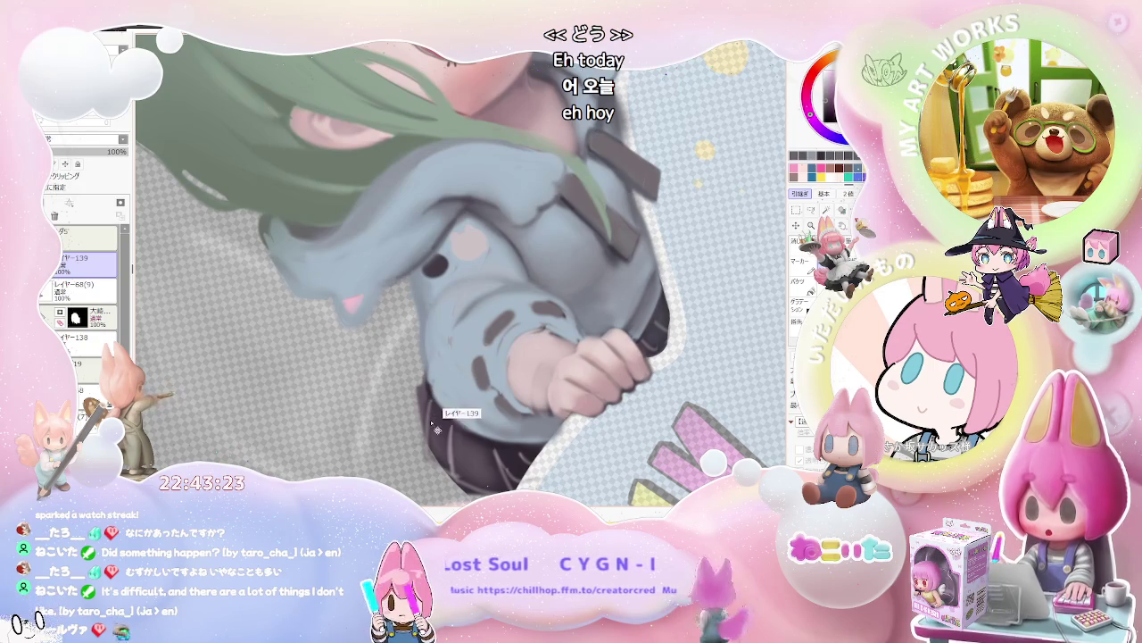
Merge layer 139 down into Layer 68(9) and zoom in on the sleeve.
{"action": "key", "text": "ctrl+e"}
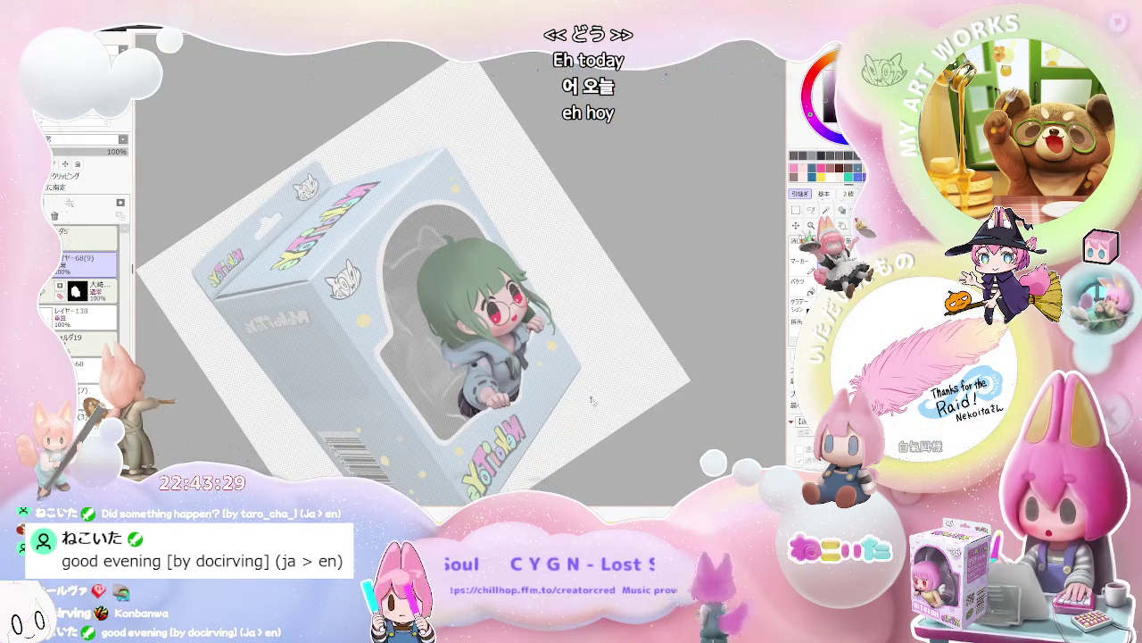
{"action": "scroll", "coordinate": [535, 401], "scroll_direction": "up", "scroll_amount": 3}
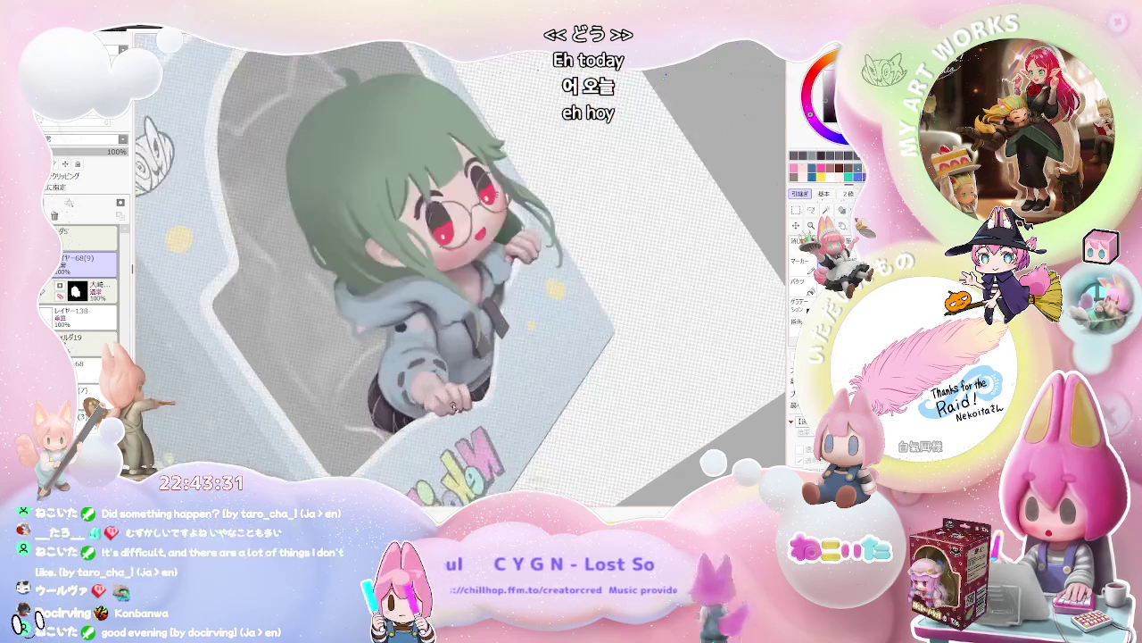
{"action": "scroll", "coordinate": [456, 409], "scroll_direction": "up", "scroll_amount": 2}
{"action": "scroll", "coordinate": [456, 409], "scroll_direction": "up", "scroll_amount": 2}
Make the brush much smaller and reset the view rotation so the box stands upright.
{"action": "key", "text": "bracketleft"}
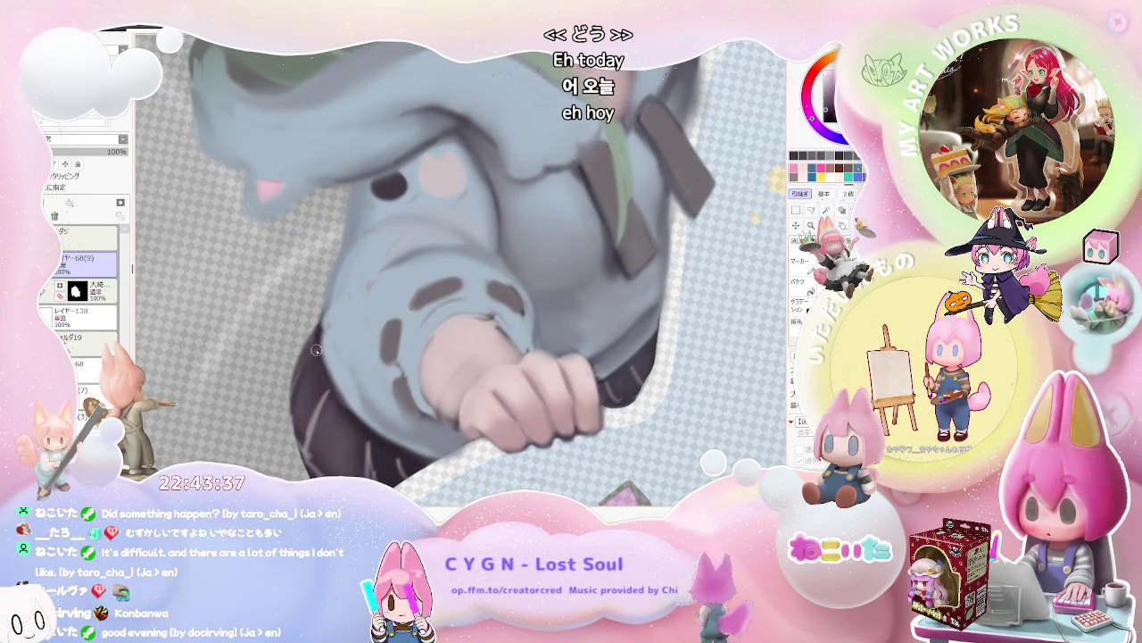
{"action": "scroll", "coordinate": [320, 375], "scroll_direction": "down", "scroll_amount": 1}
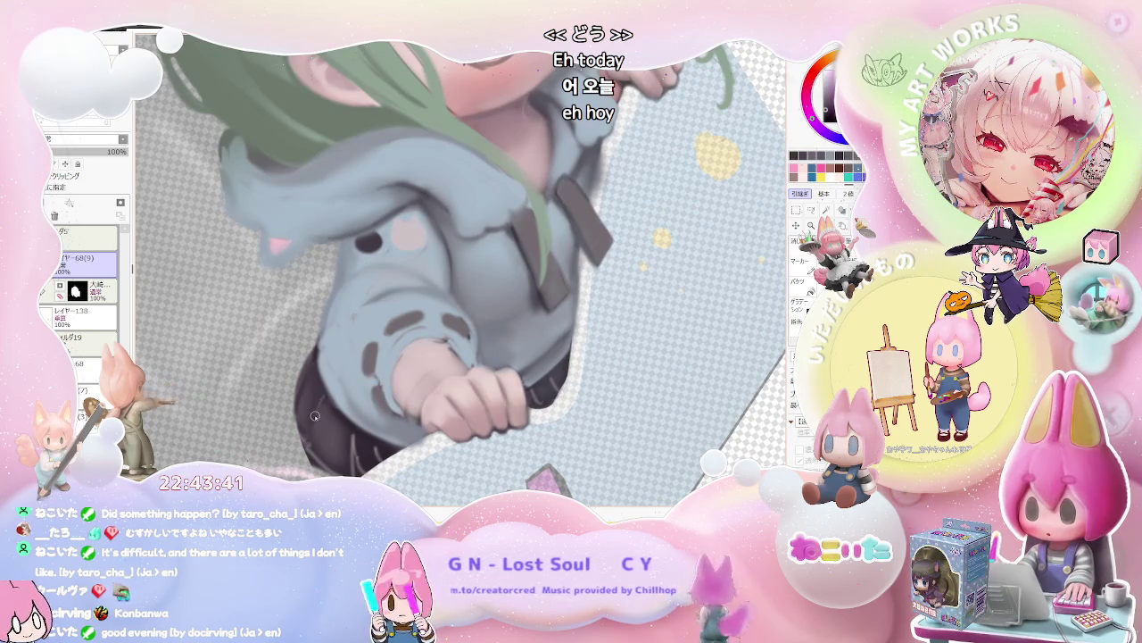
{"action": "scroll", "coordinate": [308, 437], "scroll_direction": "down", "scroll_amount": 3}
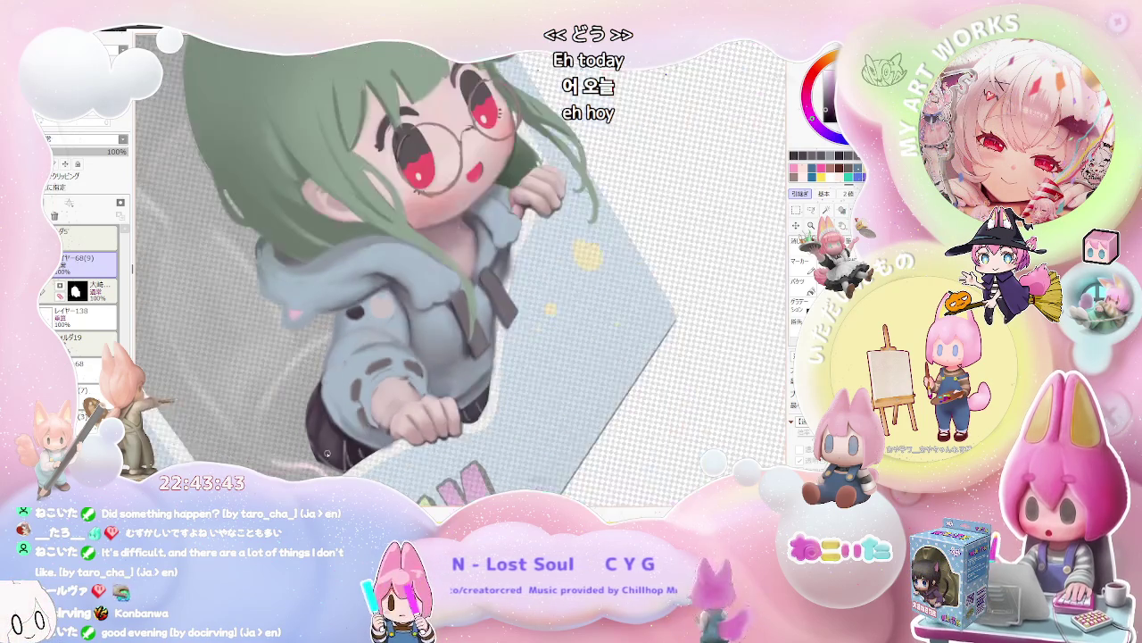
{"action": "key", "text": "Home"}
{"action": "scroll", "coordinate": [326, 454], "scroll_direction": "down", "scroll_amount": 1}
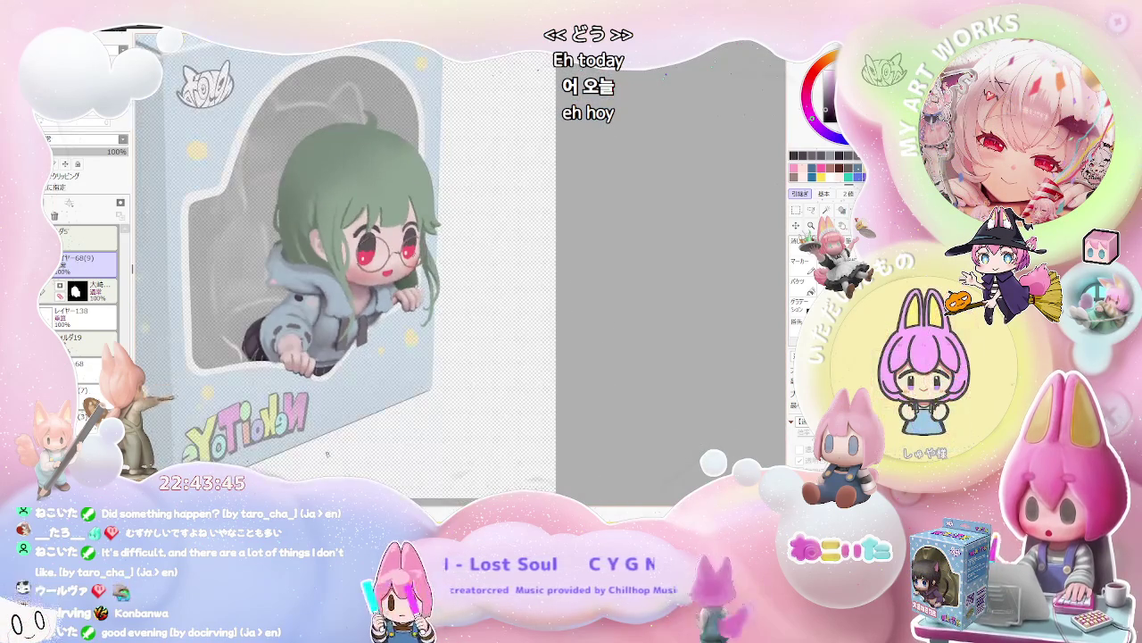
{"action": "scroll", "coordinate": [328, 455], "scroll_direction": "down", "scroll_amount": 1}
{"action": "scroll", "coordinate": [326, 454], "scroll_direction": "up", "scroll_amount": 2}
{"action": "scroll", "coordinate": [294, 420], "scroll_direction": "up", "scroll_amount": 1}
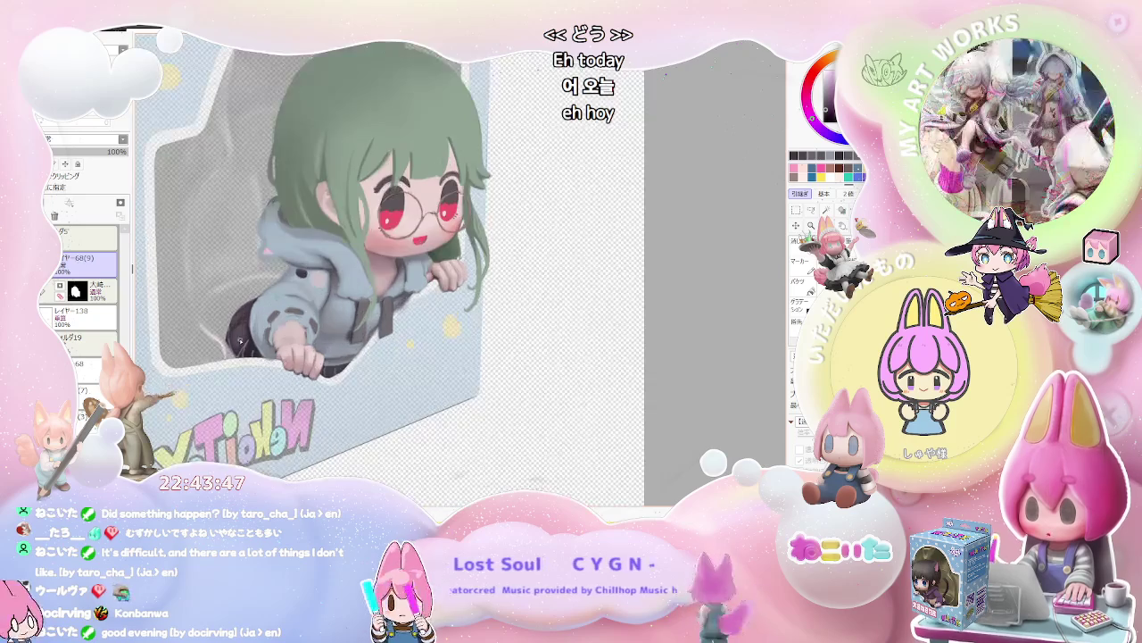
{"action": "scroll", "coordinate": [259, 393], "scroll_direction": "up", "scroll_amount": 2}
{"action": "scroll", "coordinate": [216, 357], "scroll_direction": "up", "scroll_amount": 1}
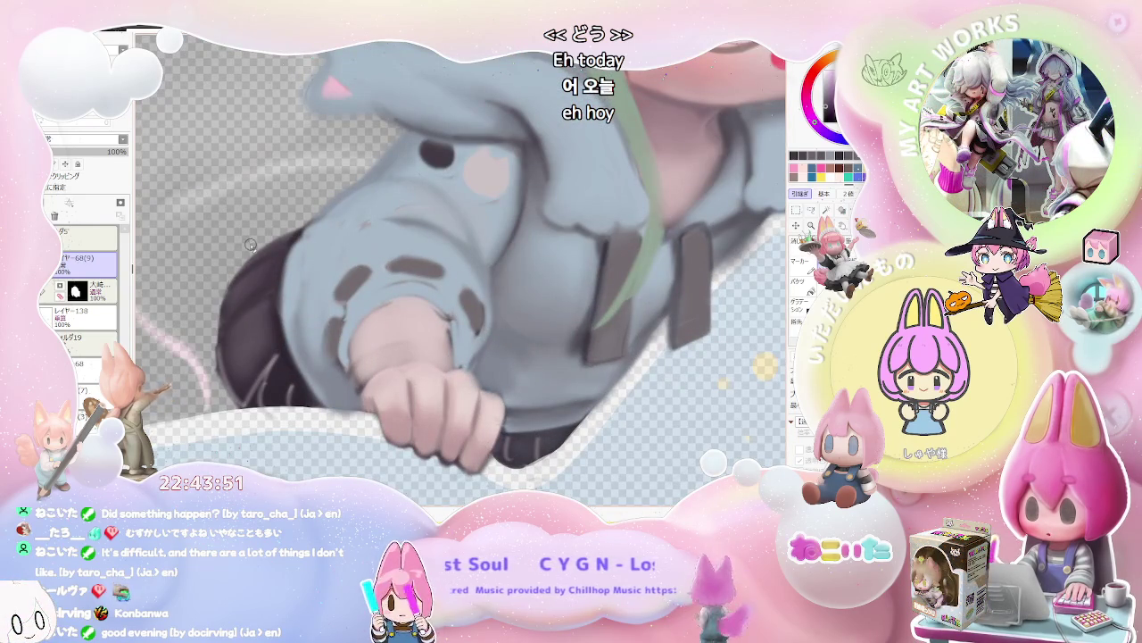
{"action": "scroll", "coordinate": [250, 246], "scroll_direction": "up", "scroll_amount": 1}
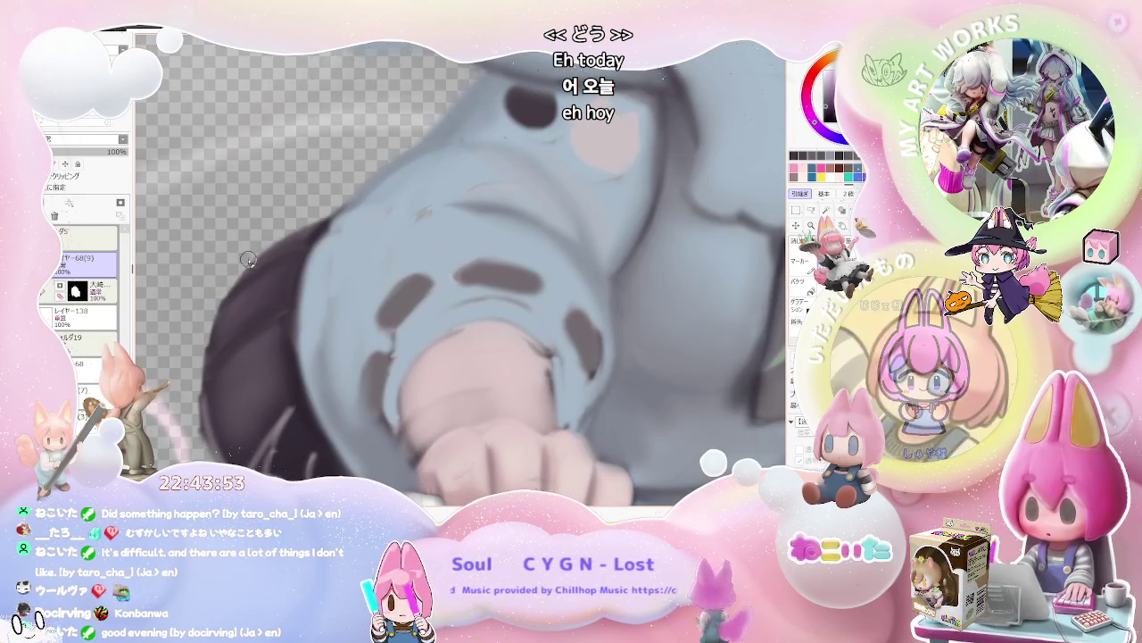
Softly shade the clenched fist and hoodie cuff in blue-grey, checking at several zoom levels.
{"action": "scroll", "coordinate": [204, 327], "scroll_direction": "down", "scroll_amount": 1}
{"action": "scroll", "coordinate": [375, 317], "scroll_direction": "down", "scroll_amount": 1}
{"action": "scroll", "coordinate": [538, 310], "scroll_direction": "down", "scroll_amount": 1}
{"action": "scroll", "coordinate": [538, 310], "scroll_direction": "up", "scroll_amount": 1}
{"action": "scroll", "coordinate": [482, 312], "scroll_direction": "up", "scroll_amount": 1}
{"action": "scroll", "coordinate": [401, 316], "scroll_direction": "up", "scroll_amount": 2}
{"action": "scroll", "coordinate": [323, 320], "scroll_direction": "up", "scroll_amount": 1}
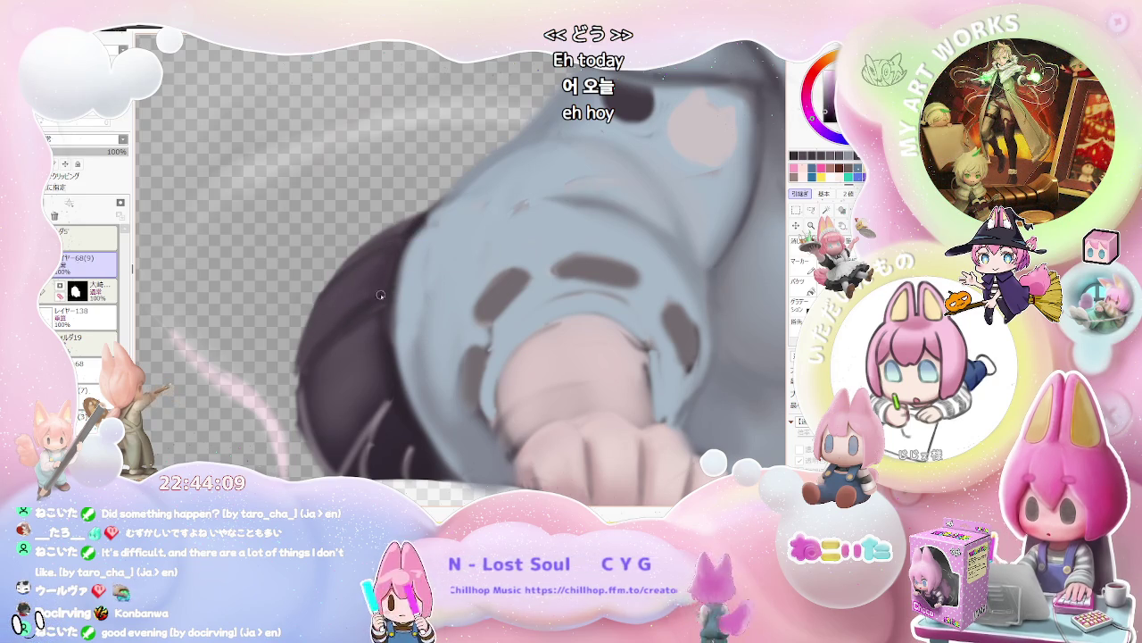
{"action": "scroll", "coordinate": [380, 297], "scroll_direction": "down", "scroll_amount": 2}
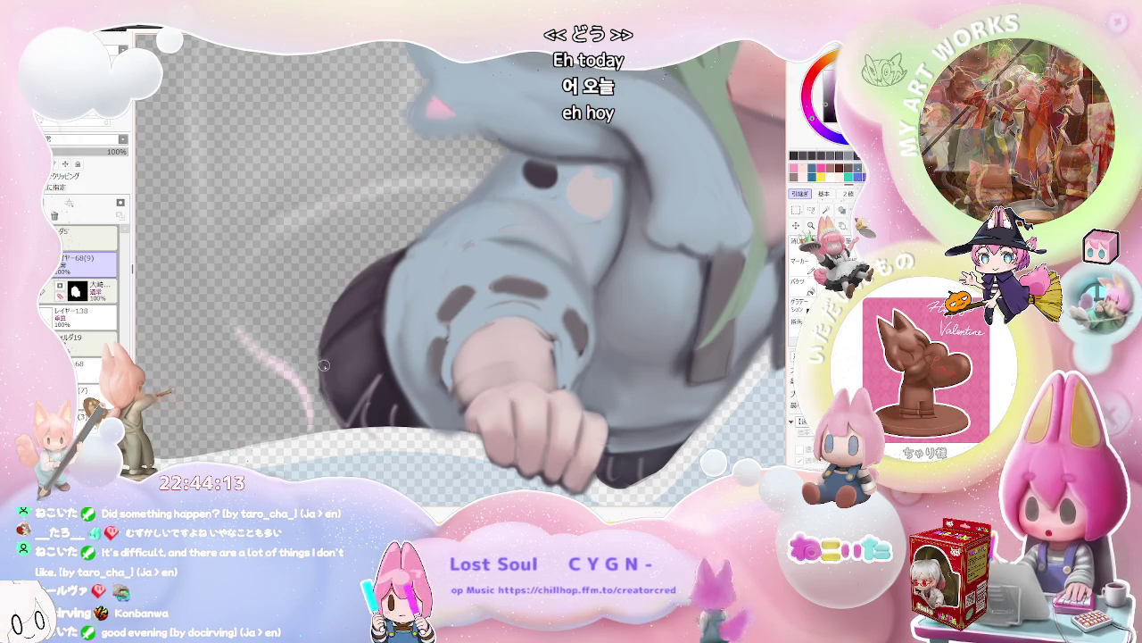
{"action": "scroll", "coordinate": [329, 394], "scroll_direction": "down", "scroll_amount": 2}
{"action": "scroll", "coordinate": [363, 404], "scroll_direction": "down", "scroll_amount": 1}
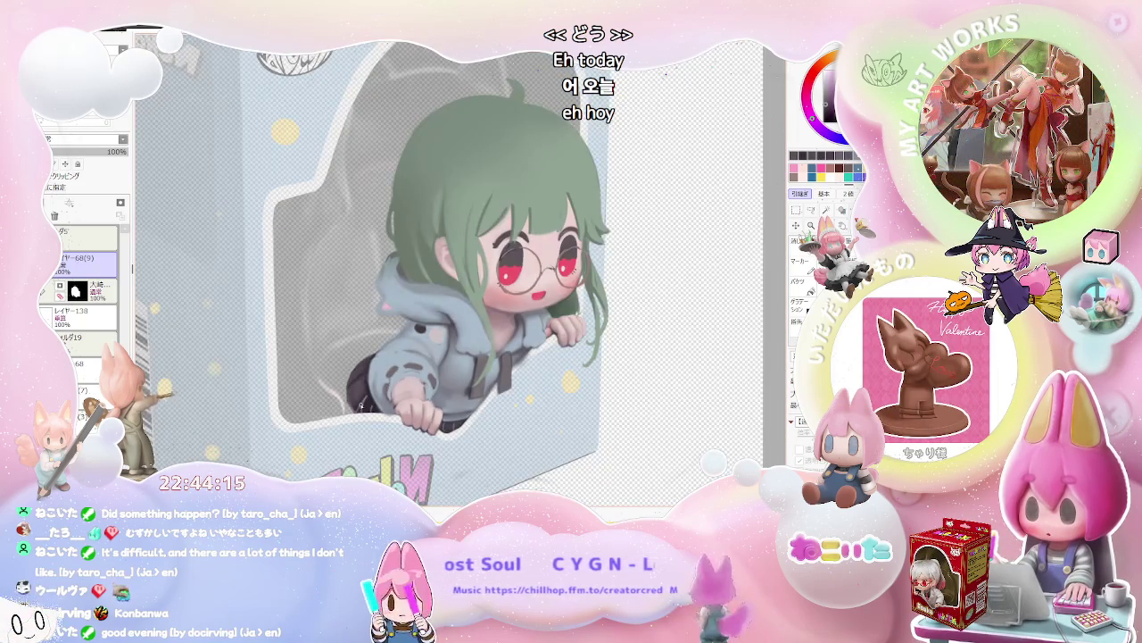
{"action": "scroll", "coordinate": [381, 392], "scroll_direction": "up", "scroll_amount": 1}
{"action": "scroll", "coordinate": [381, 393], "scroll_direction": "up", "scroll_amount": 1}
{"action": "scroll", "coordinate": [381, 393], "scroll_direction": "up", "scroll_amount": 2}
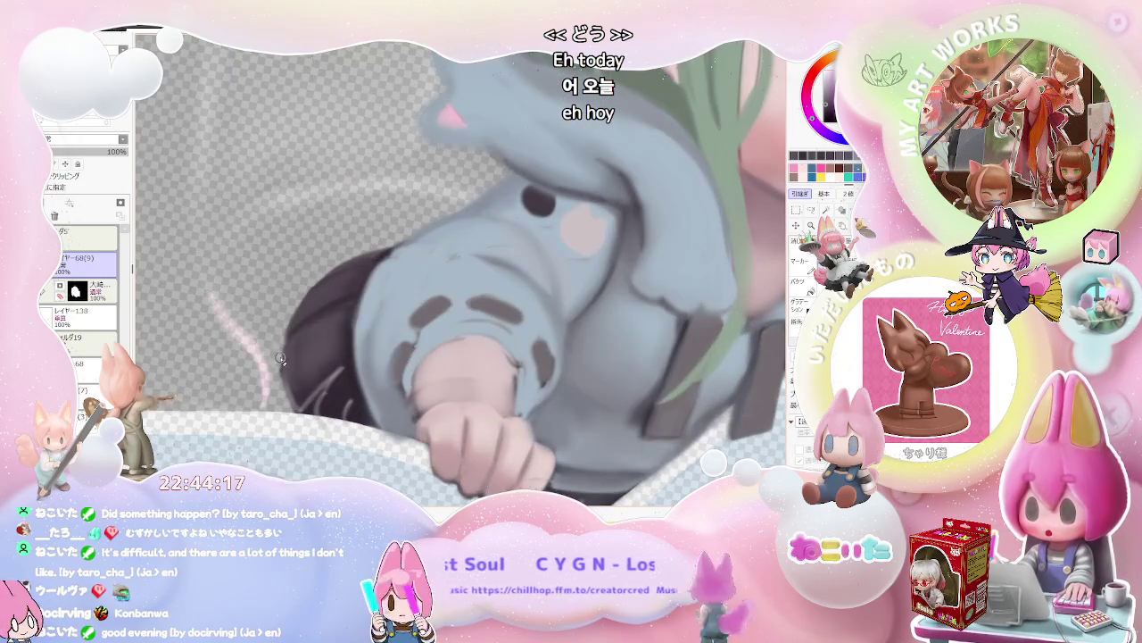
{"action": "scroll", "coordinate": [279, 362], "scroll_direction": "up", "scroll_amount": 1}
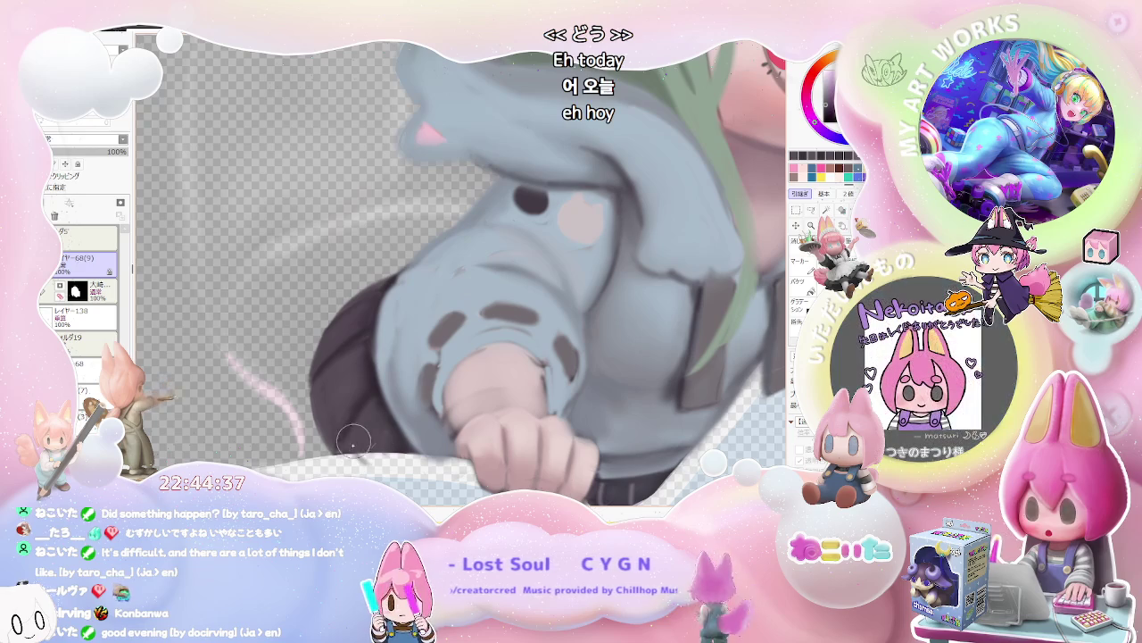
{"action": "scroll", "coordinate": [411, 459], "scroll_direction": "down", "scroll_amount": 2}
{"action": "scroll", "coordinate": [411, 459], "scroll_direction": "down", "scroll_amount": 2}
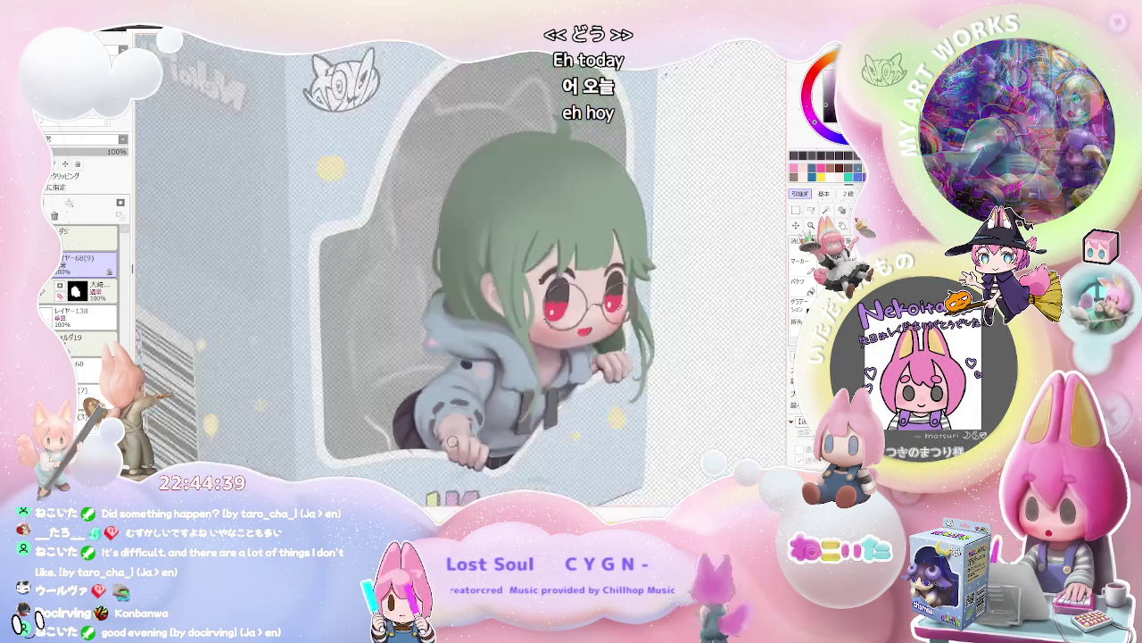
Zoom and tilt the canvas for a close, level view of the sleeve and fist.
{"action": "scroll", "coordinate": [555, 438], "scroll_direction": "down", "scroll_amount": 1}
{"action": "scroll", "coordinate": [500, 402], "scroll_direction": "down", "scroll_amount": 1}
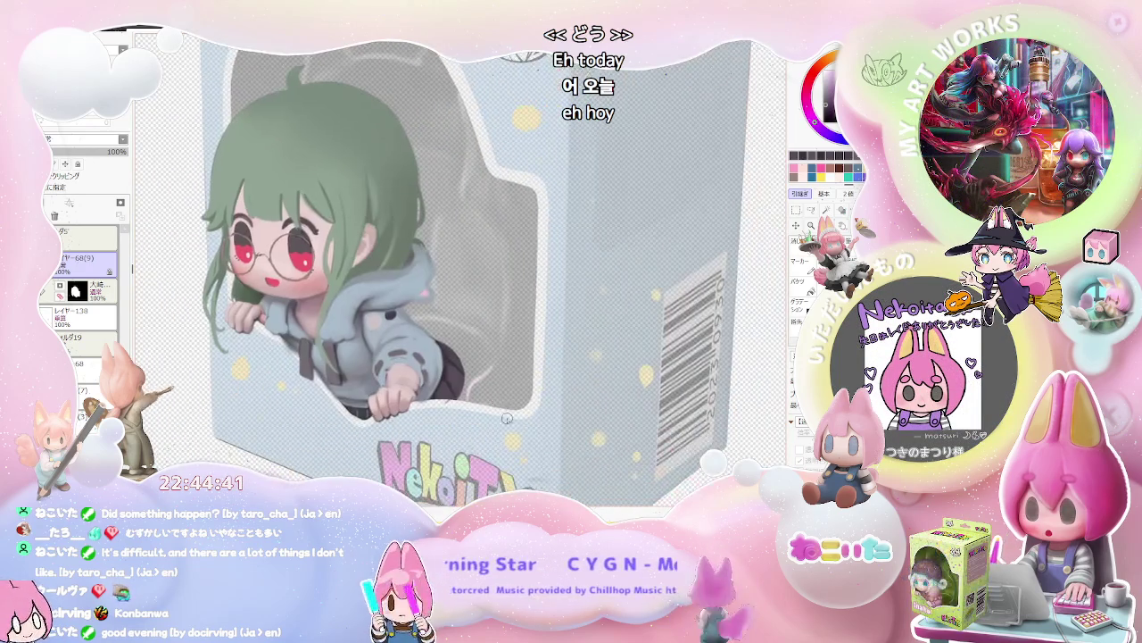
{"action": "scroll", "coordinate": [499, 401], "scroll_direction": "down", "scroll_amount": 1}
{"action": "scroll", "coordinate": [505, 427], "scroll_direction": "down", "scroll_amount": 1}
{"action": "scroll", "coordinate": [505, 431], "scroll_direction": "up", "scroll_amount": 1}
{"action": "scroll", "coordinate": [482, 406], "scroll_direction": "up", "scroll_amount": 1}
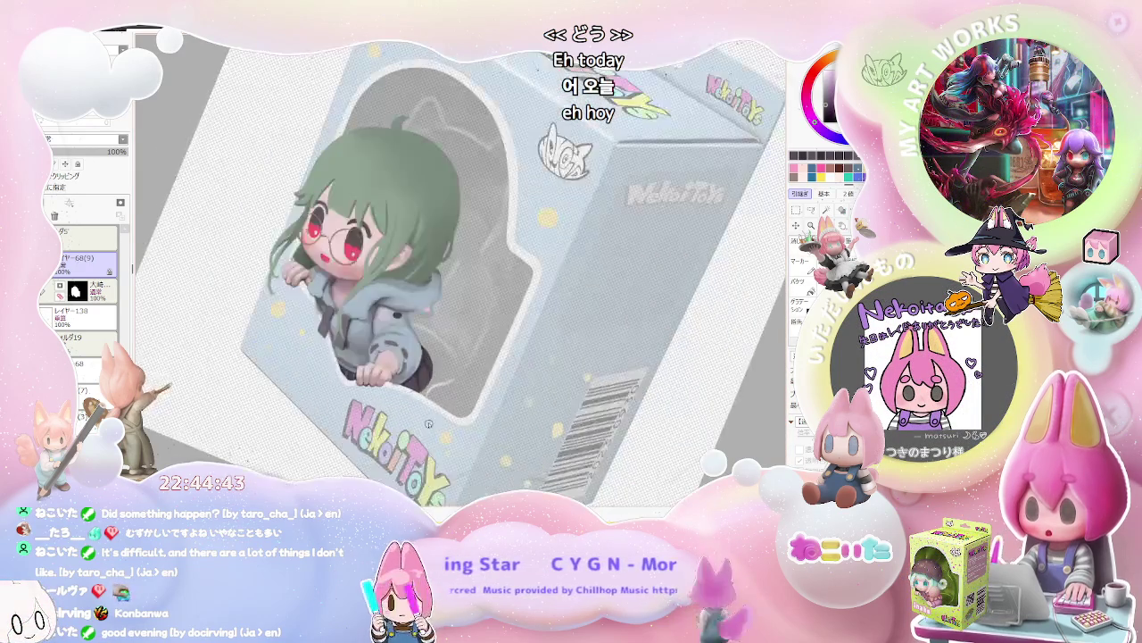
{"action": "scroll", "coordinate": [455, 375], "scroll_direction": "up", "scroll_amount": 1}
{"action": "scroll", "coordinate": [415, 329], "scroll_direction": "up", "scroll_amount": 1}
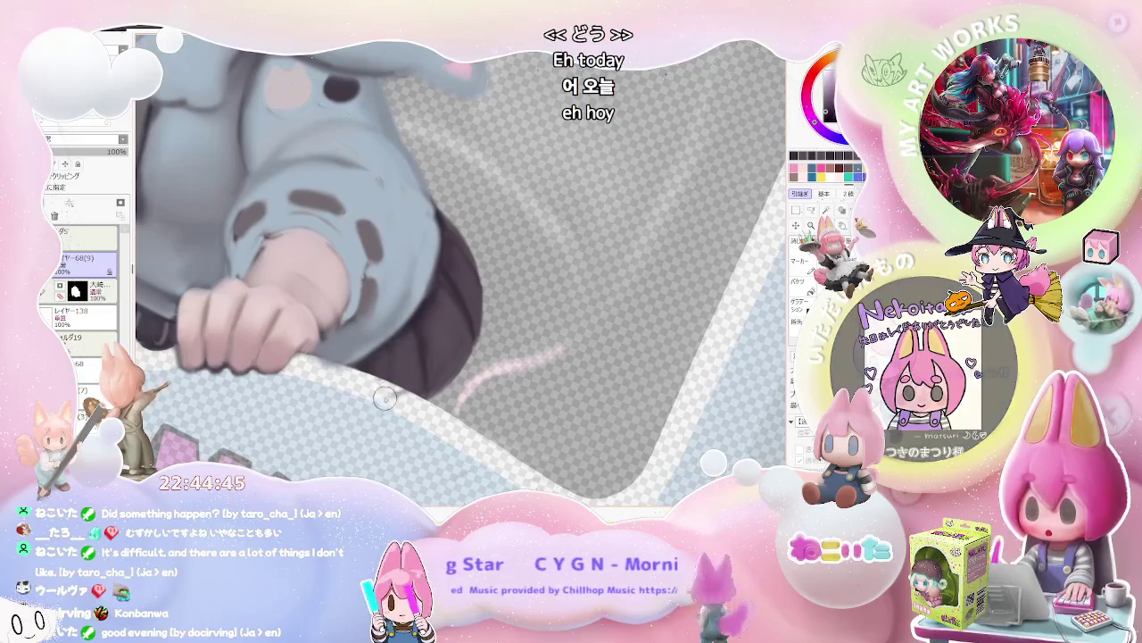
{"action": "scroll", "coordinate": [408, 356], "scroll_direction": "down", "scroll_amount": 1}
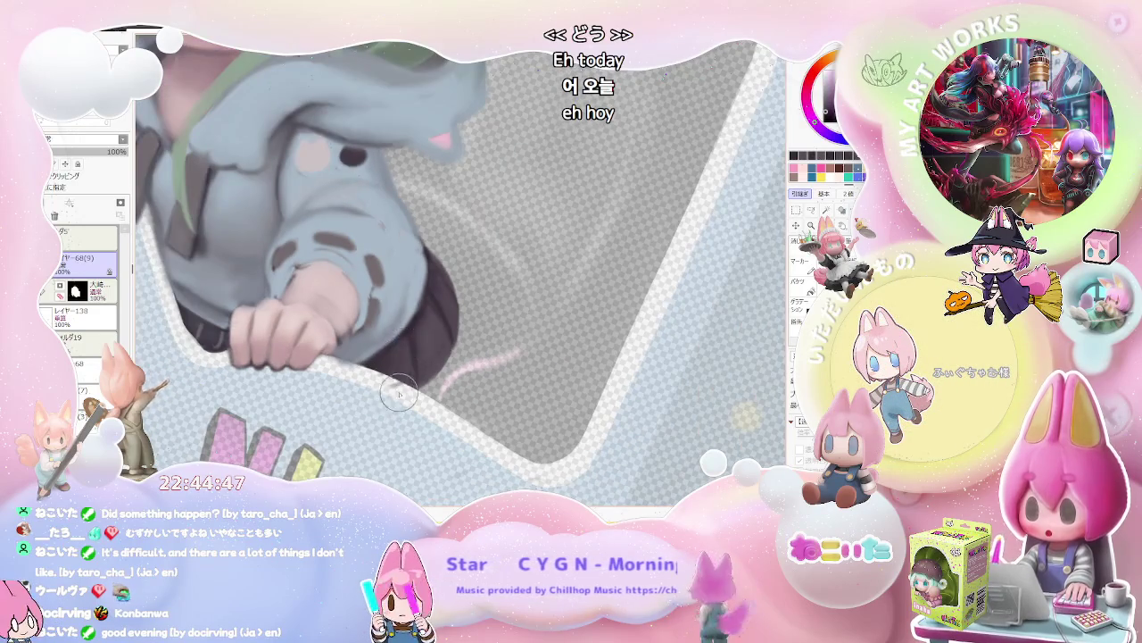
{"action": "scroll", "coordinate": [393, 397], "scroll_direction": "down", "scroll_amount": 2}
{"action": "scroll", "coordinate": [379, 388], "scroll_direction": "up", "scroll_amount": 1}
{"action": "scroll", "coordinate": [361, 375], "scroll_direction": "up", "scroll_amount": 1}
{"action": "scroll", "coordinate": [348, 363], "scroll_direction": "up", "scroll_amount": 1}
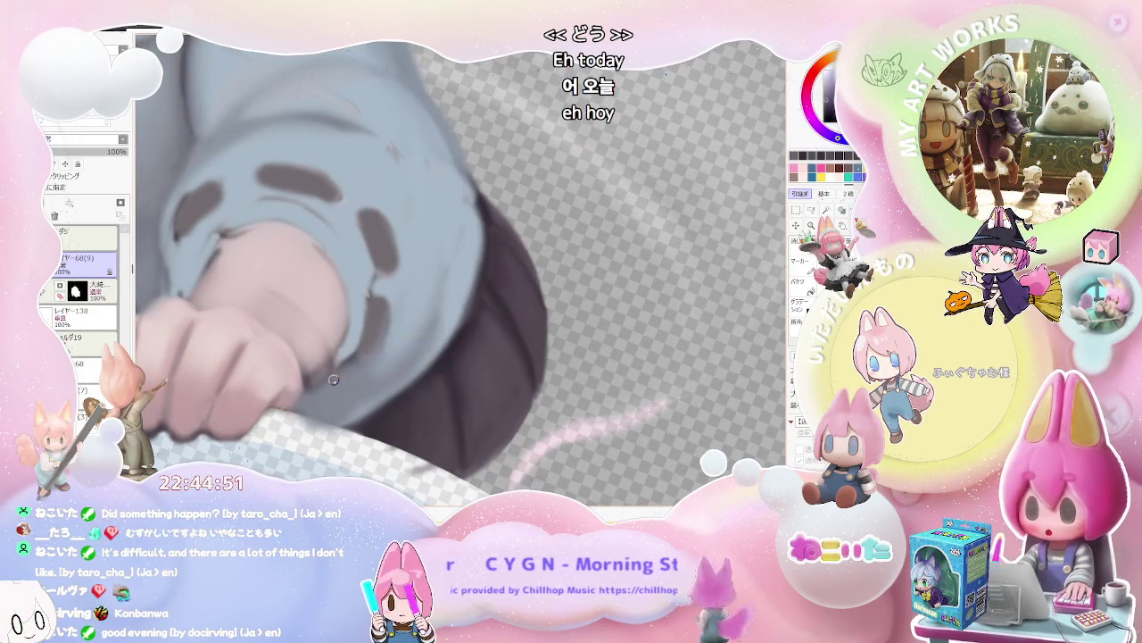
{"action": "scroll", "coordinate": [363, 348], "scroll_direction": "down", "scroll_amount": 1}
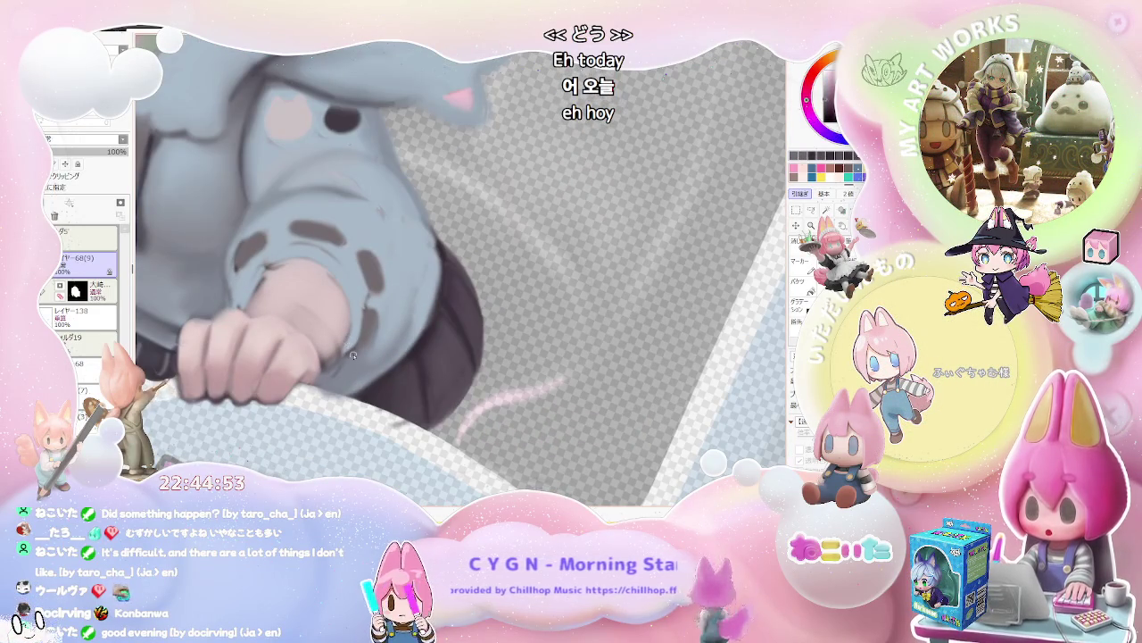
{"action": "left_click_drag", "start_coordinate": [357, 359], "coordinate": [485, 375]}
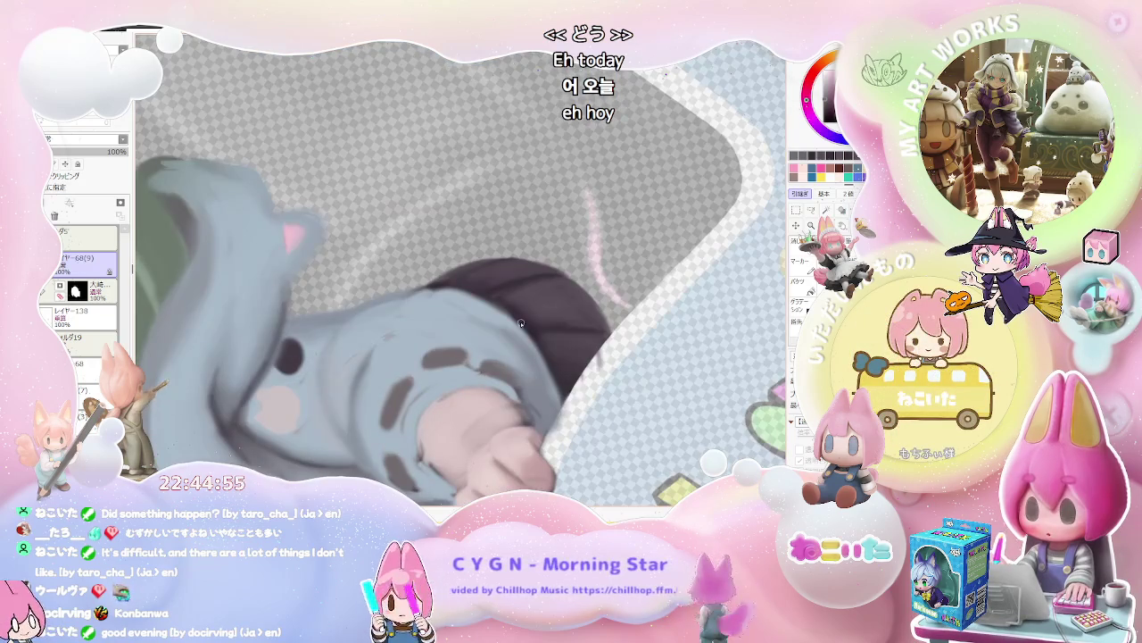
{"action": "left_click_drag", "start_coordinate": [522, 323], "coordinate": [429, 413]}
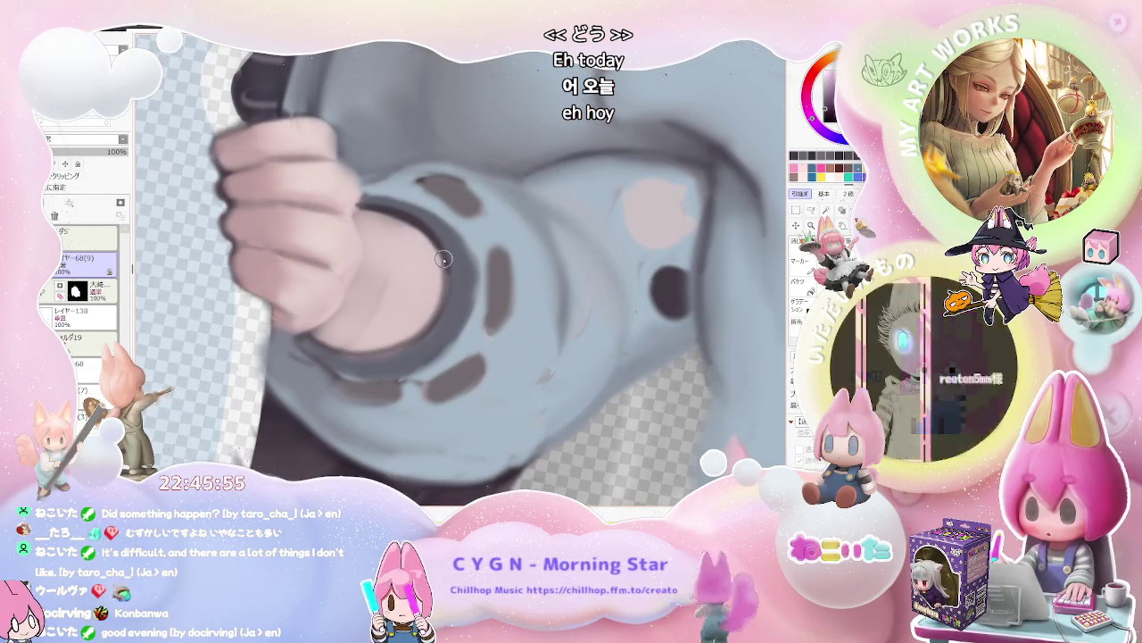
Shade the sleeve cuff with a darker grey rim, then rotate the figure upright.
{"action": "scroll", "coordinate": [560, 371], "scroll_direction": "down", "scroll_amount": 3}
{"action": "scroll", "coordinate": [560, 371], "scroll_direction": "down", "scroll_amount": 1}
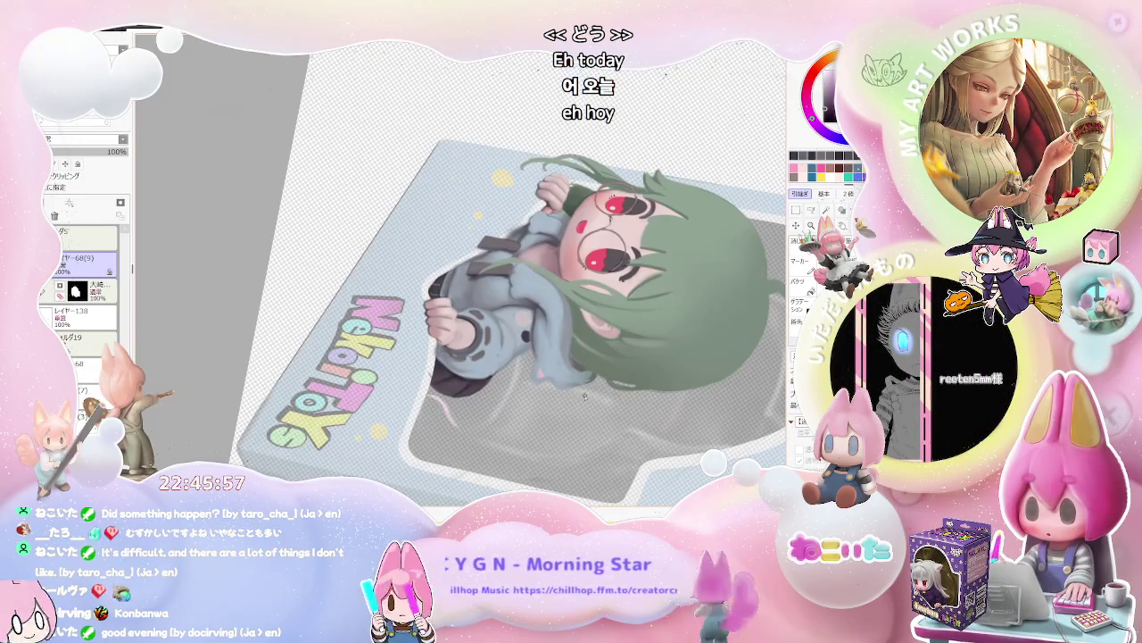
{"action": "scroll", "coordinate": [386, 285], "scroll_direction": "up", "scroll_amount": 2}
{"action": "scroll", "coordinate": [385, 286], "scroll_direction": "up", "scroll_amount": 2}
{"action": "scroll", "coordinate": [386, 286], "scroll_direction": "up", "scroll_amount": 1}
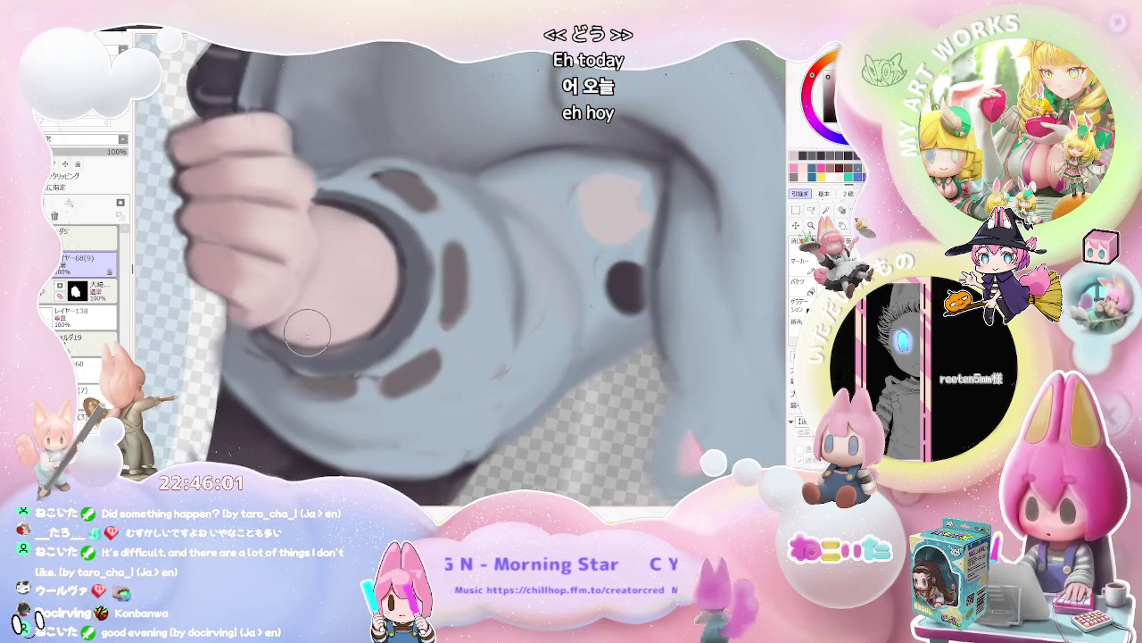
{"action": "scroll", "coordinate": [397, 262], "scroll_direction": "down", "scroll_amount": 3}
{"action": "scroll", "coordinate": [613, 381], "scroll_direction": "down", "scroll_amount": 1}
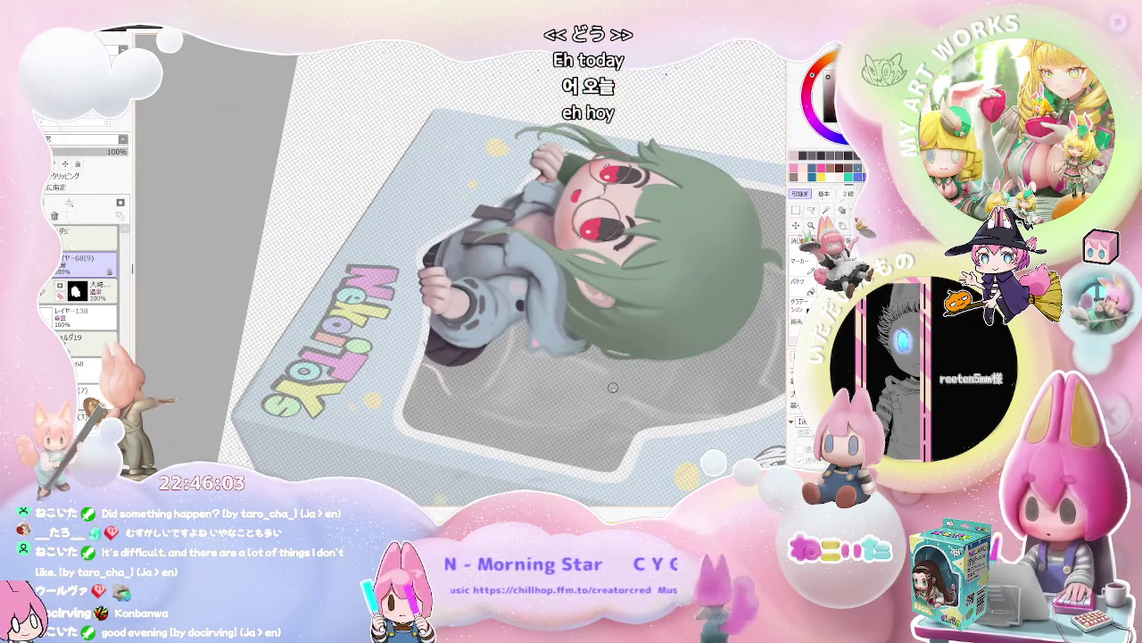
{"action": "scroll", "coordinate": [571, 357], "scroll_direction": "up", "scroll_amount": 1}
{"action": "scroll", "coordinate": [500, 330], "scroll_direction": "up", "scroll_amount": 1}
{"action": "scroll", "coordinate": [451, 304], "scroll_direction": "up", "scroll_amount": 2}
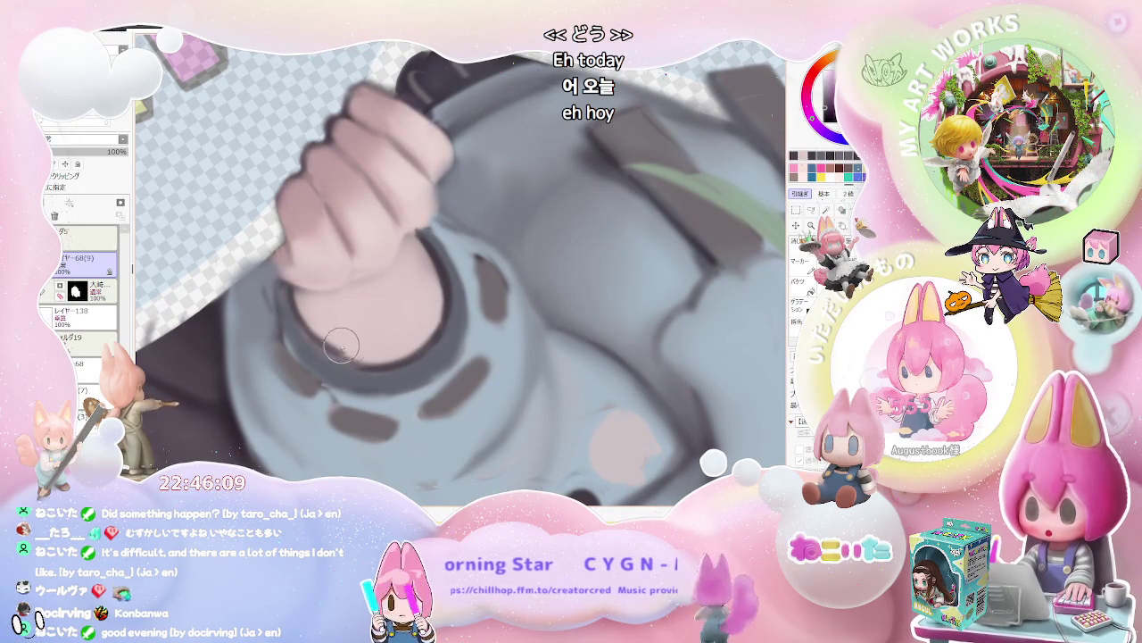
{"action": "scroll", "coordinate": [413, 346], "scroll_direction": "down", "scroll_amount": 1}
{"action": "scroll", "coordinate": [464, 371], "scroll_direction": "down", "scroll_amount": 2}
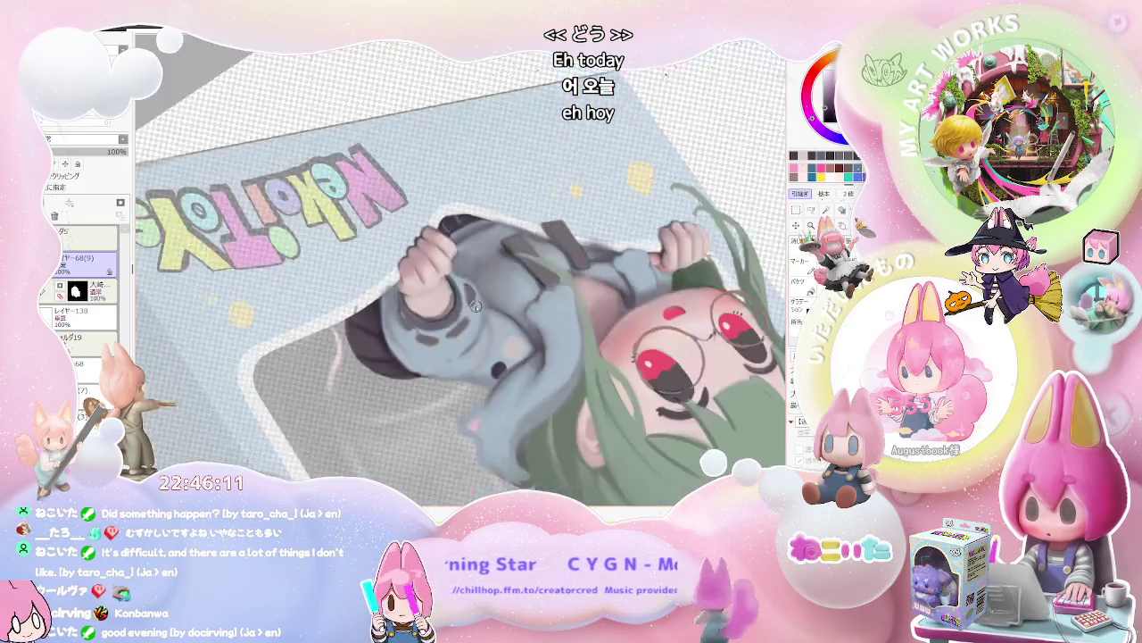
{"action": "scroll", "coordinate": [518, 397], "scroll_direction": "down", "scroll_amount": 1}
{"action": "scroll", "coordinate": [561, 420], "scroll_direction": "down", "scroll_amount": 1}
{"action": "scroll", "coordinate": [402, 374], "scroll_direction": "up", "scroll_amount": 2}
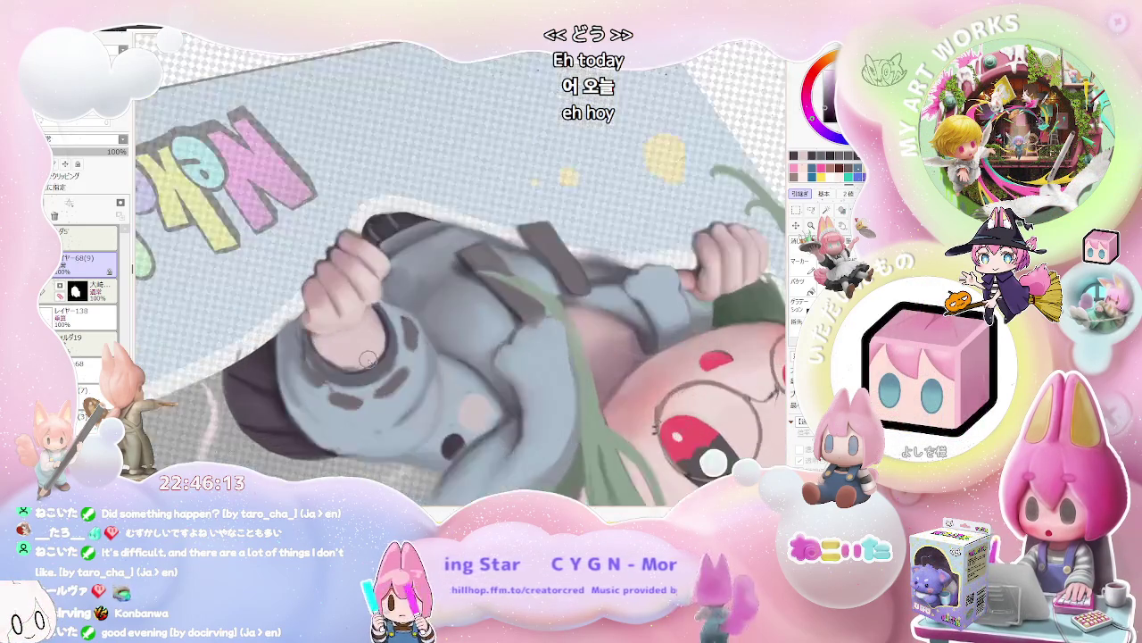
{"action": "scroll", "coordinate": [317, 354], "scroll_direction": "up", "scroll_amount": 2}
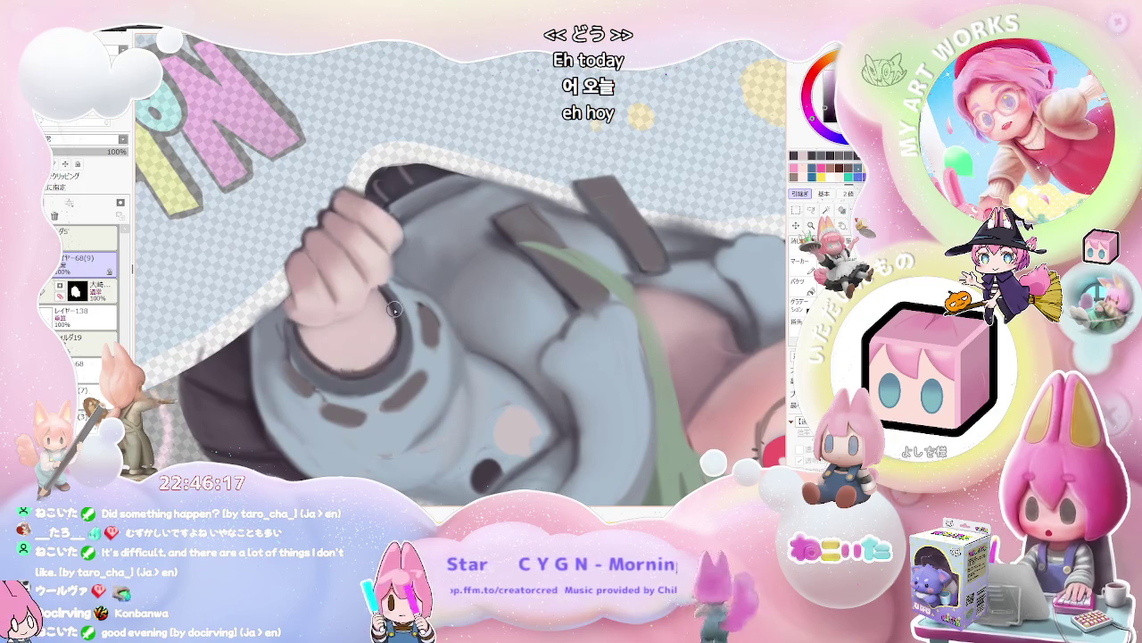
{"action": "scroll", "coordinate": [394, 353], "scroll_direction": "down", "scroll_amount": 1}
{"action": "scroll", "coordinate": [396, 348], "scroll_direction": "down", "scroll_amount": 1}
{"action": "scroll", "coordinate": [396, 345], "scroll_direction": "down", "scroll_amount": 1}
{"action": "left_click_drag", "start_coordinate": [650, 367], "coordinate": [600, 387]}
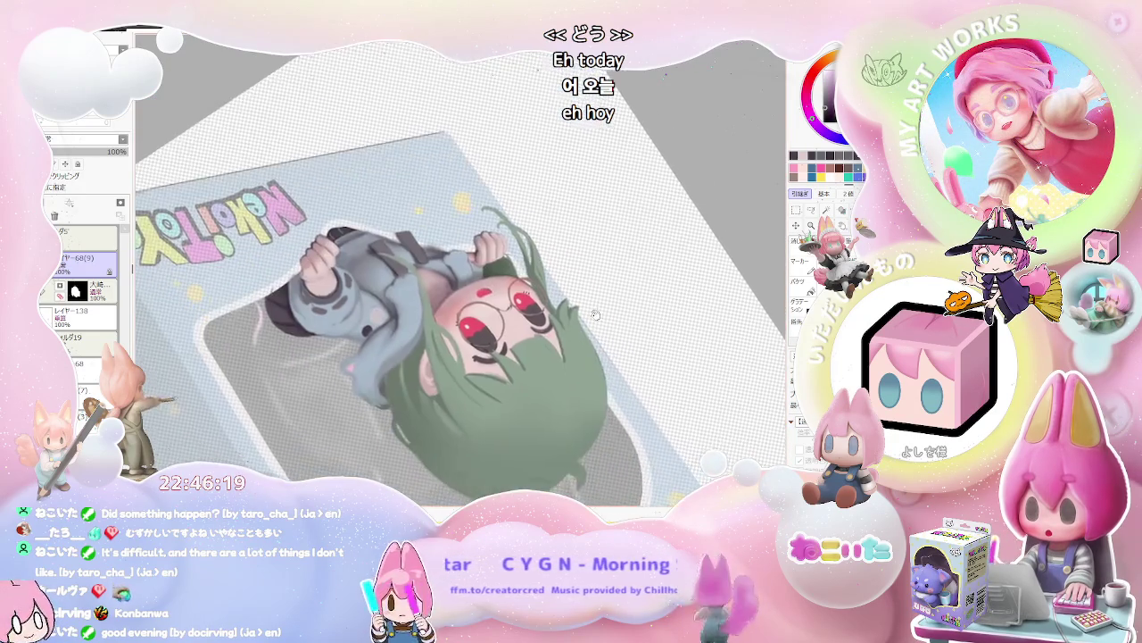
Tilt the canvas to smooth the shading around the fist, then return it upright.
{"action": "scroll", "coordinate": [600, 386], "scroll_direction": "up", "scroll_amount": 1}
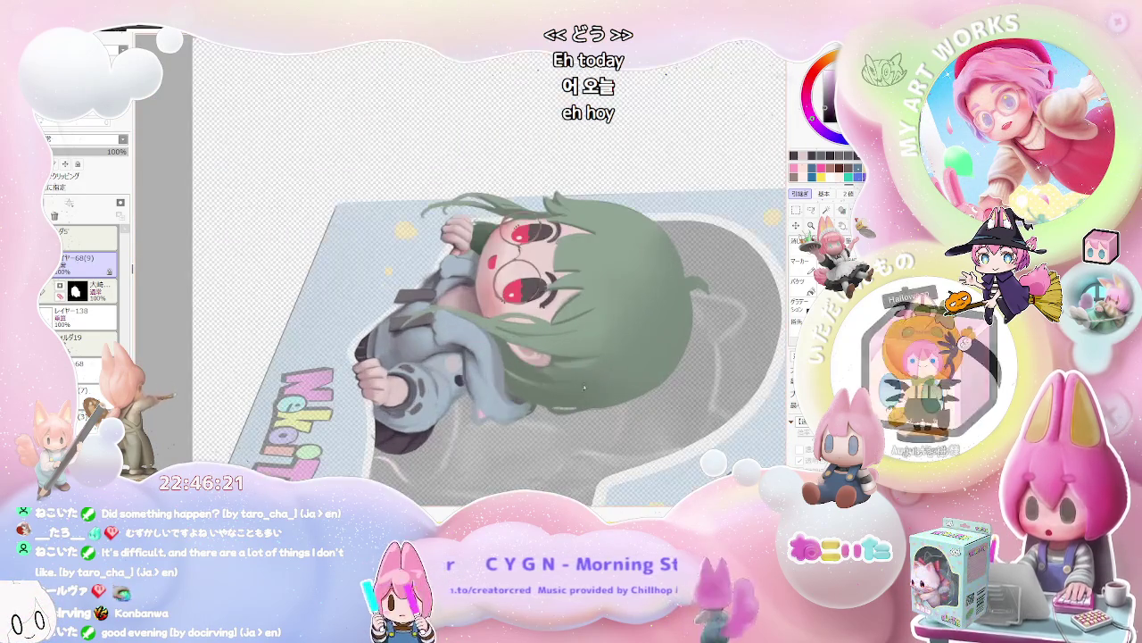
{"action": "scroll", "coordinate": [446, 375], "scroll_direction": "up", "scroll_amount": 1}
{"action": "scroll", "coordinate": [376, 366], "scroll_direction": "up", "scroll_amount": 2}
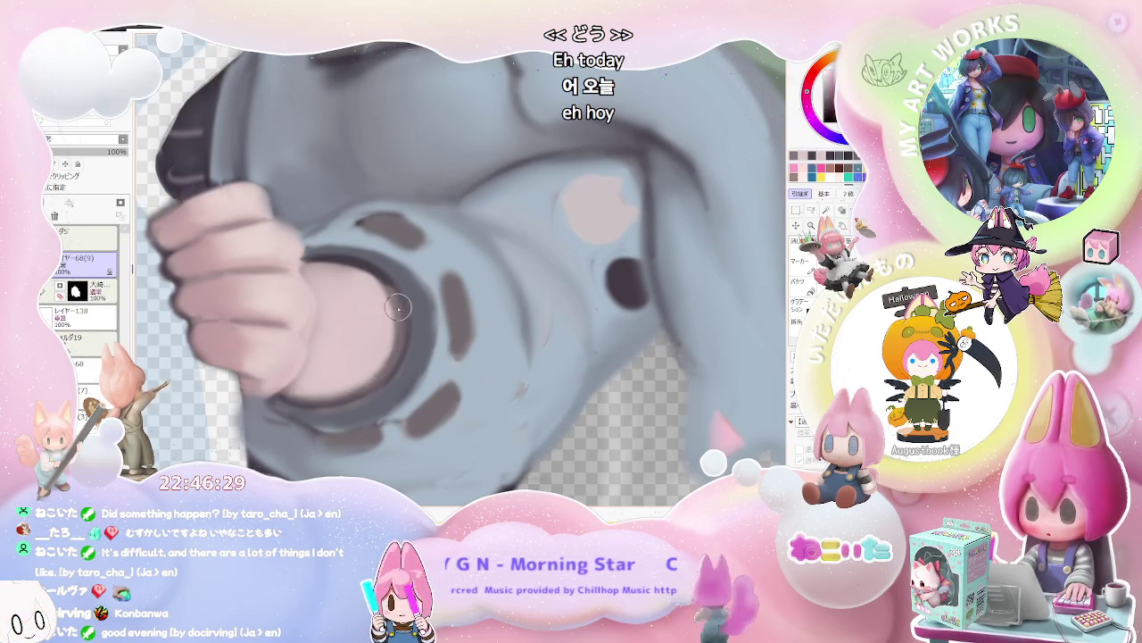
{"action": "scroll", "coordinate": [394, 295], "scroll_direction": "down", "scroll_amount": 2}
{"action": "scroll", "coordinate": [499, 348], "scroll_direction": "down", "scroll_amount": 1}
{"action": "scroll", "coordinate": [596, 394], "scroll_direction": "down", "scroll_amount": 1}
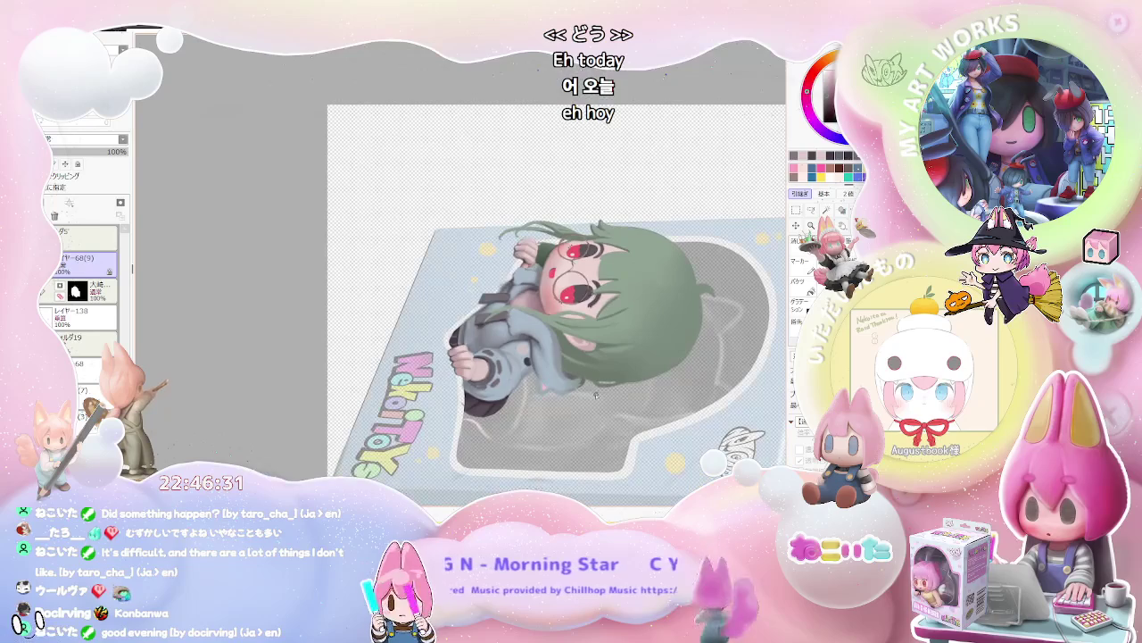
{"action": "left_click_drag", "start_coordinate": [596, 395], "coordinate": [398, 349]}
{"action": "scroll", "coordinate": [398, 350], "scroll_direction": "up", "scroll_amount": 3}
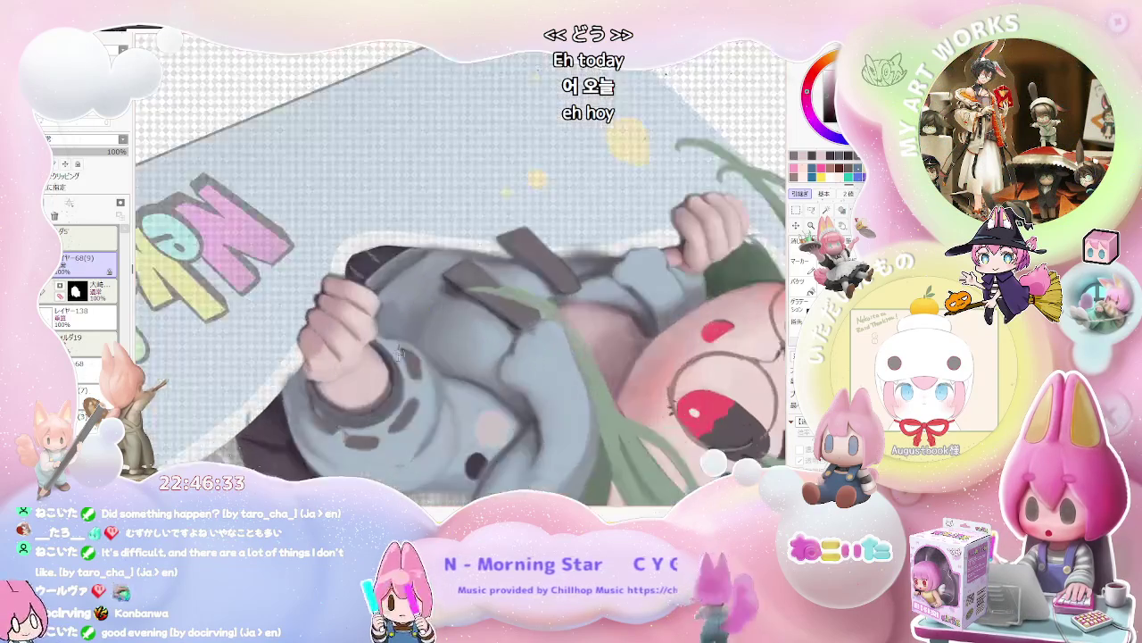
{"action": "scroll", "coordinate": [398, 349], "scroll_direction": "up", "scroll_amount": 2}
{"action": "scroll", "coordinate": [371, 406], "scroll_direction": "down", "scroll_amount": 2}
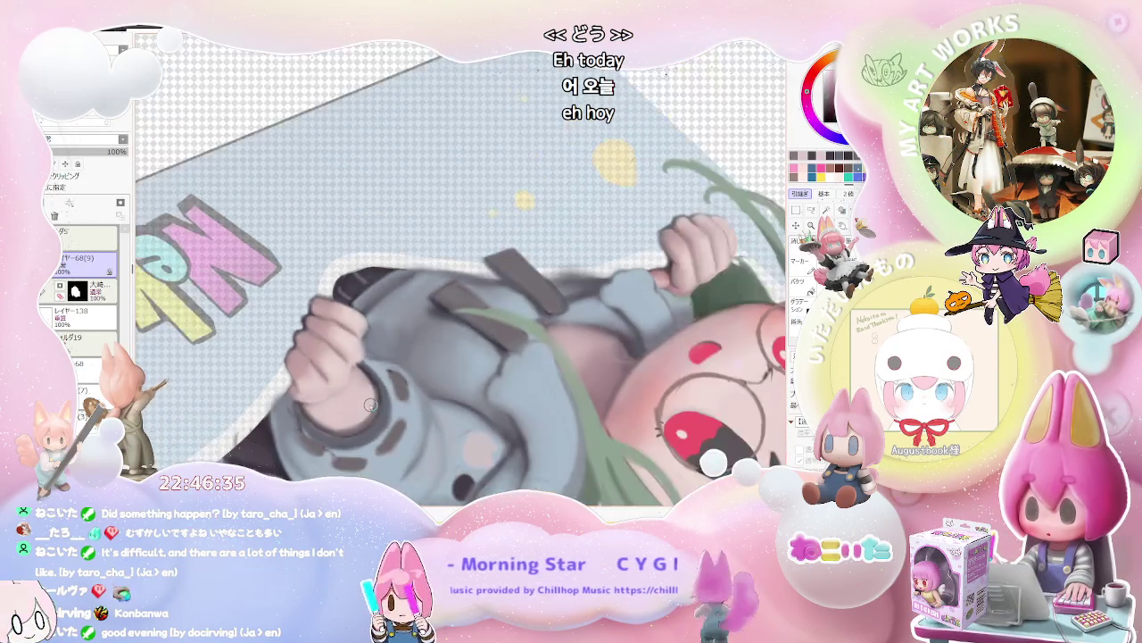
{"action": "scroll", "coordinate": [371, 405], "scroll_direction": "down", "scroll_amount": 2}
{"action": "left_click_drag", "start_coordinate": [571, 268], "coordinate": [641, 399]}
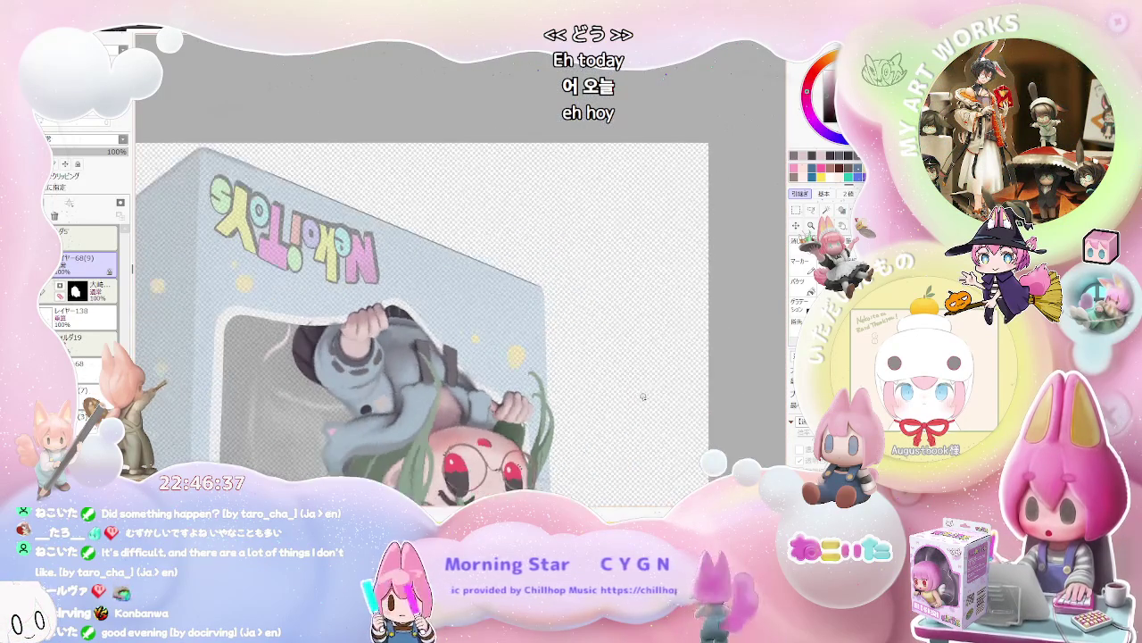
Rotate the canvas so the box lettering runs vertically, at a closer zoom.
{"action": "scroll", "coordinate": [429, 347], "scroll_direction": "up", "scroll_amount": 2}
{"action": "scroll", "coordinate": [428, 347], "scroll_direction": "up", "scroll_amount": 1}
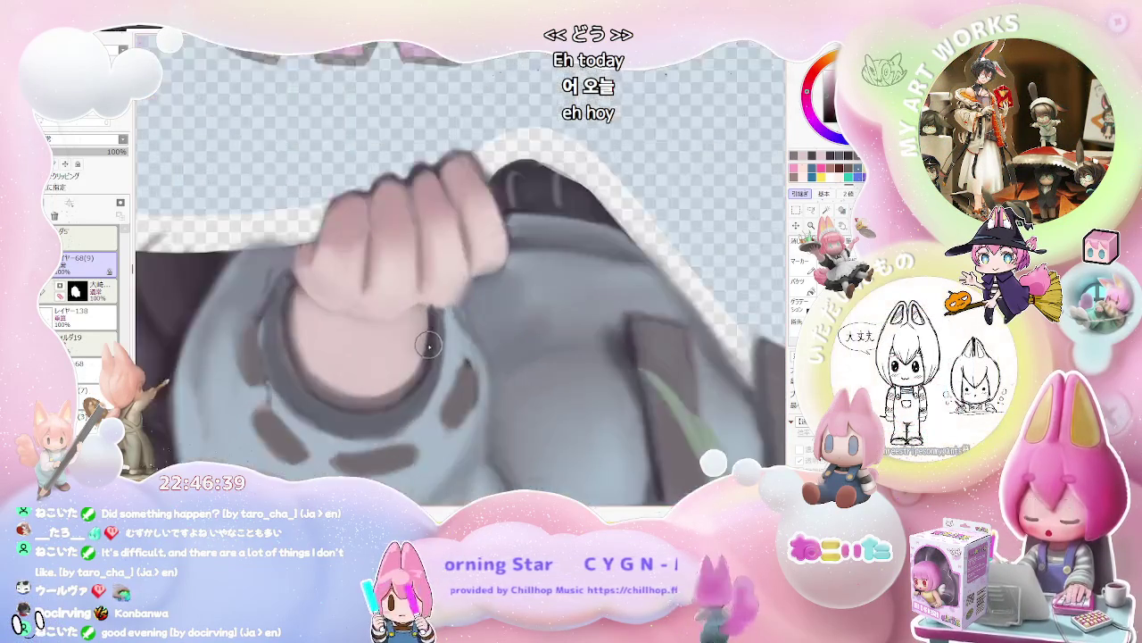
{"action": "scroll", "coordinate": [428, 347], "scroll_direction": "up", "scroll_amount": 1}
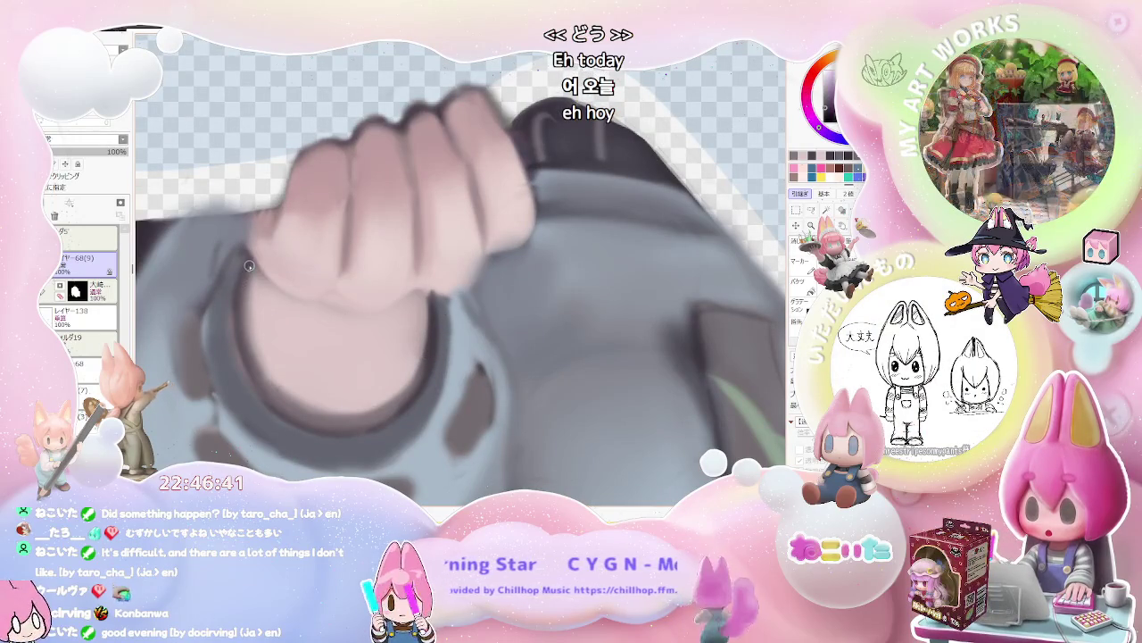
{"action": "scroll", "coordinate": [245, 280], "scroll_direction": "down", "scroll_amount": 1}
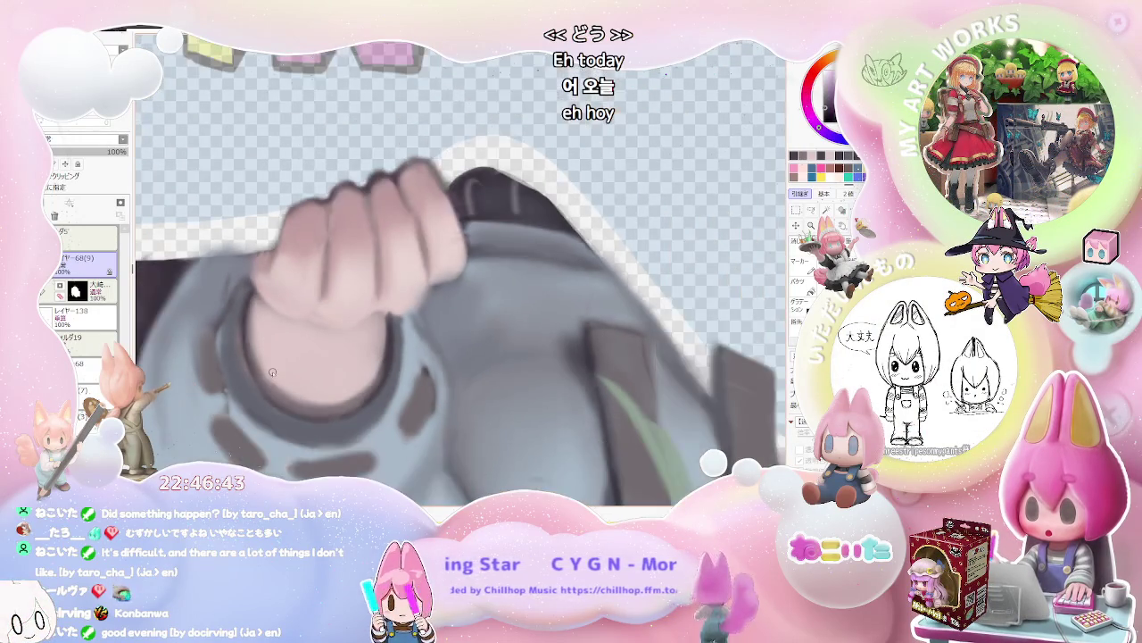
{"action": "scroll", "coordinate": [258, 330], "scroll_direction": "down", "scroll_amount": 1}
{"action": "scroll", "coordinate": [273, 372], "scroll_direction": "down", "scroll_amount": 1}
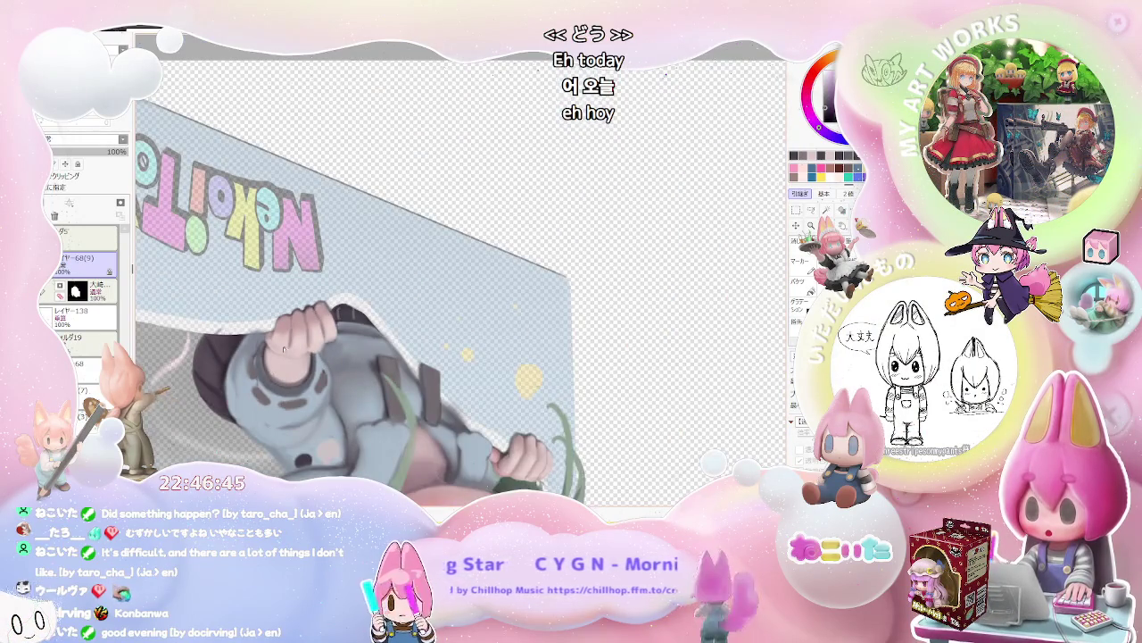
{"action": "scroll", "coordinate": [289, 352], "scroll_direction": "up", "scroll_amount": 2}
{"action": "scroll", "coordinate": [243, 339], "scroll_direction": "up", "scroll_amount": 1}
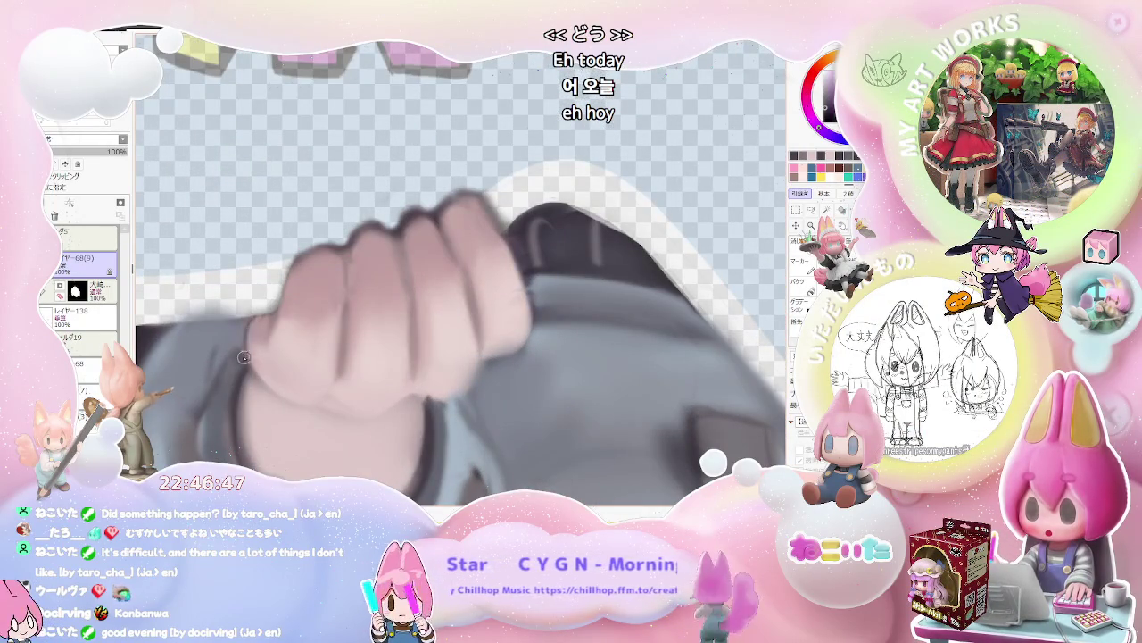
{"action": "scroll", "coordinate": [253, 318], "scroll_direction": "down", "scroll_amount": 1}
{"action": "scroll", "coordinate": [254, 318], "scroll_direction": "down", "scroll_amount": 1}
{"action": "scroll", "coordinate": [253, 317], "scroll_direction": "down", "scroll_amount": 2}
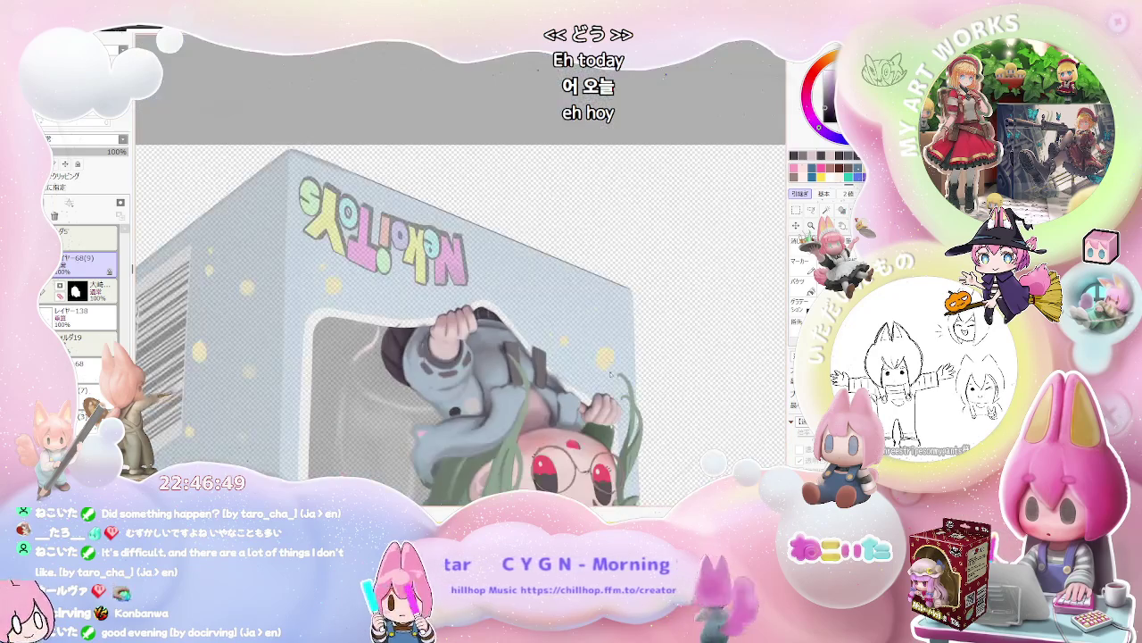
{"action": "key", "text": "End"}
{"action": "key", "text": "End"}
{"action": "key", "text": "End"}
{"action": "key", "text": "End"}
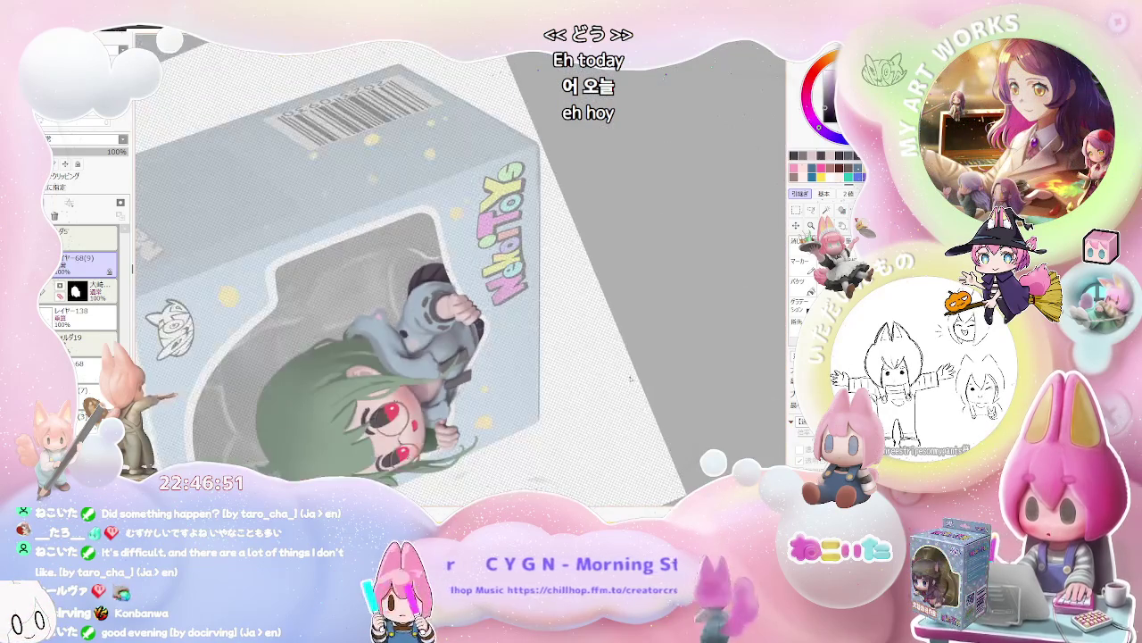
Shift the view of the box leftward and rotate the canvas back toward upright.
{"action": "scroll", "coordinate": [553, 375], "scroll_direction": "up", "scroll_amount": 1}
{"action": "scroll", "coordinate": [447, 366], "scroll_direction": "up", "scroll_amount": 2}
{"action": "scroll", "coordinate": [375, 361], "scroll_direction": "up", "scroll_amount": 1}
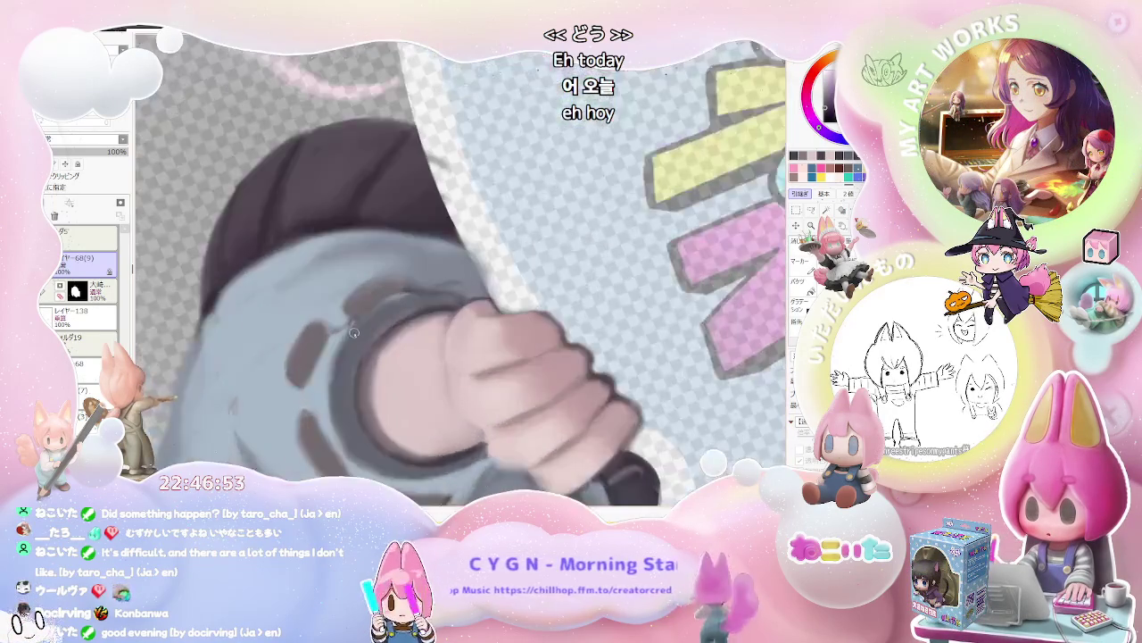
{"action": "scroll", "coordinate": [336, 361], "scroll_direction": "up", "scroll_amount": 1}
{"action": "scroll", "coordinate": [355, 332], "scroll_direction": "down", "scroll_amount": 1}
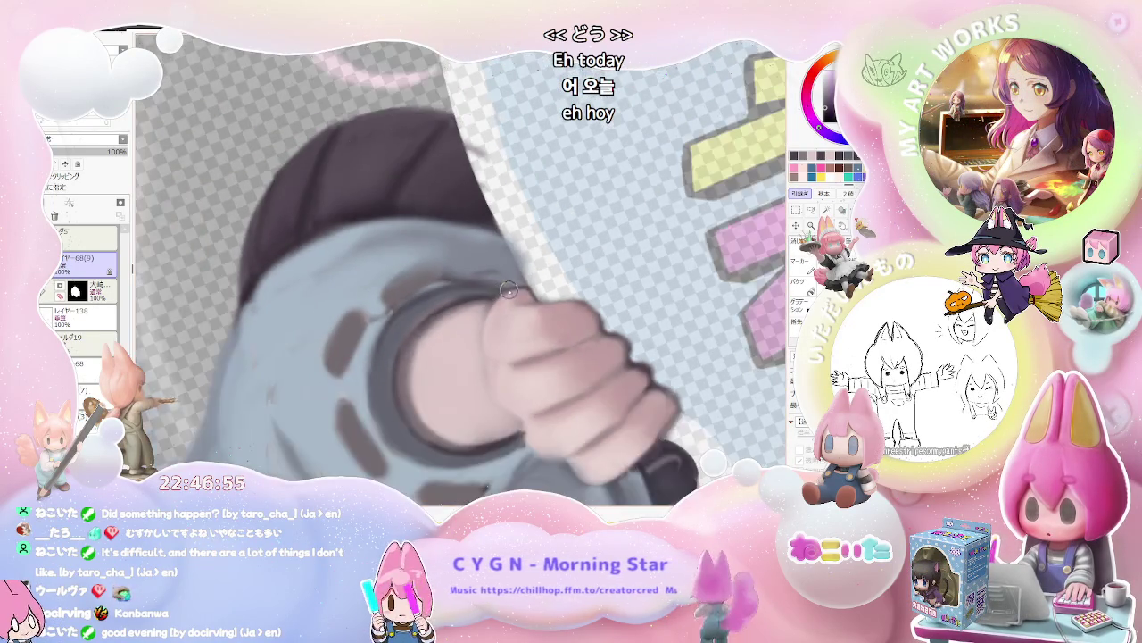
{"action": "scroll", "coordinate": [355, 332], "scroll_direction": "down", "scroll_amount": 1}
{"action": "scroll", "coordinate": [536, 357], "scroll_direction": "down", "scroll_amount": 1}
{"action": "scroll", "coordinate": [674, 391], "scroll_direction": "down", "scroll_amount": 1}
{"action": "left_click_drag", "start_coordinate": [674, 392], "coordinate": [436, 366]}
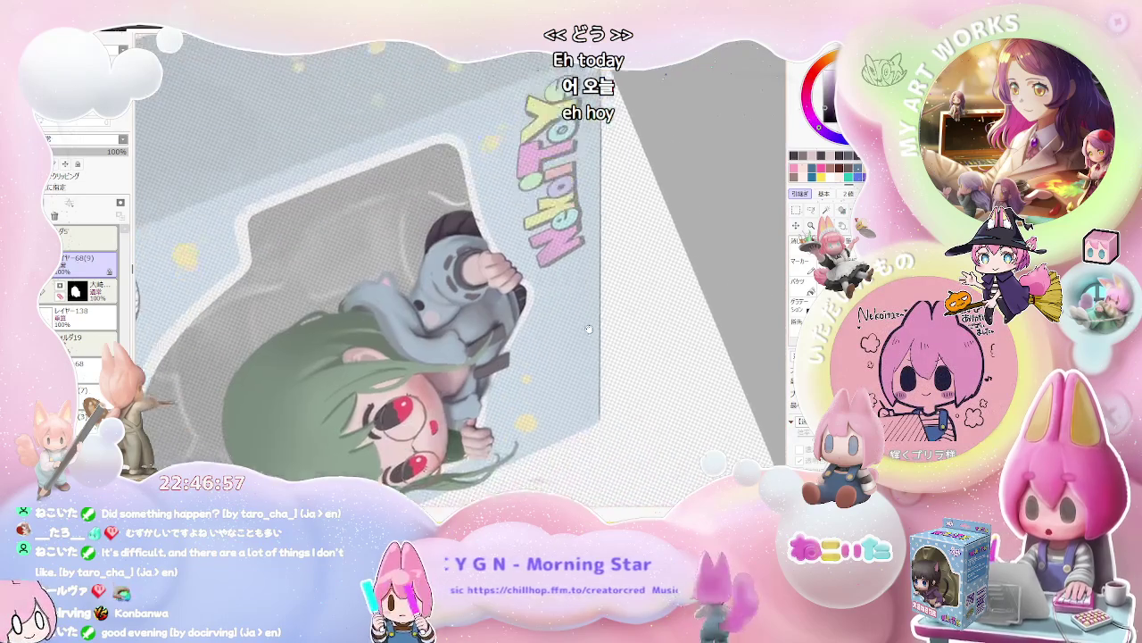
{"action": "scroll", "coordinate": [435, 366], "scroll_direction": "up", "scroll_amount": 2}
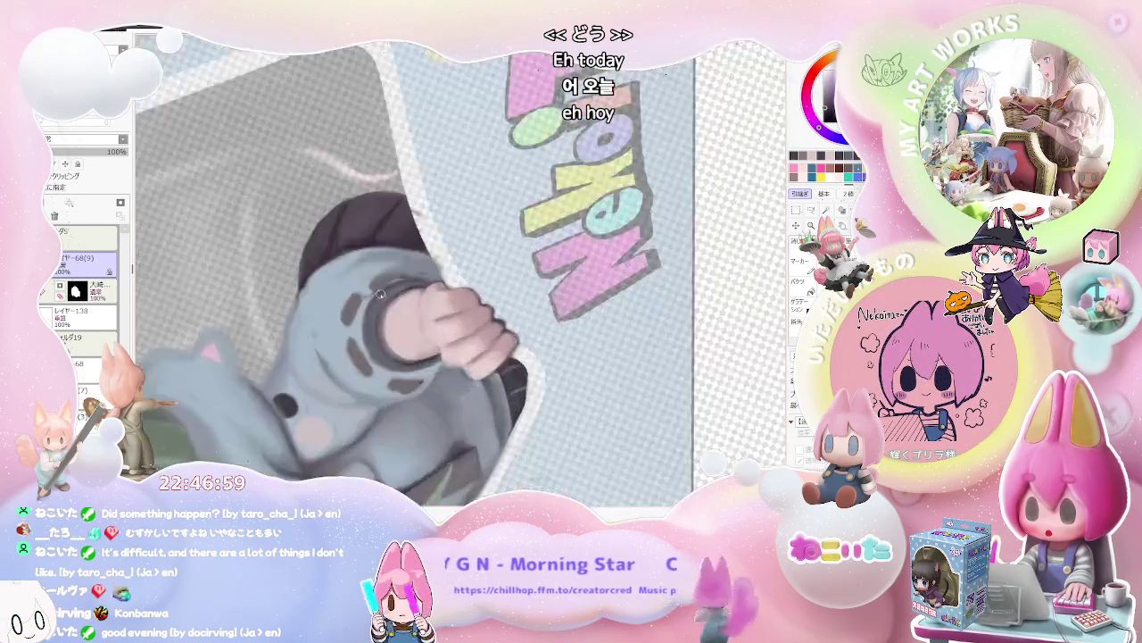
{"action": "scroll", "coordinate": [359, 322], "scroll_direction": "up", "scroll_amount": 2}
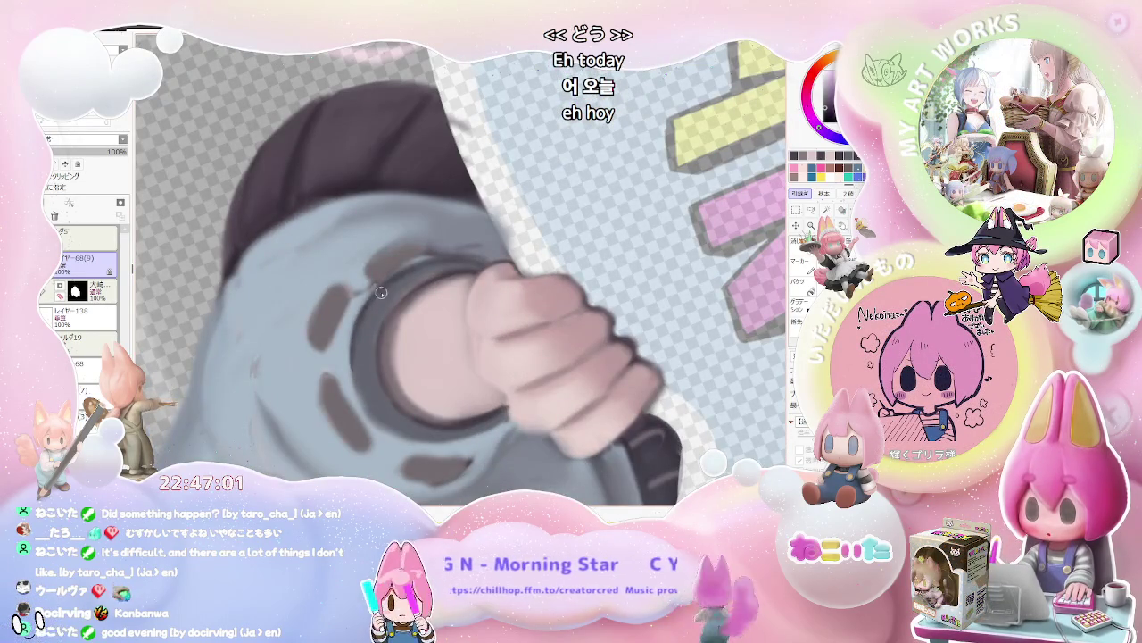
{"action": "scroll", "coordinate": [390, 284], "scroll_direction": "down", "scroll_amount": 2}
{"action": "scroll", "coordinate": [518, 330], "scroll_direction": "down", "scroll_amount": 1}
{"action": "scroll", "coordinate": [638, 372], "scroll_direction": "down", "scroll_amount": 1}
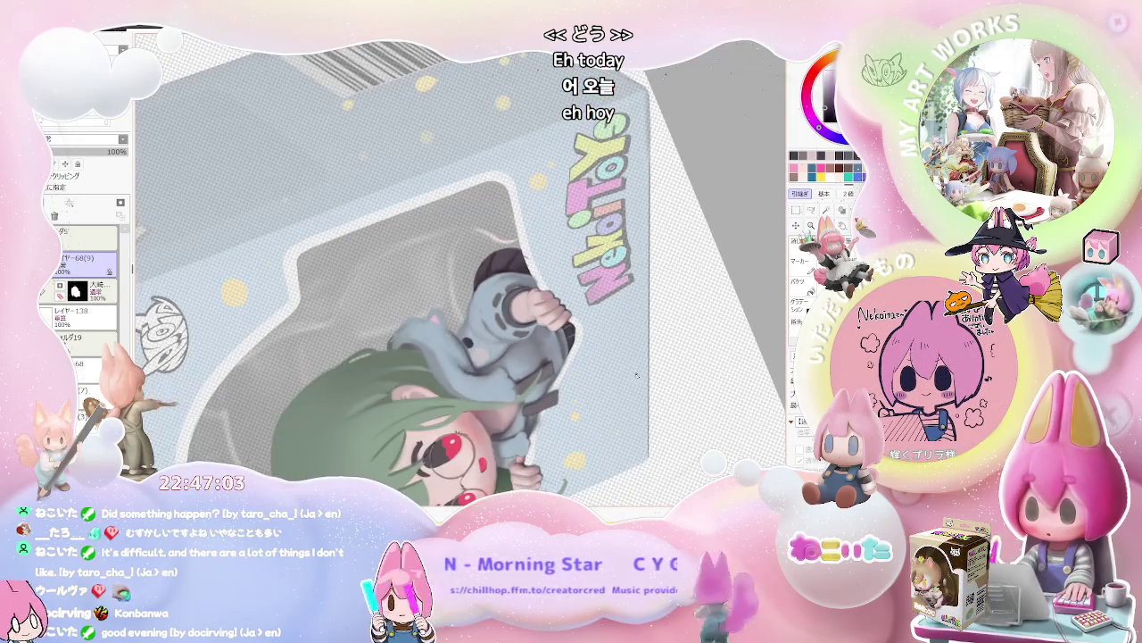
{"action": "key", "text": "End"}
{"action": "key", "text": "End"}
{"action": "key", "text": "End"}
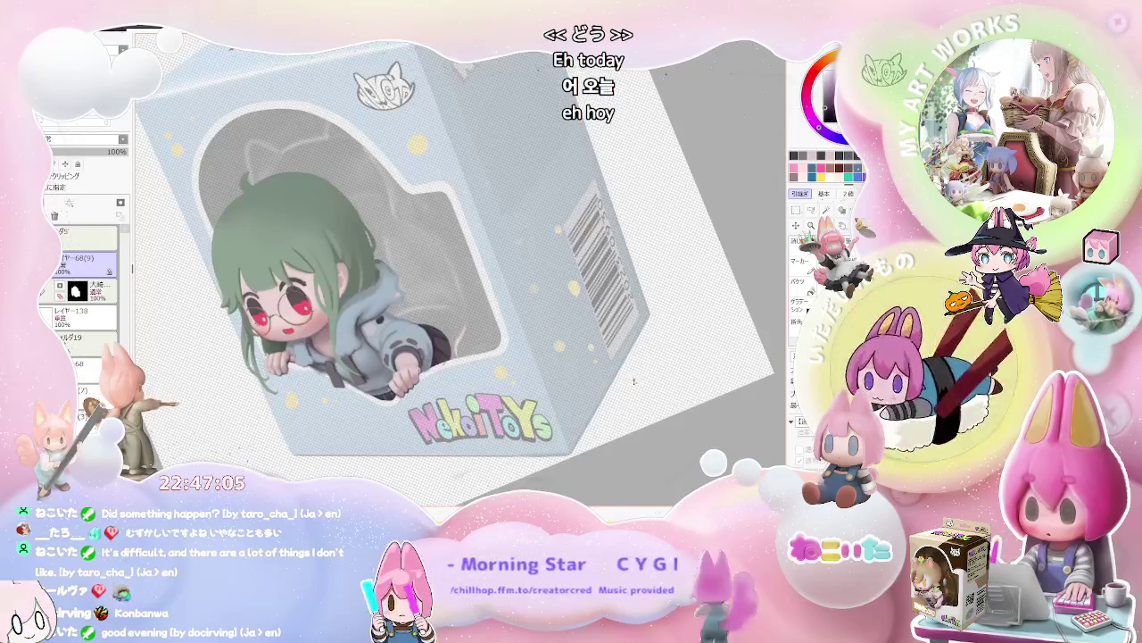
{"action": "key", "text": "End"}
{"action": "key", "text": "End"}
{"action": "scroll", "coordinate": [357, 357], "scroll_direction": "up", "scroll_amount": 1}
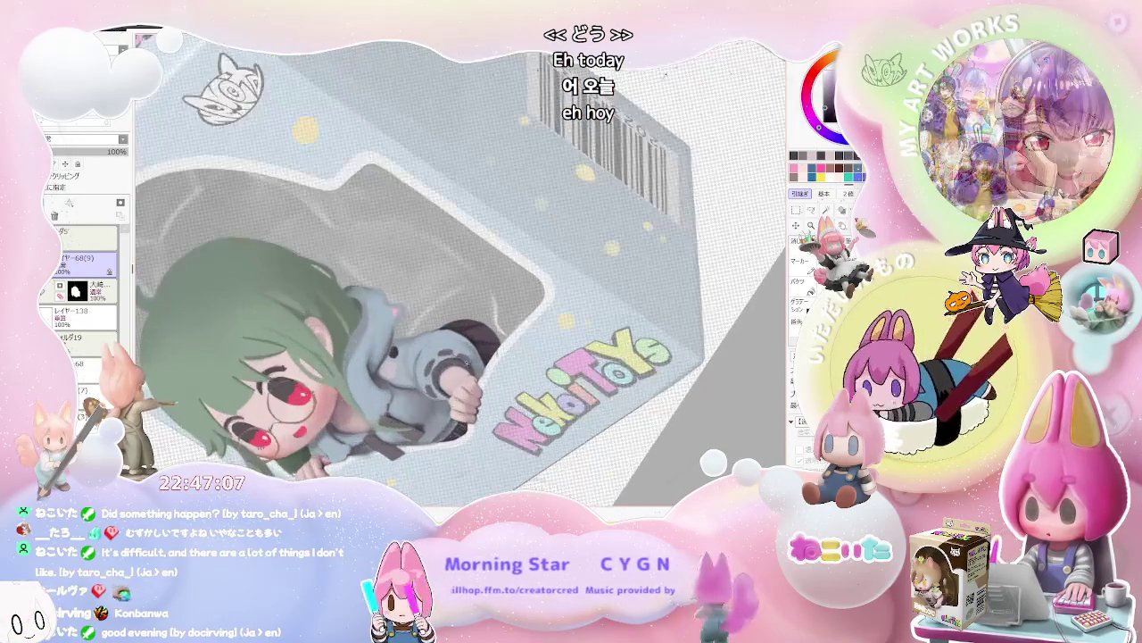
{"action": "scroll", "coordinate": [346, 362], "scroll_direction": "up", "scroll_amount": 2}
{"action": "scroll", "coordinate": [321, 384], "scroll_direction": "up", "scroll_amount": 2}
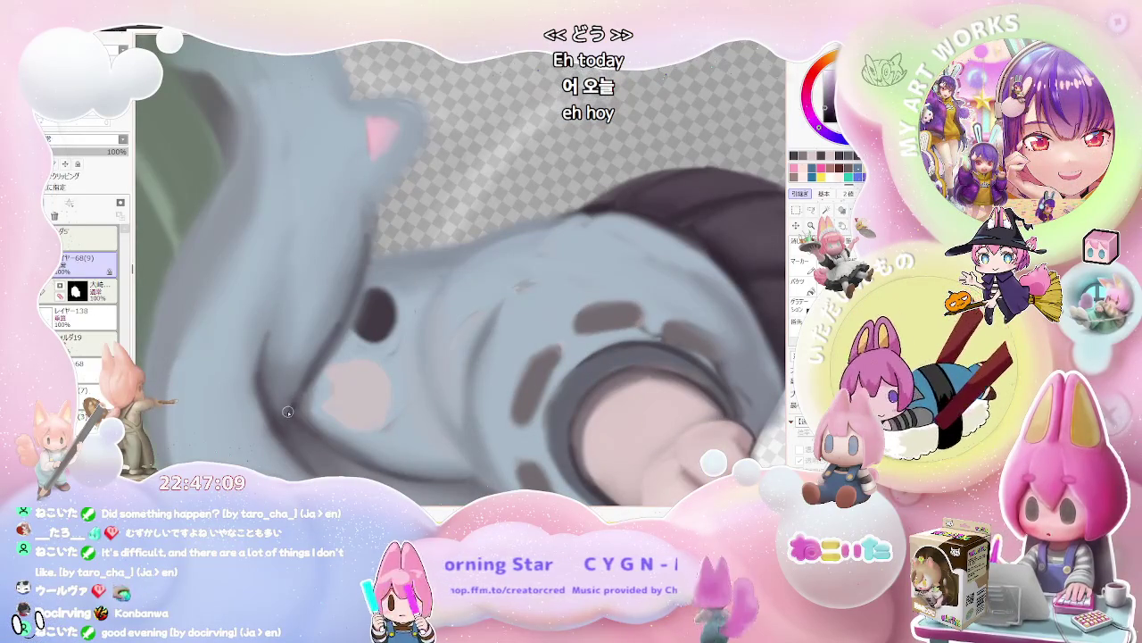
{"action": "scroll", "coordinate": [365, 247], "scroll_direction": "down", "scroll_amount": 2}
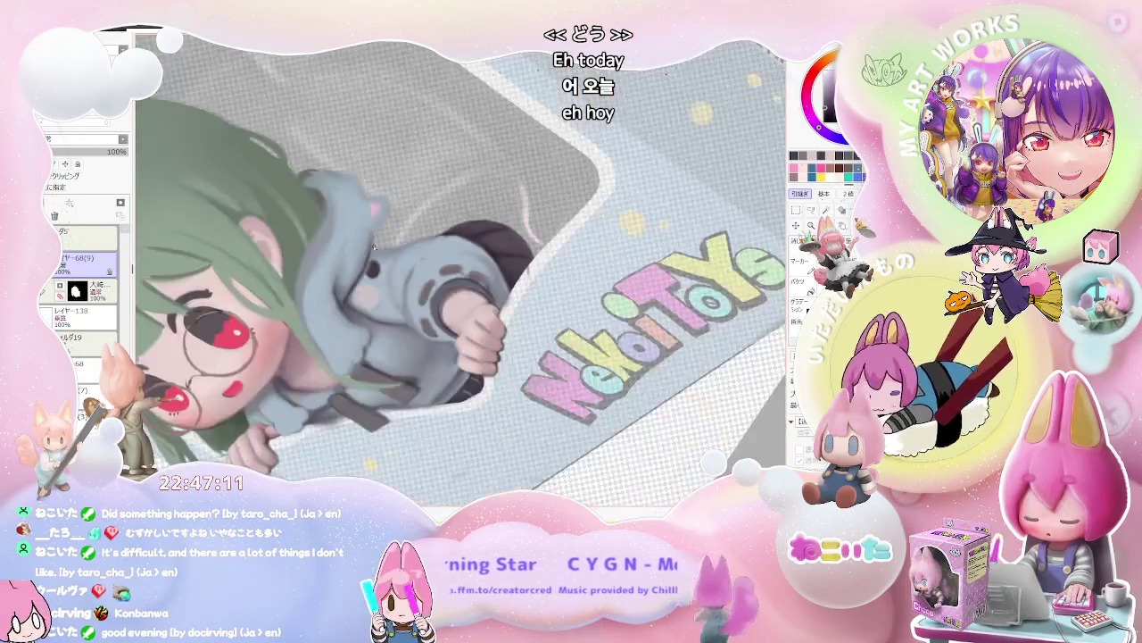
{"action": "scroll", "coordinate": [375, 268], "scroll_direction": "down", "scroll_amount": 1}
{"action": "scroll", "coordinate": [393, 295], "scroll_direction": "down", "scroll_amount": 1}
{"action": "scroll", "coordinate": [406, 308], "scroll_direction": "up", "scroll_amount": 1}
{"action": "scroll", "coordinate": [406, 307], "scroll_direction": "up", "scroll_amount": 3}
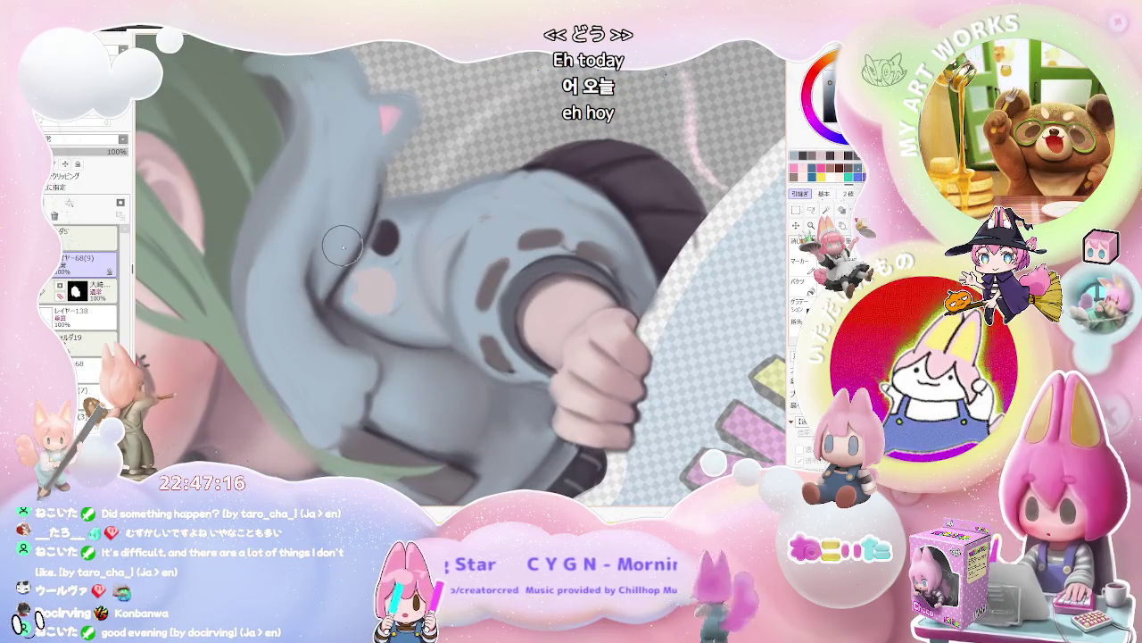
{"action": "left_click_drag", "start_coordinate": [368, 170], "coordinate": [335, 278]}
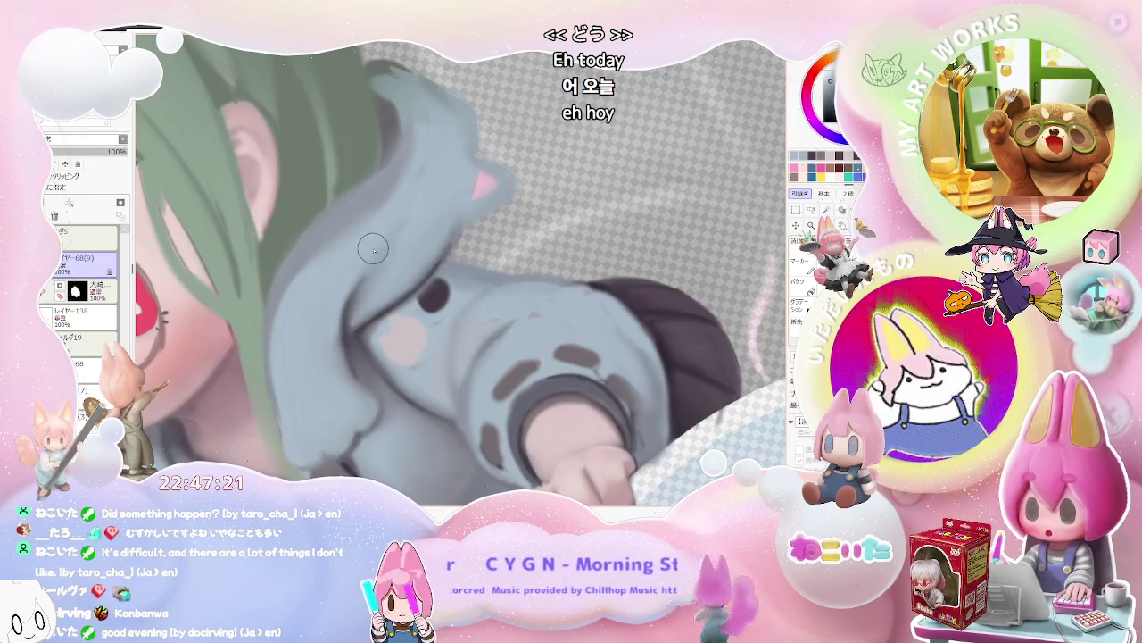
{"action": "scroll", "coordinate": [370, 254], "scroll_direction": "down", "scroll_amount": 3}
{"action": "scroll", "coordinate": [370, 253], "scroll_direction": "down", "scroll_amount": 3}
{"action": "left_click_drag", "start_coordinate": [375, 268], "coordinate": [402, 346]}
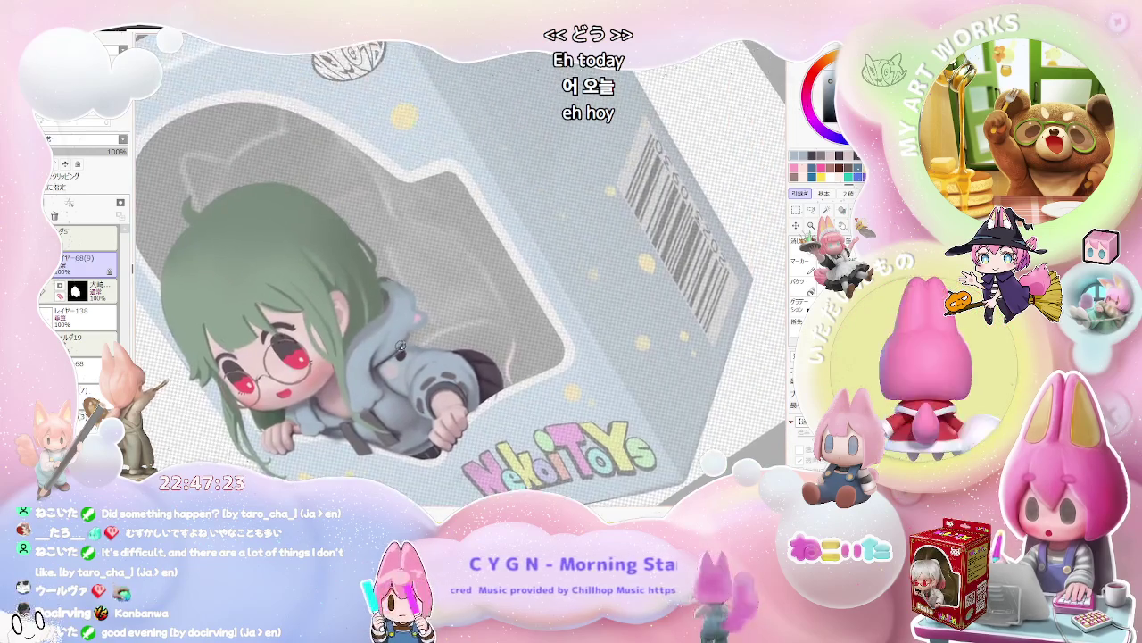
{"action": "scroll", "coordinate": [402, 346], "scroll_direction": "up", "scroll_amount": 3}
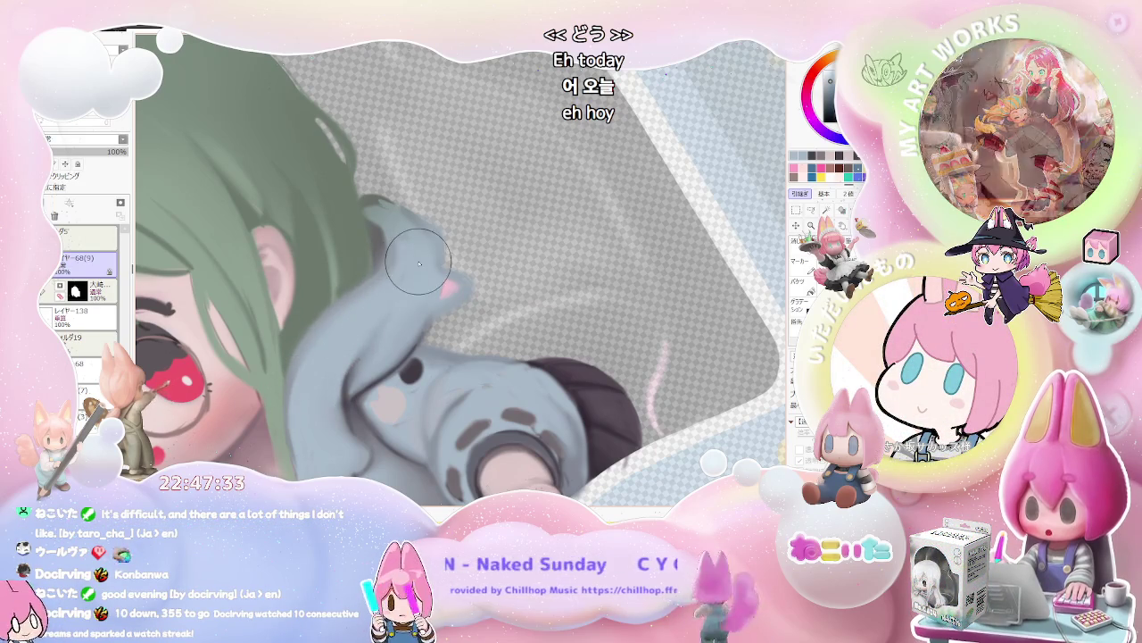
{"action": "scroll", "coordinate": [380, 288], "scroll_direction": "down", "scroll_amount": 3}
{"action": "scroll", "coordinate": [397, 272], "scroll_direction": "down", "scroll_amount": 2}
{"action": "scroll", "coordinate": [416, 263], "scroll_direction": "down", "scroll_amount": 1}
{"action": "scroll", "coordinate": [417, 261], "scroll_direction": "up", "scroll_amount": 2}
{"action": "scroll", "coordinate": [397, 272], "scroll_direction": "up", "scroll_amount": 2}
{"action": "scroll", "coordinate": [375, 285], "scroll_direction": "up", "scroll_amount": 2}
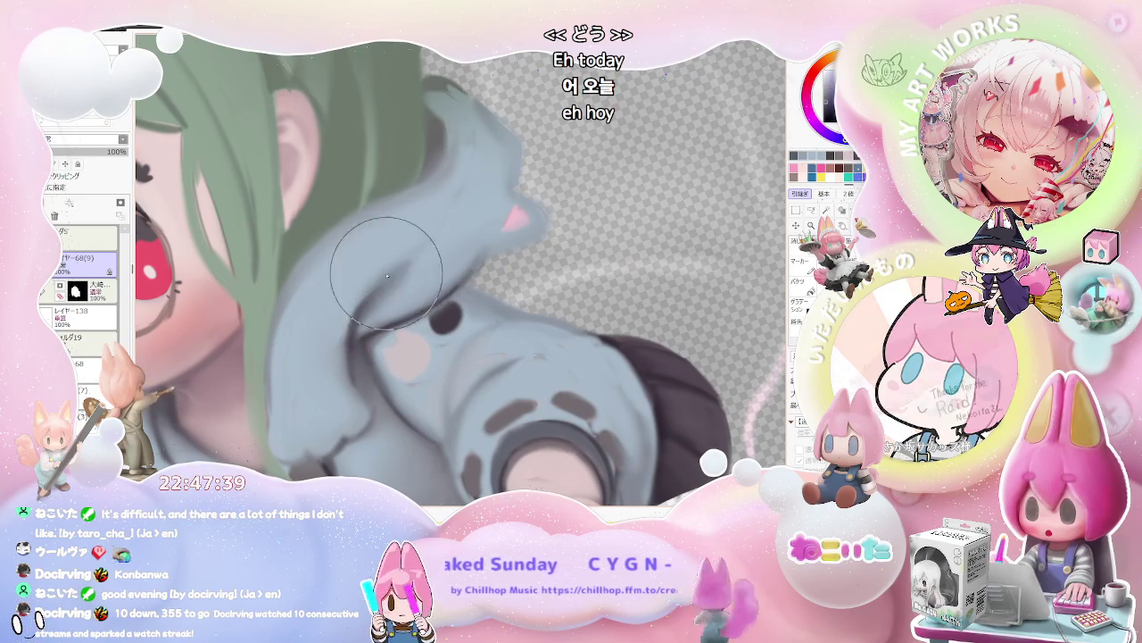
{"action": "scroll", "coordinate": [402, 266], "scroll_direction": "down", "scroll_amount": 2}
{"action": "scroll", "coordinate": [432, 266], "scroll_direction": "down", "scroll_amount": 1}
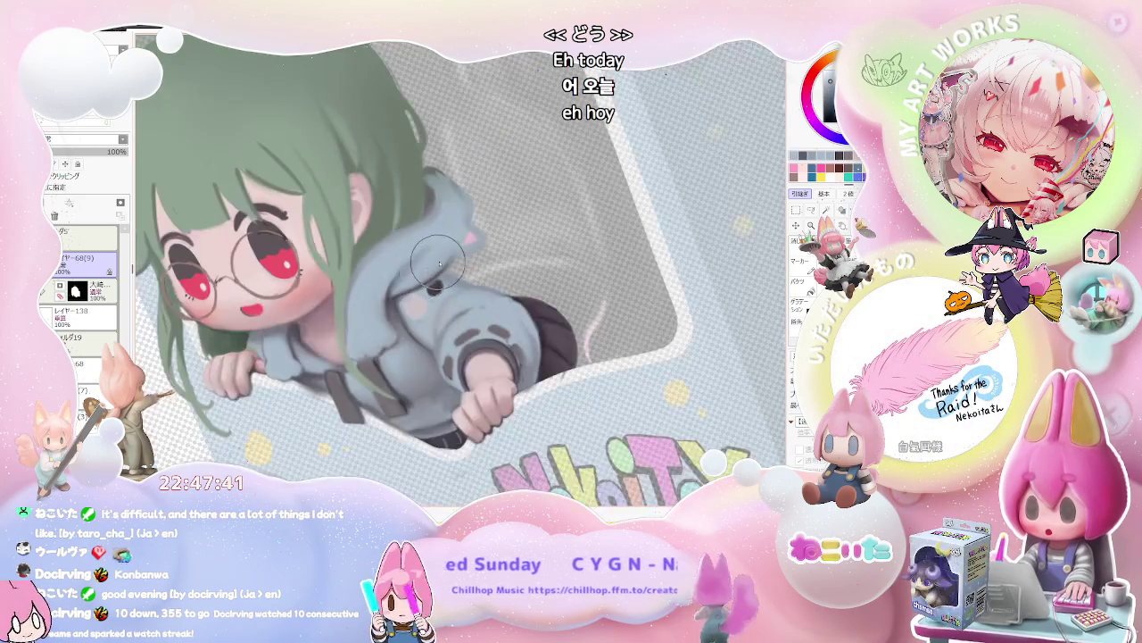
{"action": "scroll", "coordinate": [432, 266], "scroll_direction": "down", "scroll_amount": 2}
{"action": "scroll", "coordinate": [482, 303], "scroll_direction": "down", "scroll_amount": 2}
{"action": "scroll", "coordinate": [536, 344], "scroll_direction": "down", "scroll_amount": 1}
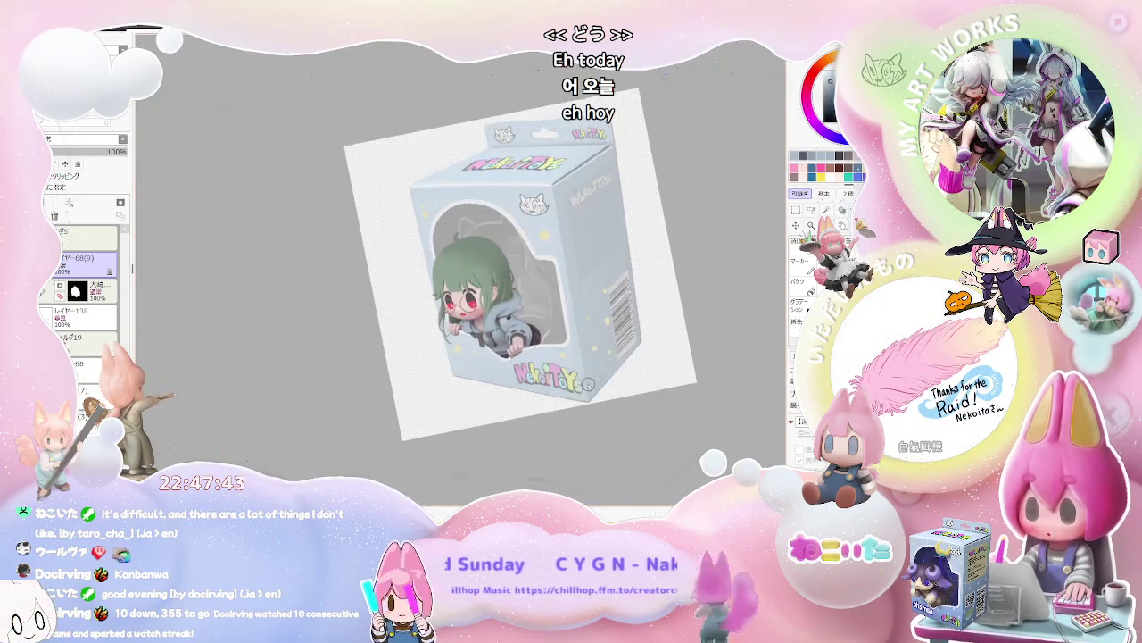
Zoom in and turn the canvas toward the girl's face and hoodie sleeve.
{"action": "scroll", "coordinate": [441, 313], "scroll_direction": "up", "scroll_amount": 1}
{"action": "scroll", "coordinate": [441, 313], "scroll_direction": "up", "scroll_amount": 2}
{"action": "scroll", "coordinate": [440, 312], "scroll_direction": "up", "scroll_amount": 2}
{"action": "scroll", "coordinate": [441, 313], "scroll_direction": "up", "scroll_amount": 1}
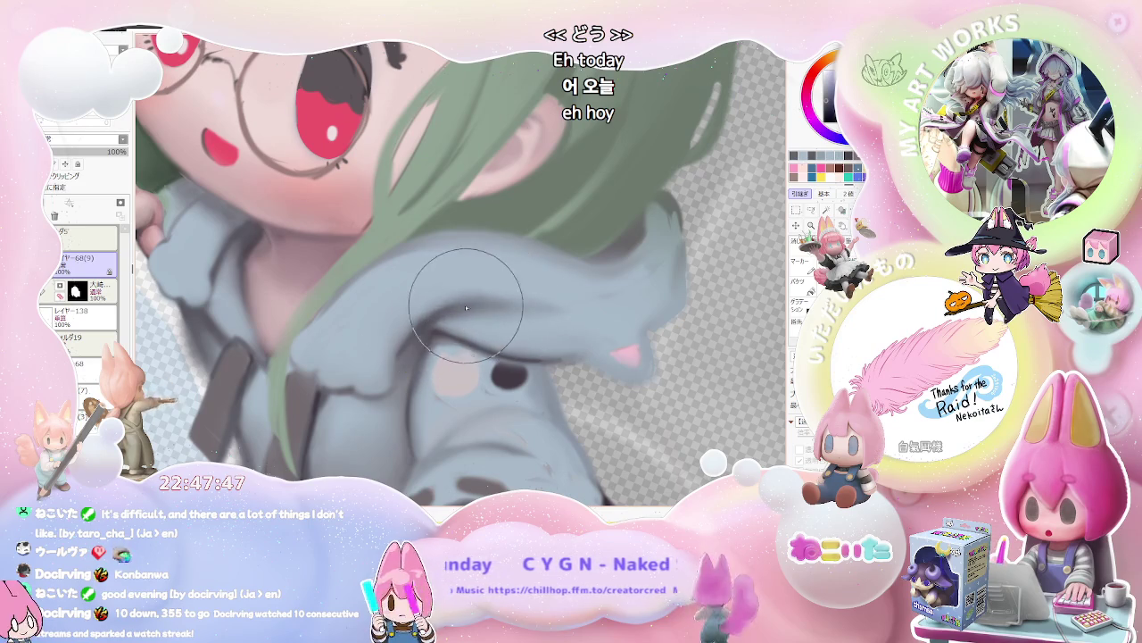
{"action": "scroll", "coordinate": [544, 314], "scroll_direction": "down", "scroll_amount": 2}
{"action": "scroll", "coordinate": [571, 312], "scroll_direction": "down", "scroll_amount": 1}
{"action": "scroll", "coordinate": [591, 312], "scroll_direction": "down", "scroll_amount": 1}
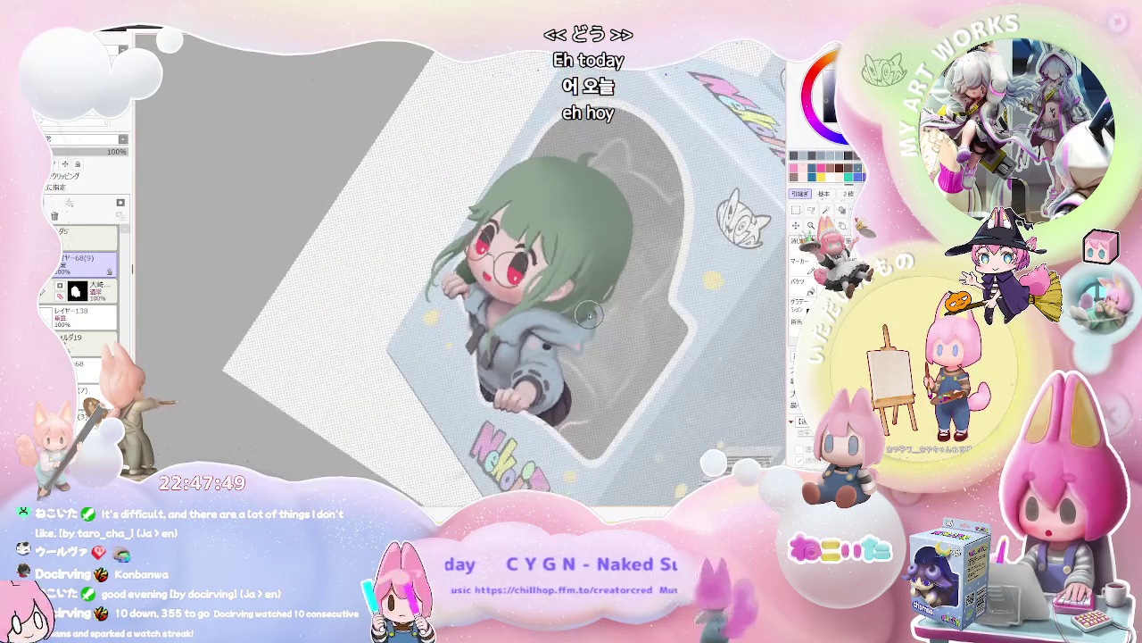
{"action": "left_click_drag", "start_coordinate": [592, 313], "coordinate": [482, 310]}
{"action": "scroll", "coordinate": [428, 311], "scroll_direction": "up", "scroll_amount": 1}
{"action": "scroll", "coordinate": [371, 309], "scroll_direction": "up", "scroll_amount": 2}
{"action": "scroll", "coordinate": [370, 309], "scroll_direction": "up", "scroll_amount": 1}
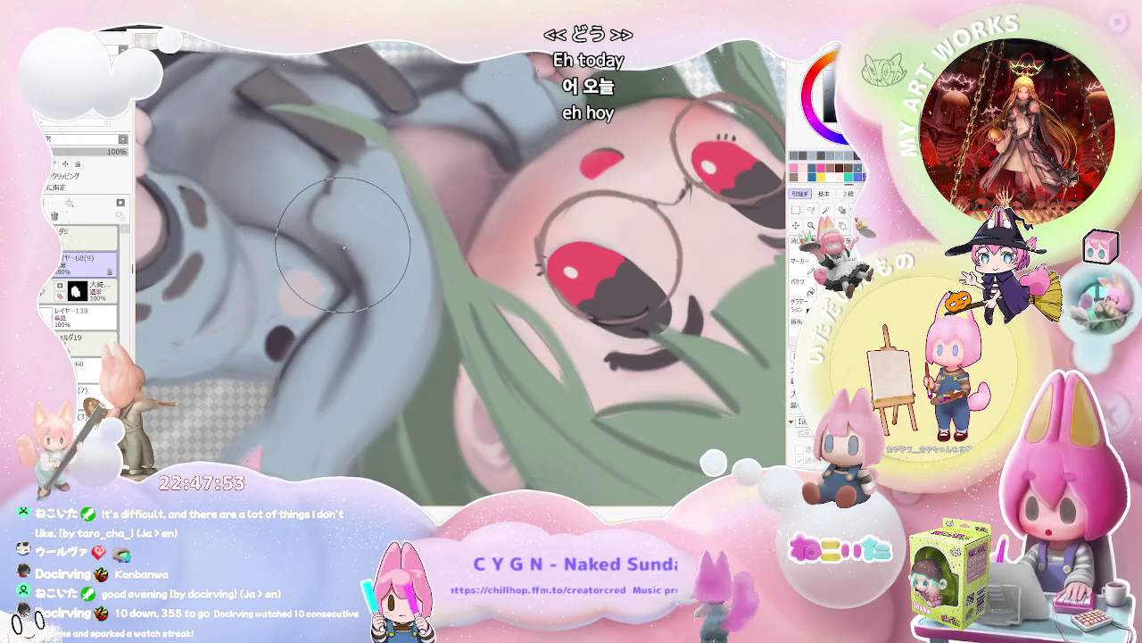
Paint soft shading on the blue hoodie sleeve around the gripping fist.
{"action": "scroll", "coordinate": [402, 330], "scroll_direction": "down", "scroll_amount": 1}
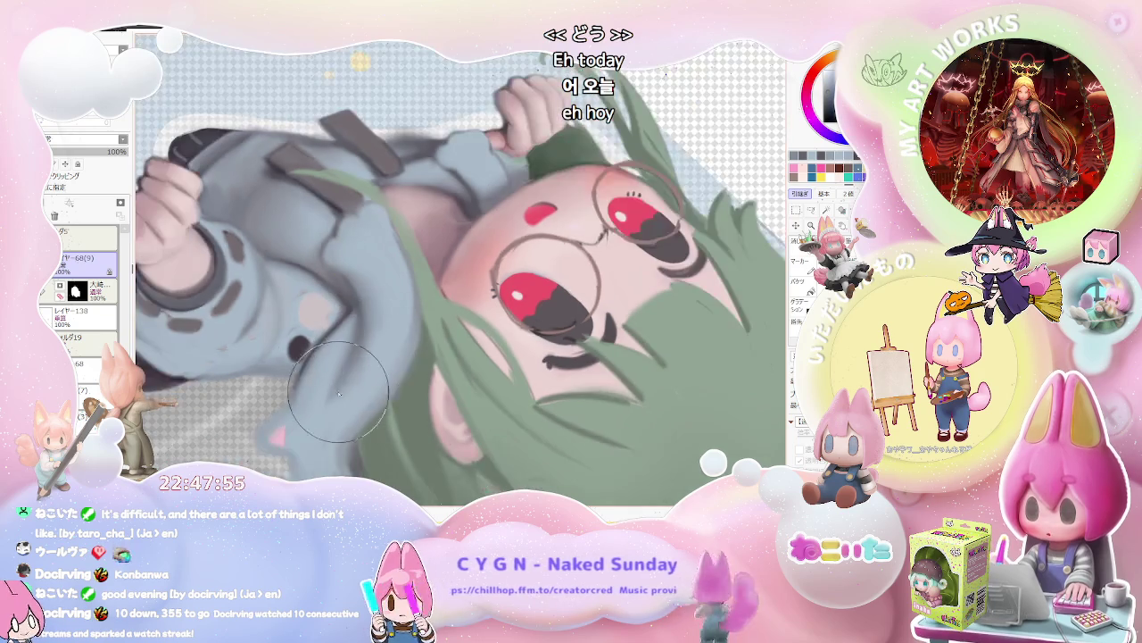
{"action": "scroll", "coordinate": [446, 374], "scroll_direction": "down", "scroll_amount": 1}
{"action": "scroll", "coordinate": [476, 400], "scroll_direction": "down", "scroll_amount": 1}
{"action": "scroll", "coordinate": [475, 401], "scroll_direction": "up", "scroll_amount": 1}
{"action": "scroll", "coordinate": [428, 393], "scroll_direction": "up", "scroll_amount": 1}
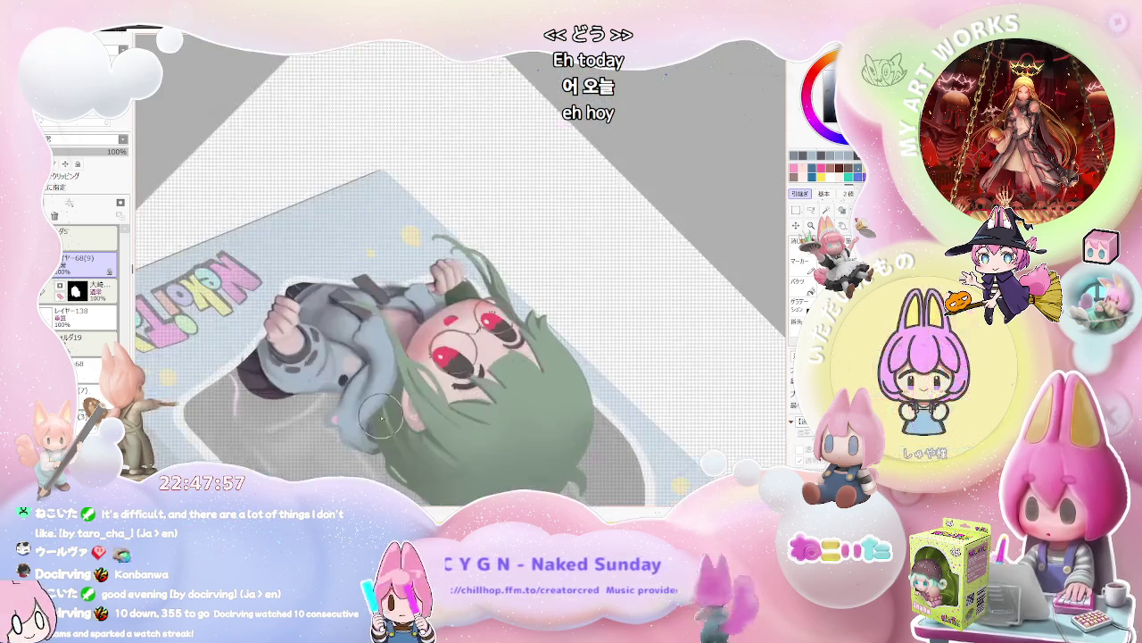
{"action": "scroll", "coordinate": [378, 379], "scroll_direction": "up", "scroll_amount": 2}
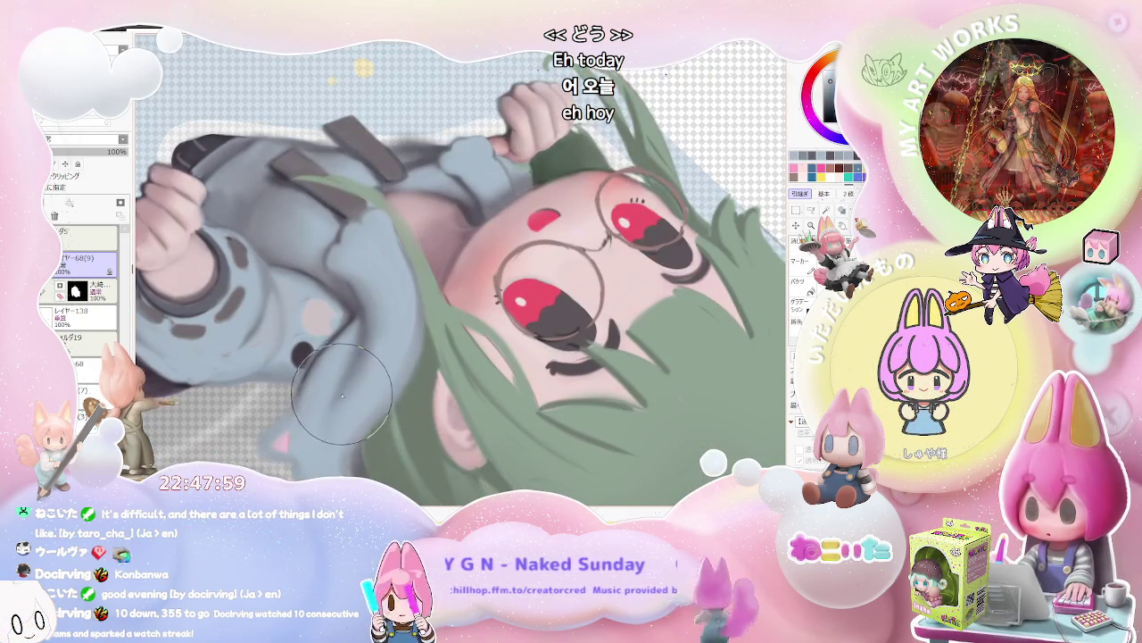
{"action": "scroll", "coordinate": [332, 458], "scroll_direction": "down", "scroll_amount": 3}
{"action": "scroll", "coordinate": [332, 458], "scroll_direction": "down", "scroll_amount": 1}
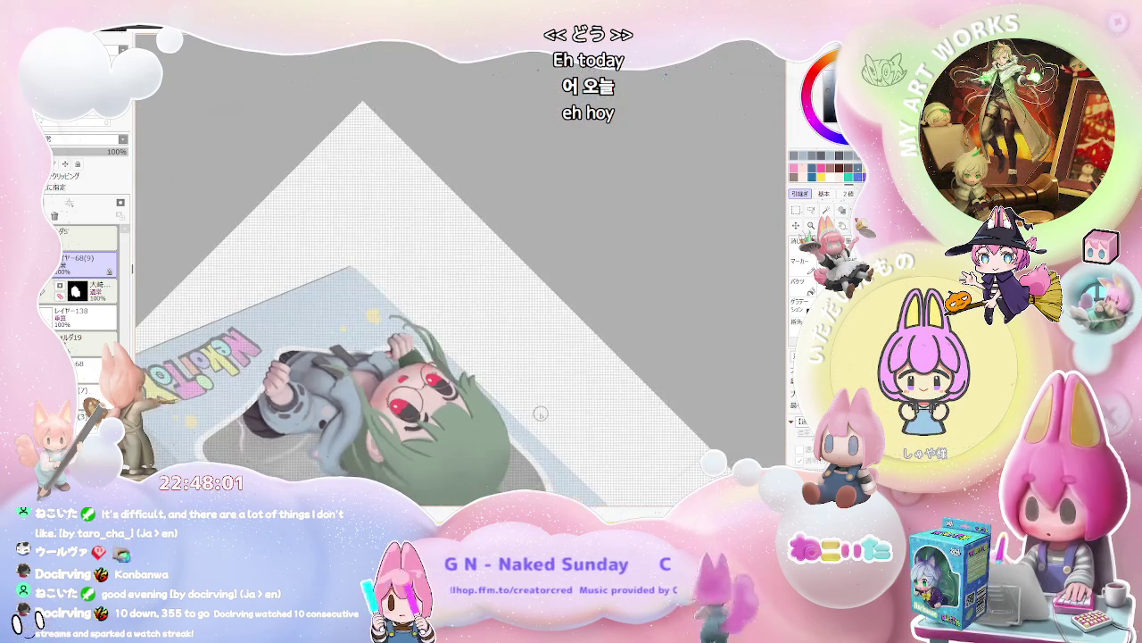
{"action": "scroll", "coordinate": [535, 421], "scroll_direction": "down", "scroll_amount": 1}
{"action": "scroll", "coordinate": [482, 451], "scroll_direction": "up", "scroll_amount": 1}
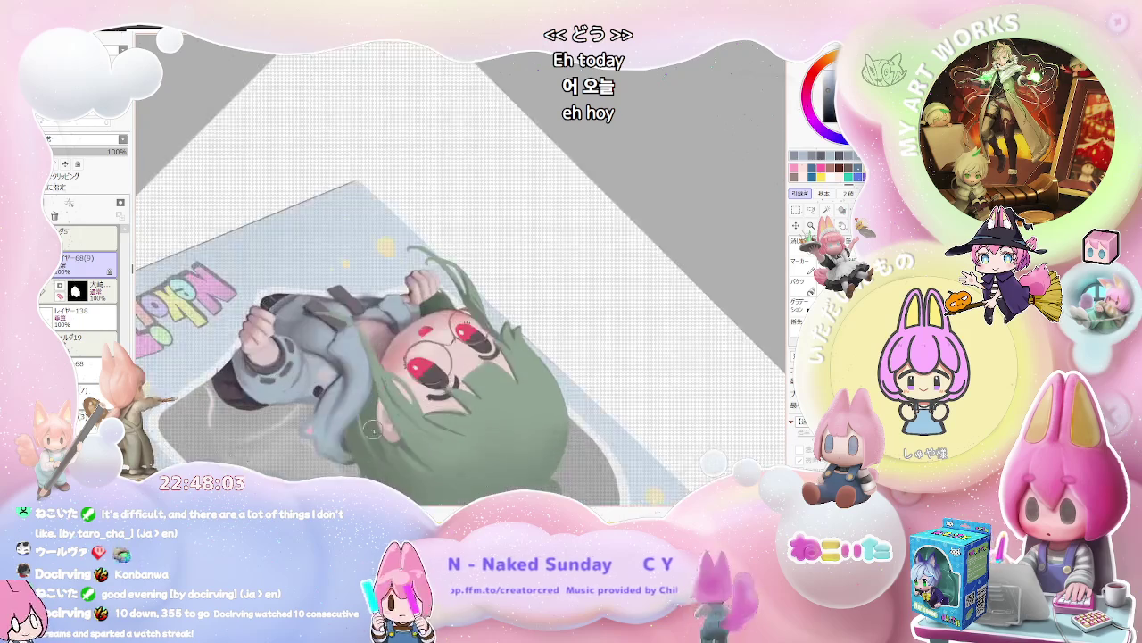
{"action": "scroll", "coordinate": [357, 428], "scroll_direction": "up", "scroll_amount": 2}
{"action": "scroll", "coordinate": [287, 393], "scroll_direction": "up", "scroll_amount": 1}
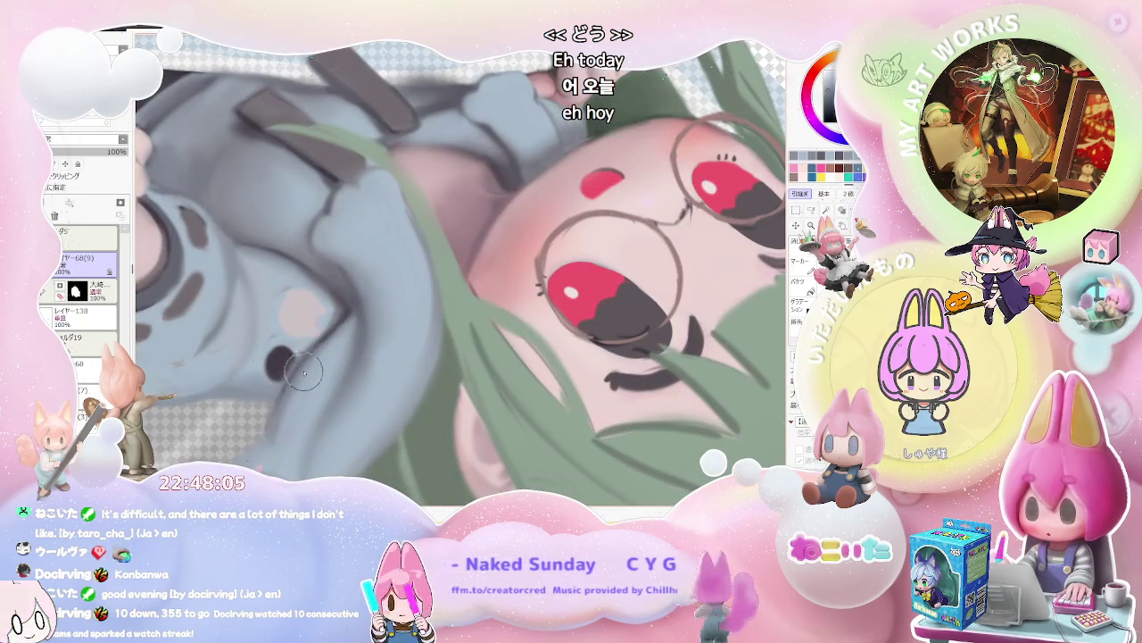
{"action": "scroll", "coordinate": [357, 304], "scroll_direction": "down", "scroll_amount": 2}
{"action": "scroll", "coordinate": [571, 366], "scroll_direction": "down", "scroll_amount": 1}
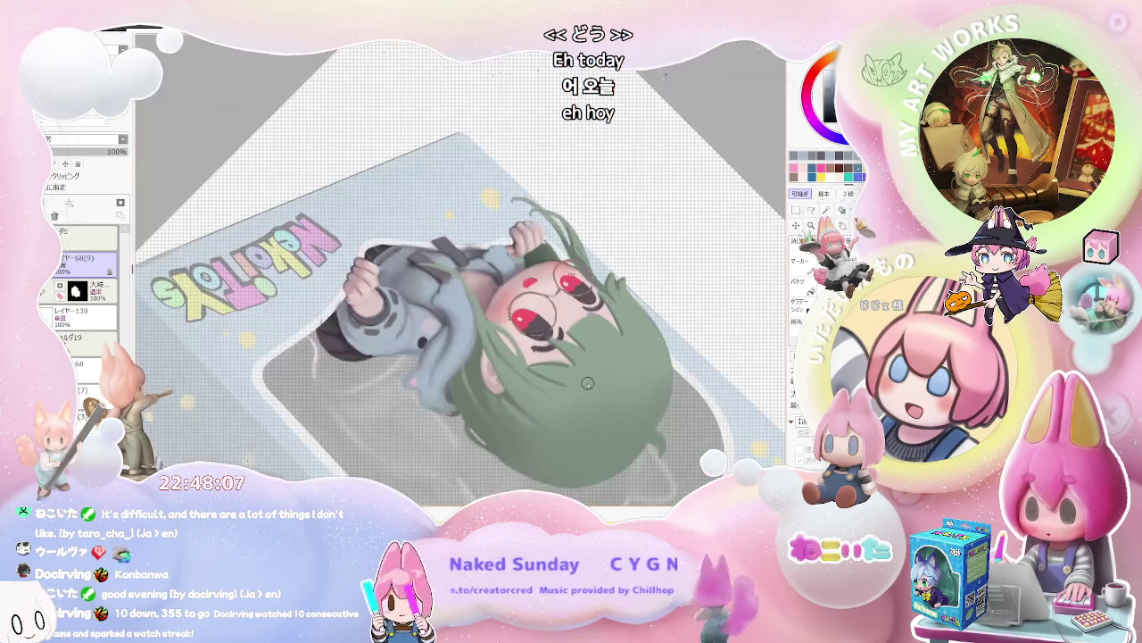
{"action": "scroll", "coordinate": [376, 335], "scroll_direction": "up", "scroll_amount": 3}
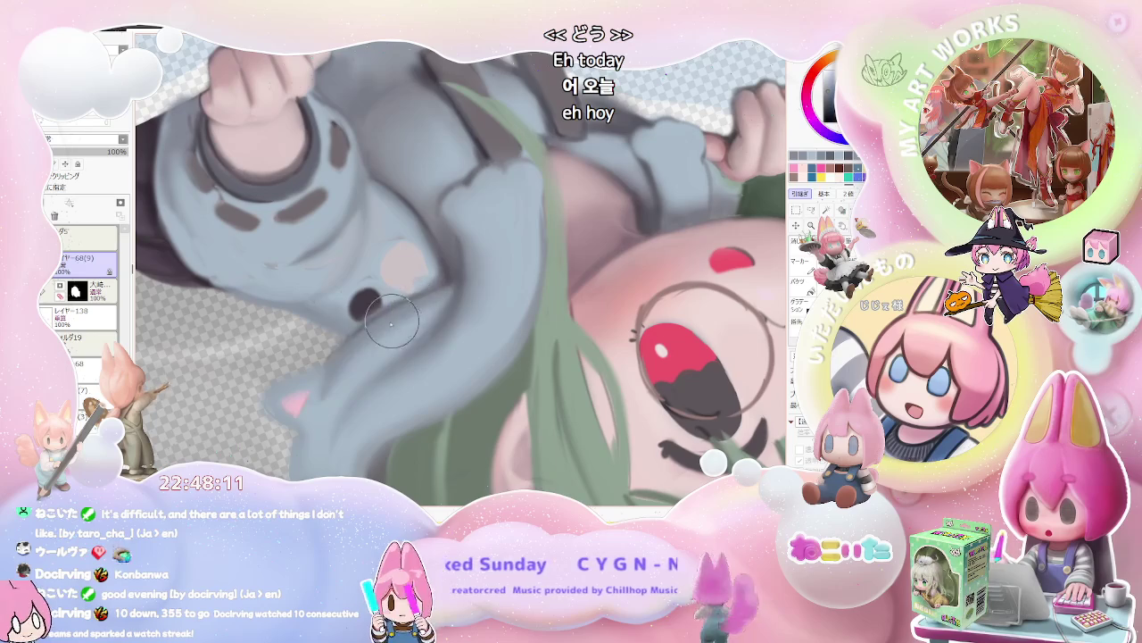
{"action": "scroll", "coordinate": [452, 299], "scroll_direction": "down", "scroll_amount": 1}
{"action": "scroll", "coordinate": [375, 340], "scroll_direction": "up", "scroll_amount": 1}
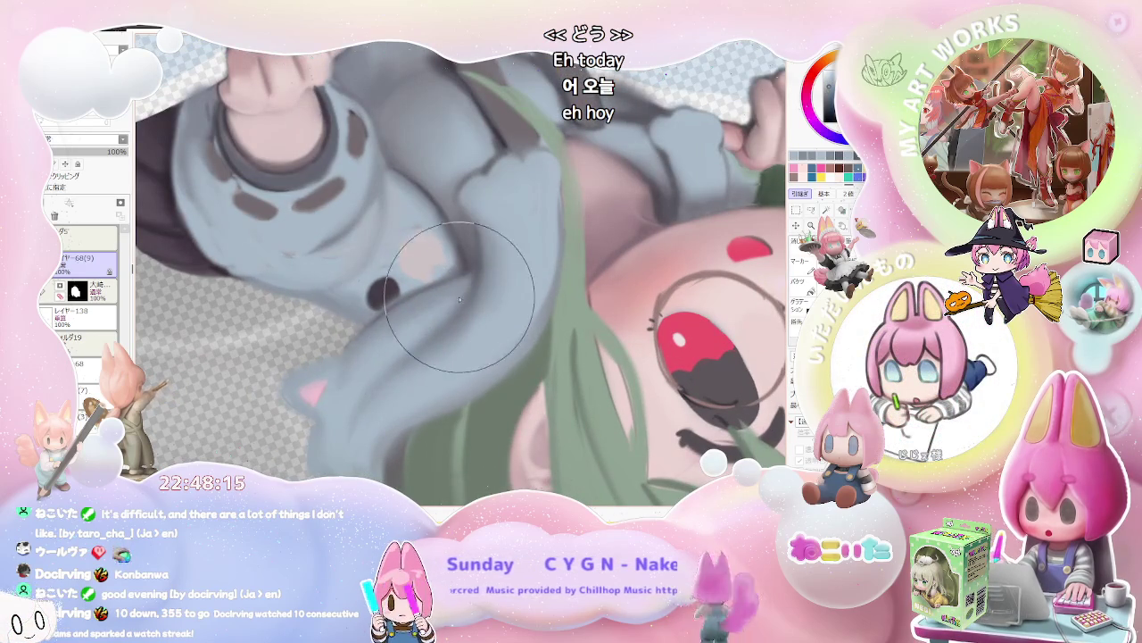
{"action": "scroll", "coordinate": [446, 268], "scroll_direction": "up", "scroll_amount": 1}
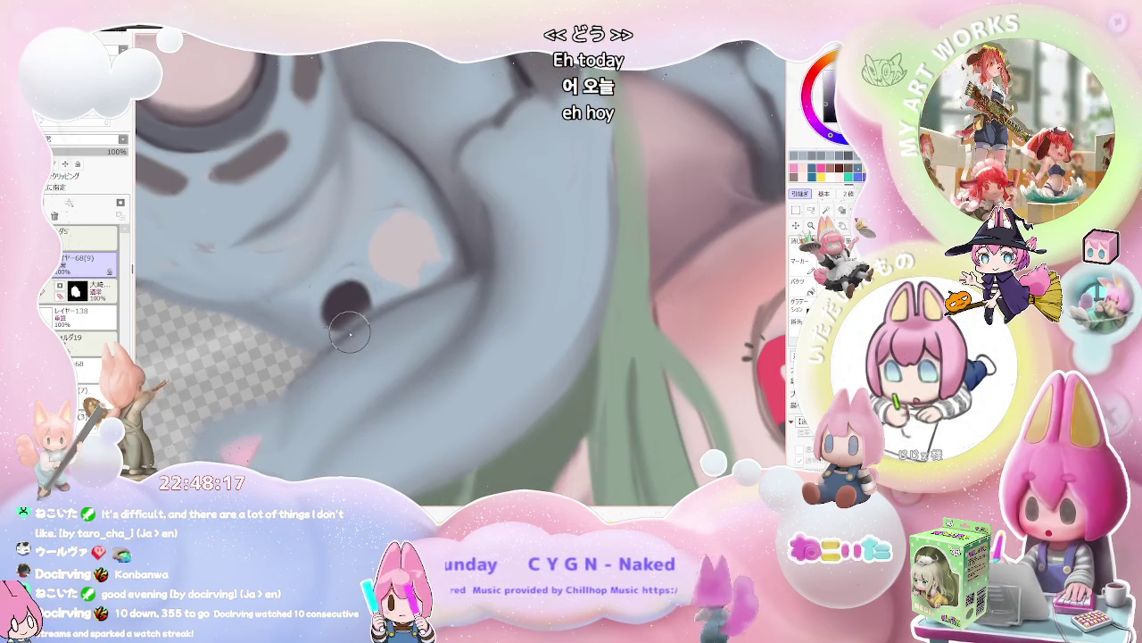
{"action": "scroll", "coordinate": [390, 310], "scroll_direction": "down", "scroll_amount": 1}
{"action": "scroll", "coordinate": [408, 256], "scroll_direction": "down", "scroll_amount": 1}
{"action": "scroll", "coordinate": [535, 312], "scroll_direction": "down", "scroll_amount": 2}
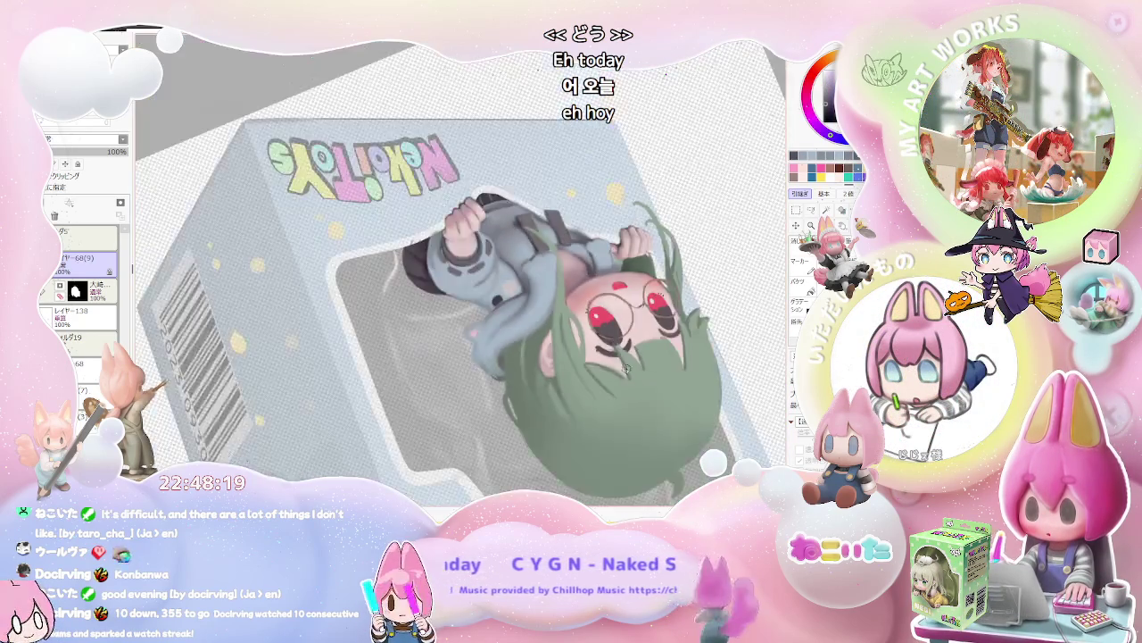
{"action": "scroll", "coordinate": [705, 366], "scroll_direction": "down", "scroll_amount": 1}
Reset the canvas upright, then tilt it about 30 degrees for the arm.
{"action": "key", "text": "Home"}
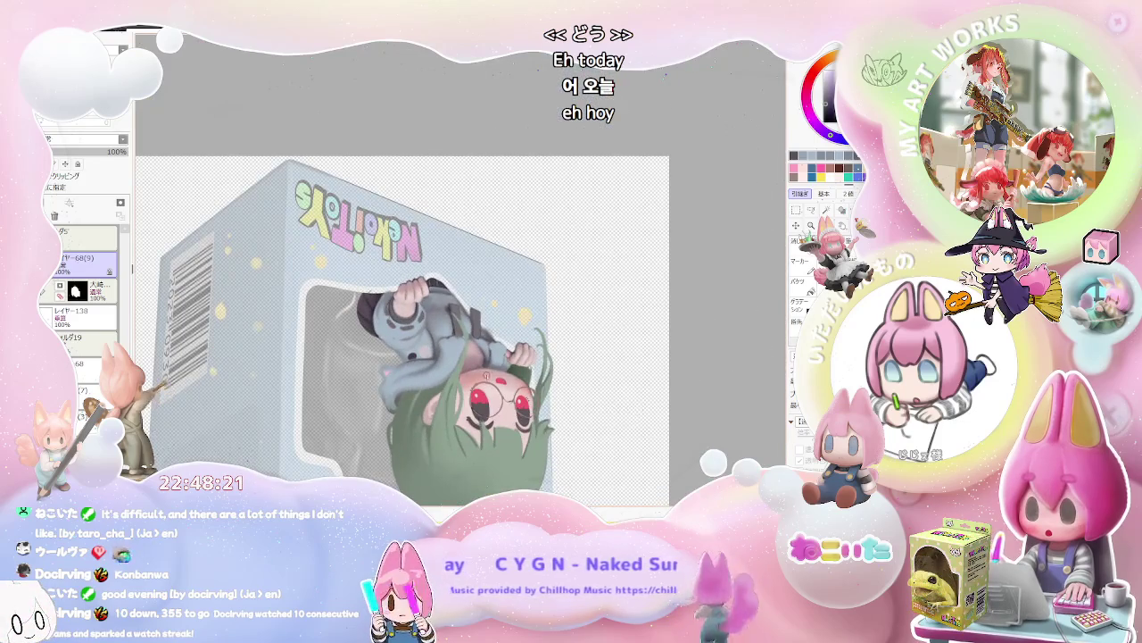
{"action": "scroll", "coordinate": [425, 342], "scroll_direction": "up", "scroll_amount": 2}
{"action": "scroll", "coordinate": [425, 341], "scroll_direction": "up", "scroll_amount": 2}
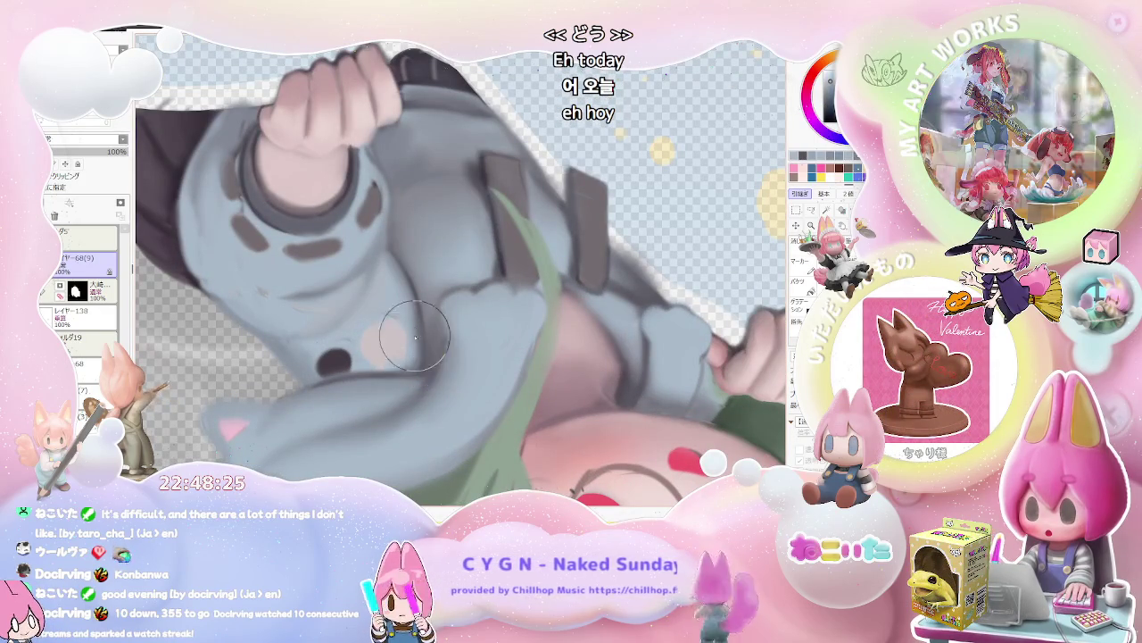
{"action": "scroll", "coordinate": [403, 363], "scroll_direction": "down", "scroll_amount": 2}
{"action": "scroll", "coordinate": [535, 375], "scroll_direction": "down", "scroll_amount": 2}
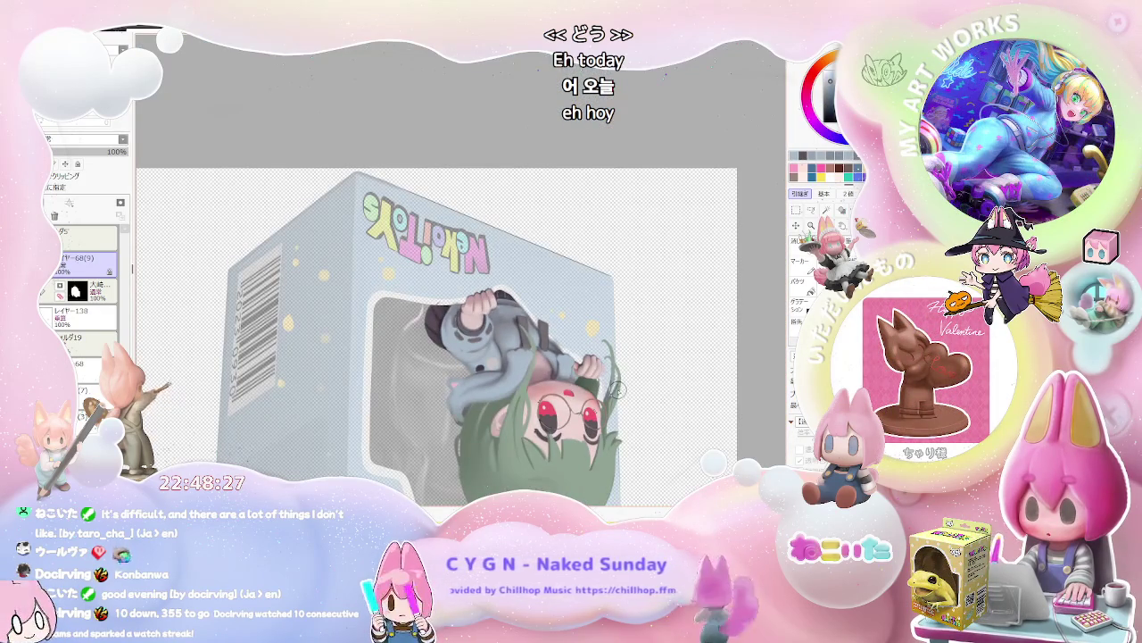
{"action": "key", "text": "Delete"}
{"action": "key", "text": "Delete"}
{"action": "key", "text": "Delete"}
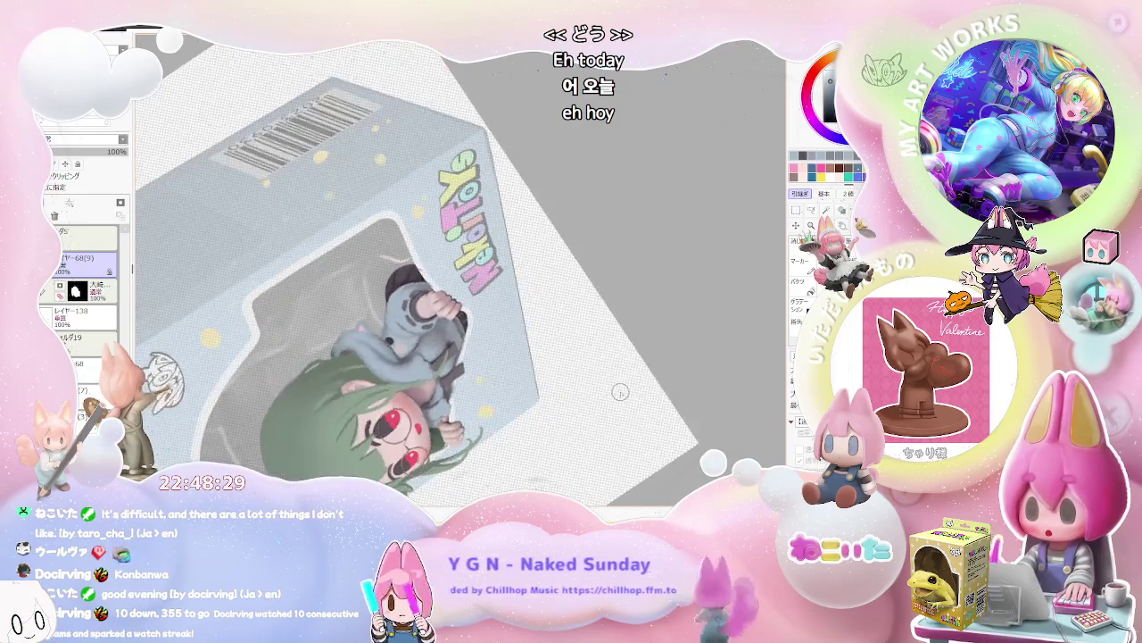
{"action": "key", "text": "Delete"}
Smooth the arm shading at the tilted angle, then rotate the canvas upright.
{"action": "scroll", "coordinate": [536, 389], "scroll_direction": "up", "scroll_amount": 2}
{"action": "scroll", "coordinate": [500, 384], "scroll_direction": "up", "scroll_amount": 2}
{"action": "scroll", "coordinate": [459, 382], "scroll_direction": "up", "scroll_amount": 1}
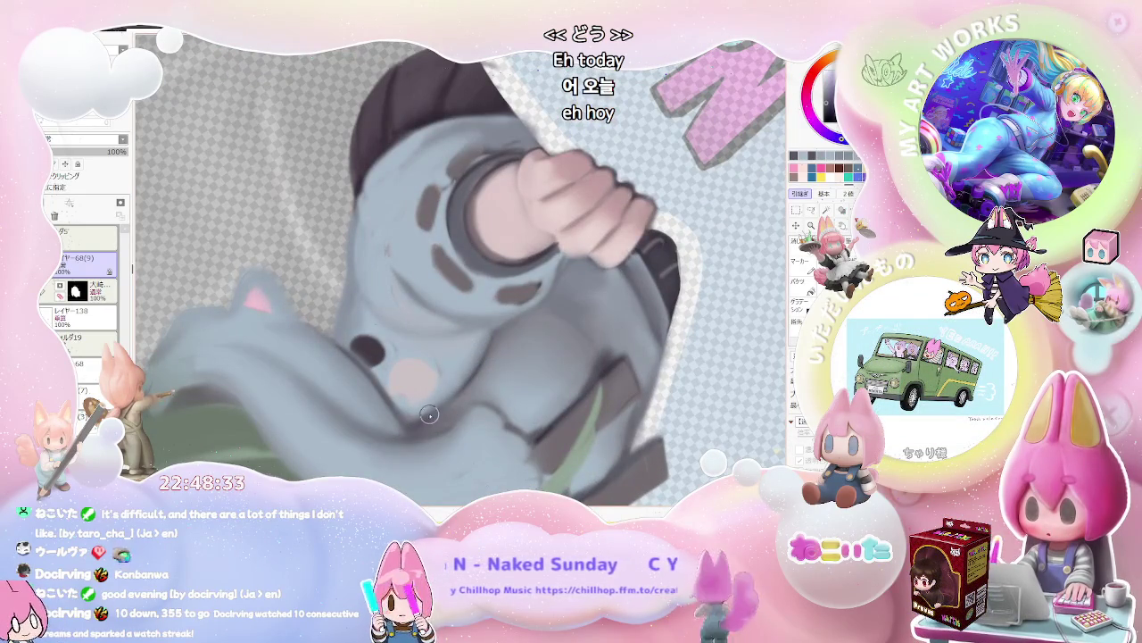
{"action": "scroll", "coordinate": [490, 336], "scroll_direction": "down", "scroll_amount": 2}
{"action": "scroll", "coordinate": [562, 357], "scroll_direction": "down", "scroll_amount": 2}
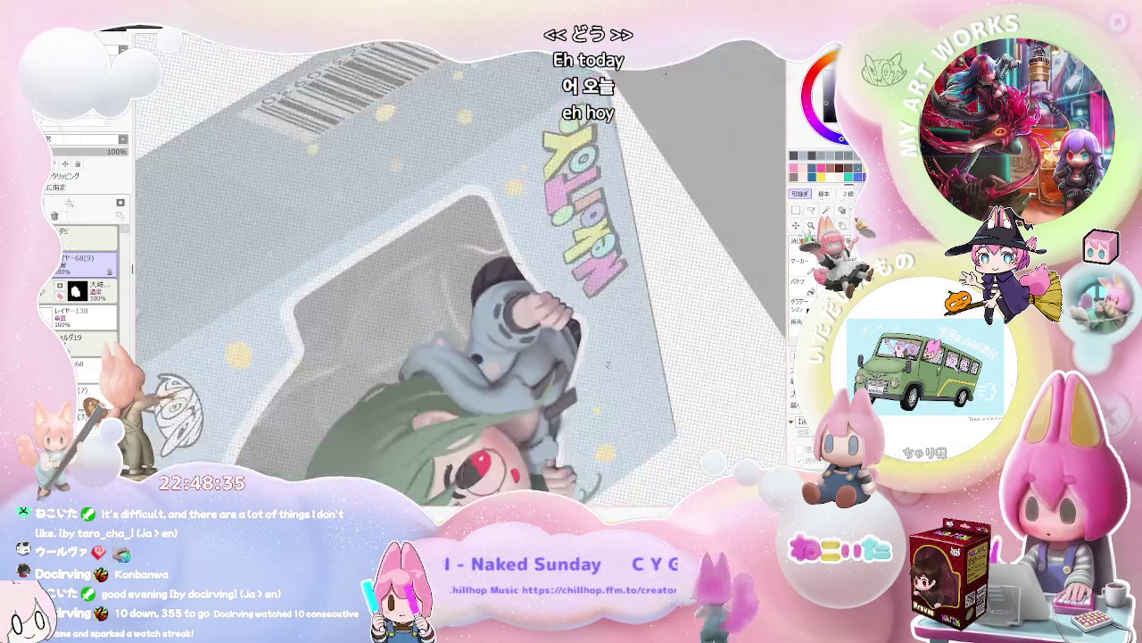
{"action": "scroll", "coordinate": [641, 373], "scroll_direction": "down", "scroll_amount": 1}
{"action": "scroll", "coordinate": [686, 385], "scroll_direction": "down", "scroll_amount": 1}
{"action": "scroll", "coordinate": [643, 384], "scroll_direction": "down", "scroll_amount": 1}
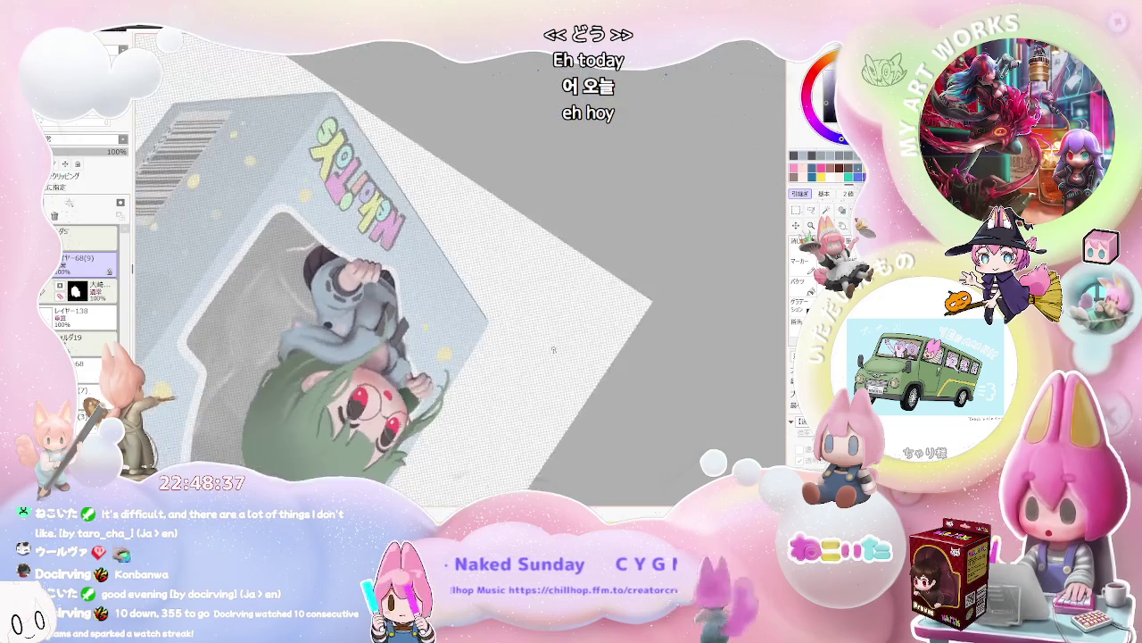
{"action": "scroll", "coordinate": [615, 382], "scroll_direction": "down", "scroll_amount": 1}
{"action": "scroll", "coordinate": [587, 378], "scroll_direction": "down", "scroll_amount": 1}
{"action": "scroll", "coordinate": [587, 378], "scroll_direction": "up", "scroll_amount": 2}
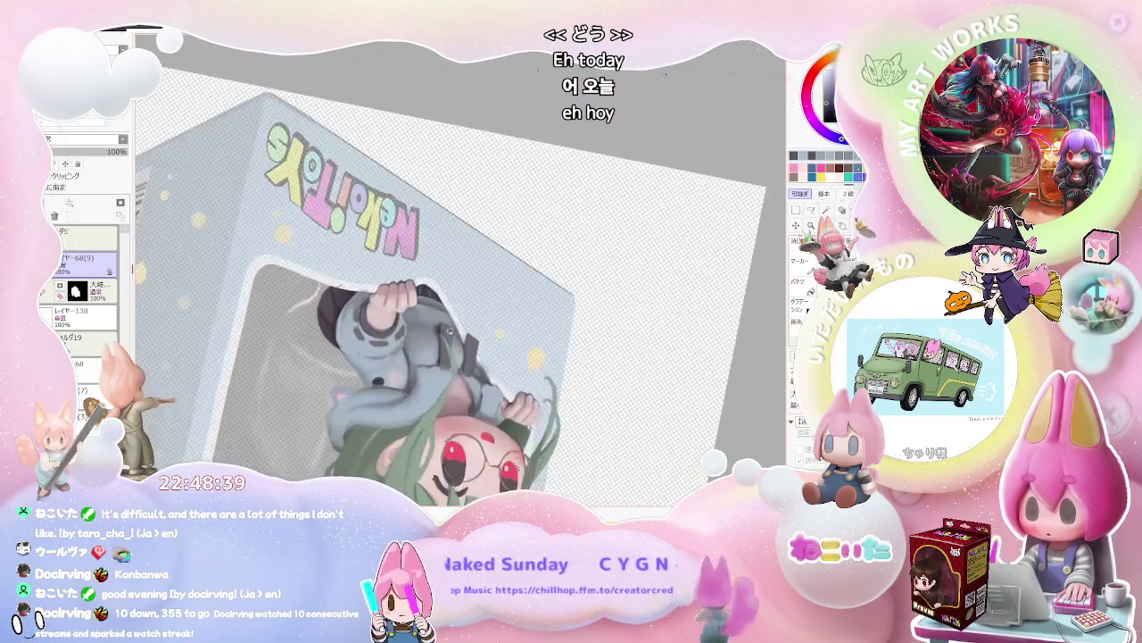
{"action": "scroll", "coordinate": [464, 357], "scroll_direction": "up", "scroll_amount": 2}
{"action": "scroll", "coordinate": [375, 335], "scroll_direction": "up", "scroll_amount": 1}
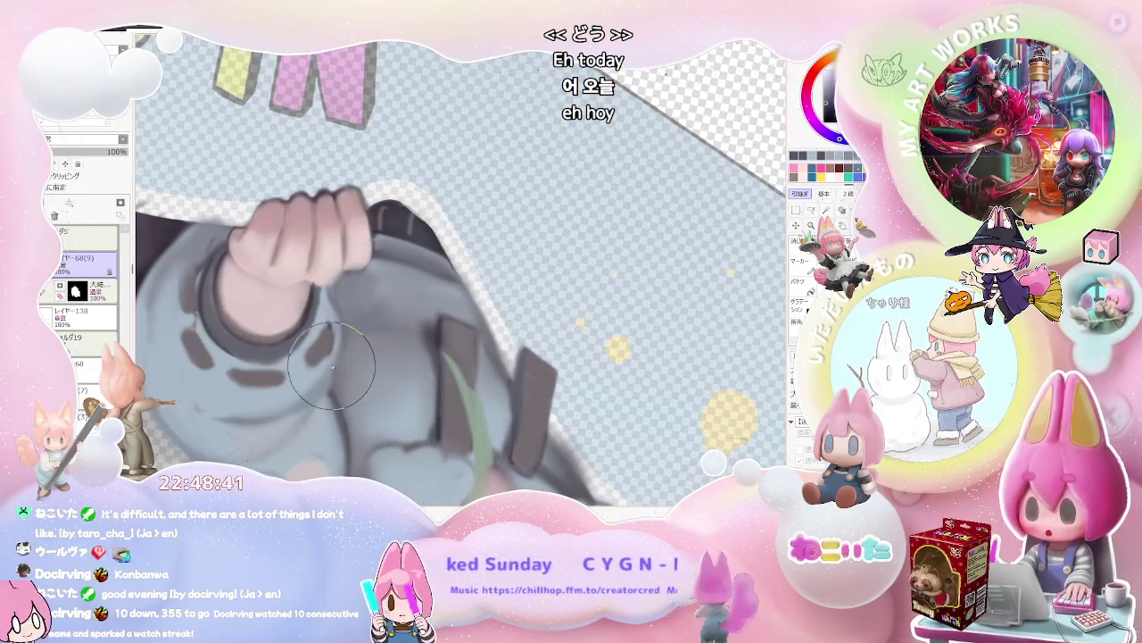
{"action": "scroll", "coordinate": [344, 326], "scroll_direction": "down", "scroll_amount": 2}
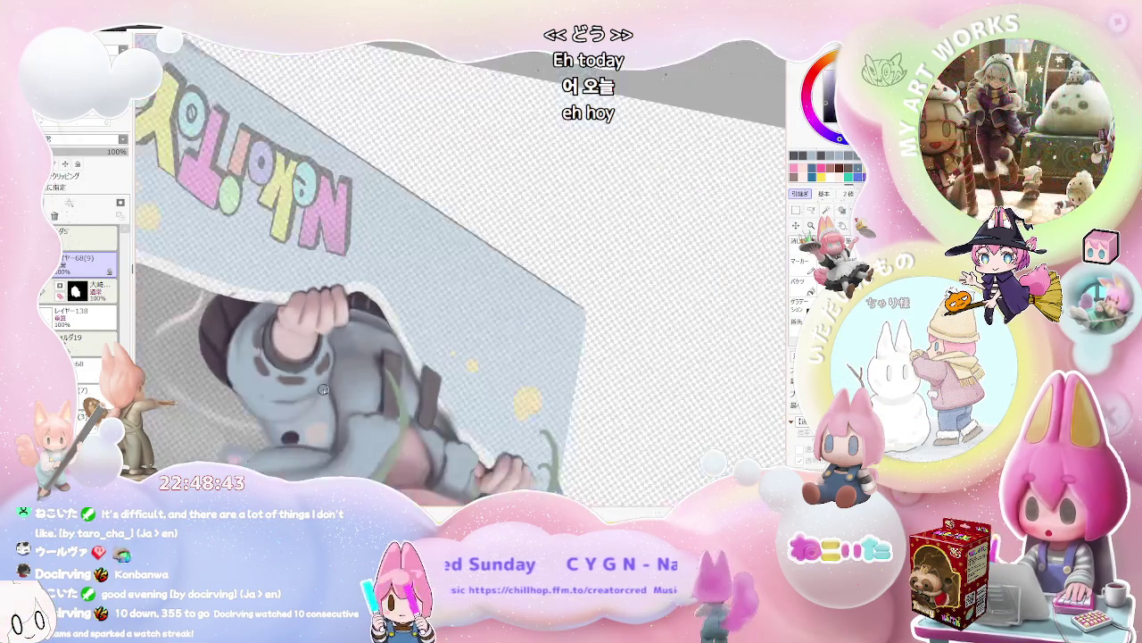
{"action": "scroll", "coordinate": [566, 389], "scroll_direction": "down", "scroll_amount": 1}
{"action": "key", "text": "Delete"}
{"action": "key", "text": "Delete"}
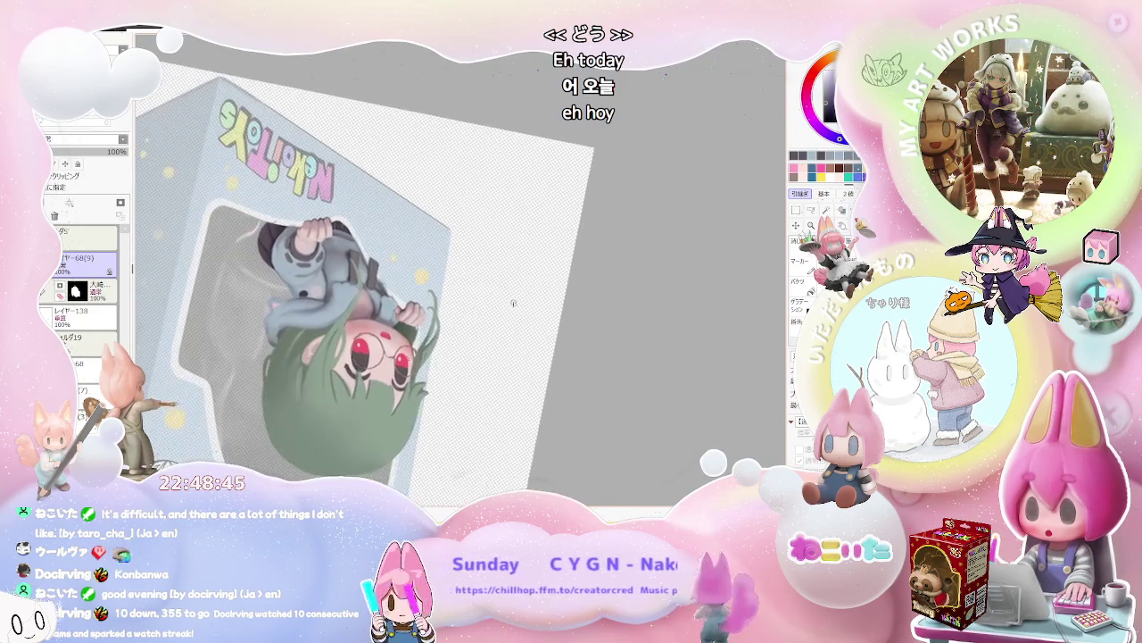
Zoom out and straighten the view to check the whole figure and box.
{"action": "scroll", "coordinate": [510, 318], "scroll_direction": "down", "scroll_amount": 1}
{"action": "scroll", "coordinate": [487, 317], "scroll_direction": "up", "scroll_amount": 2}
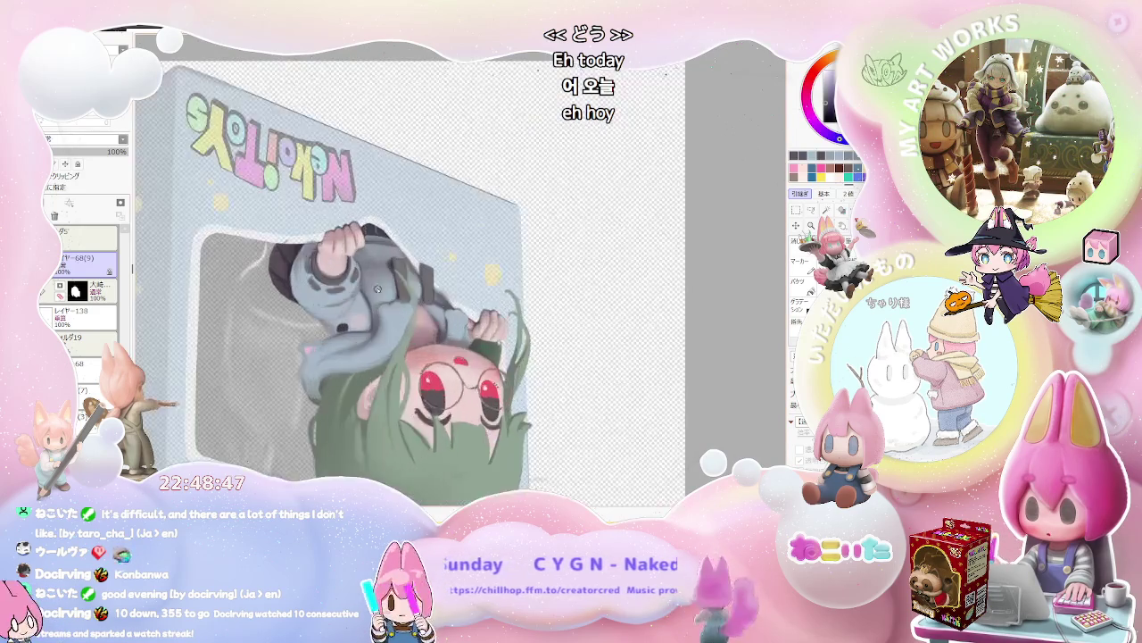
{"action": "scroll", "coordinate": [383, 325], "scroll_direction": "up", "scroll_amount": 2}
{"action": "scroll", "coordinate": [288, 334], "scroll_direction": "up", "scroll_amount": 1}
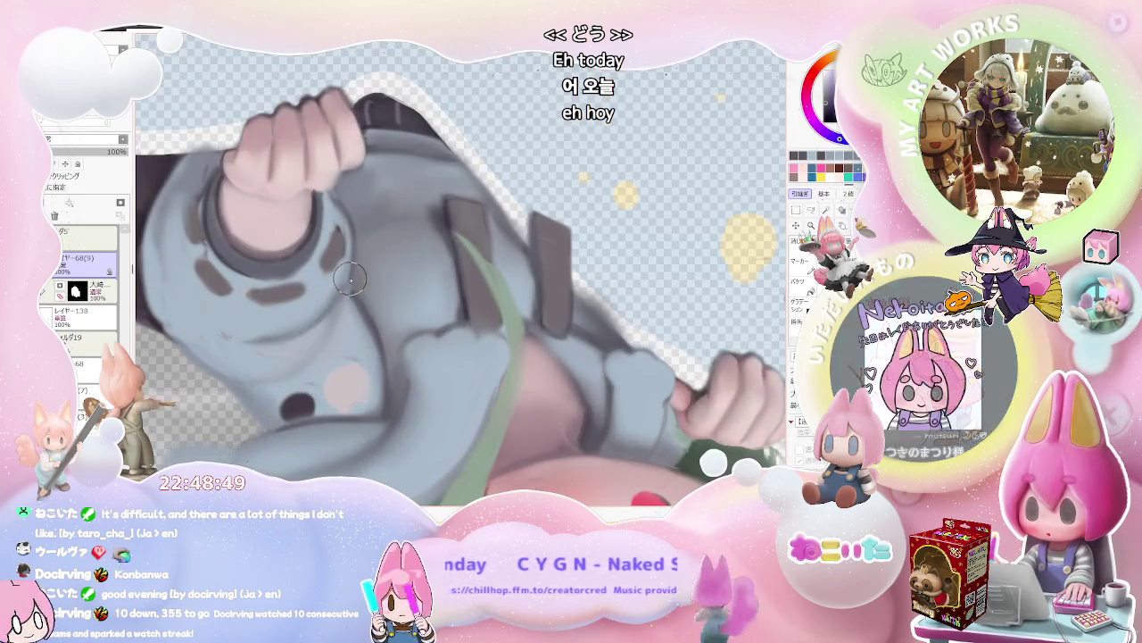
{"action": "scroll", "coordinate": [384, 308], "scroll_direction": "down", "scroll_amount": 2}
{"action": "scroll", "coordinate": [465, 344], "scroll_direction": "down", "scroll_amount": 2}
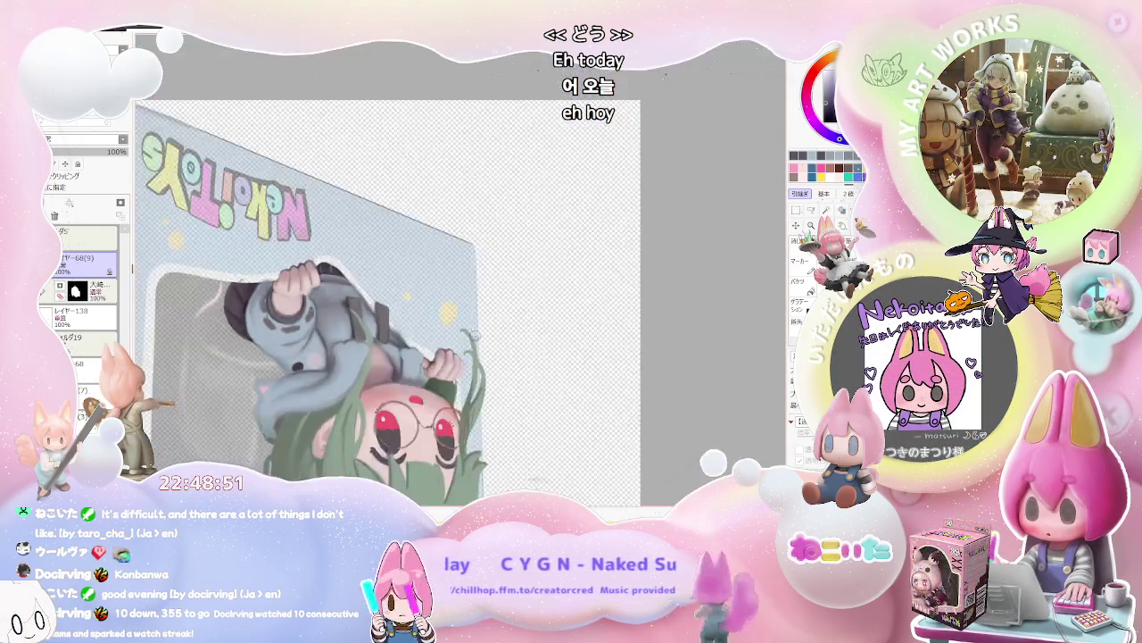
{"action": "scroll", "coordinate": [527, 375], "scroll_direction": "down", "scroll_amount": 1}
{"action": "left_click_drag", "start_coordinate": [549, 385], "coordinate": [431, 316]}
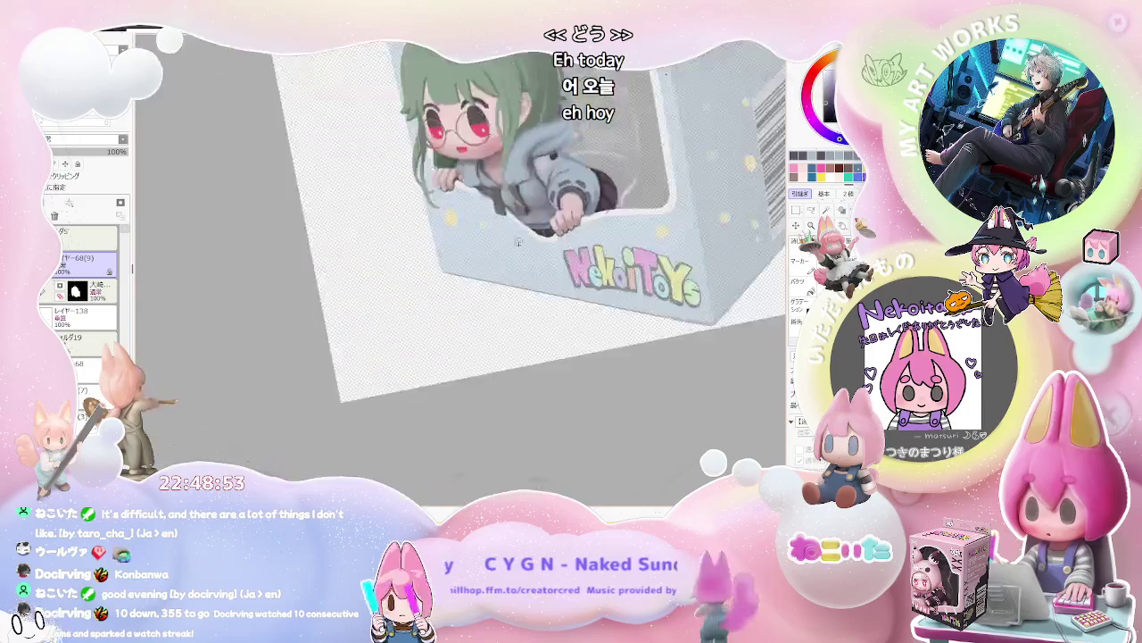
Zoom in and out over the blue cat-ear hood to inspect its shading.
{"action": "scroll", "coordinate": [431, 316], "scroll_direction": "up", "scroll_amount": 2}
{"action": "scroll", "coordinate": [378, 330], "scroll_direction": "up", "scroll_amount": 2}
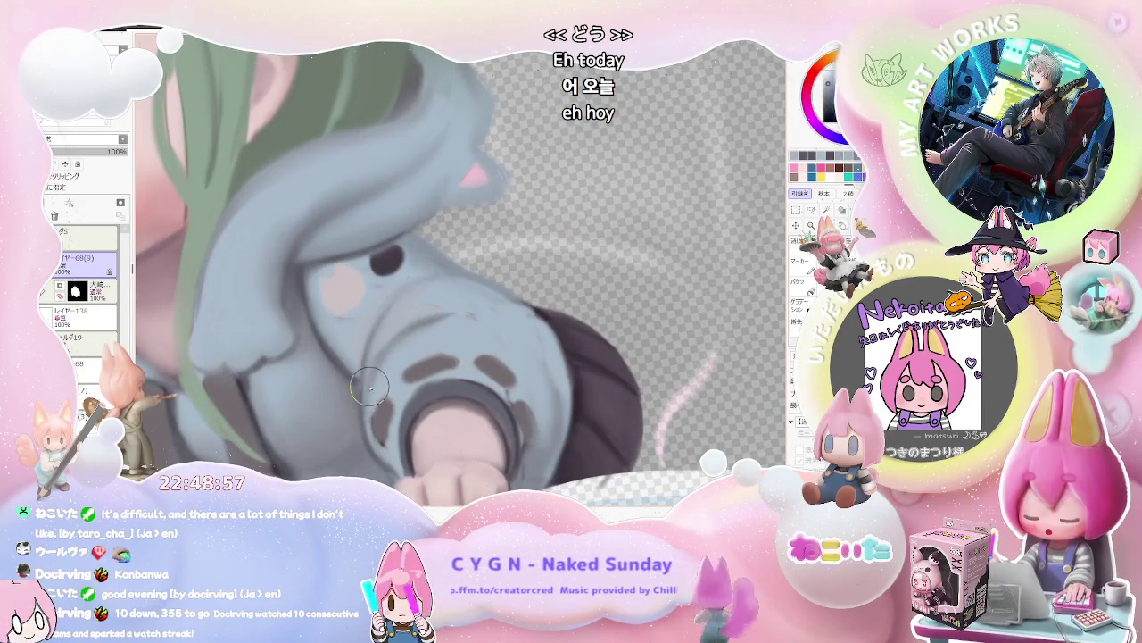
{"action": "scroll", "coordinate": [392, 321], "scroll_direction": "down", "scroll_amount": 1}
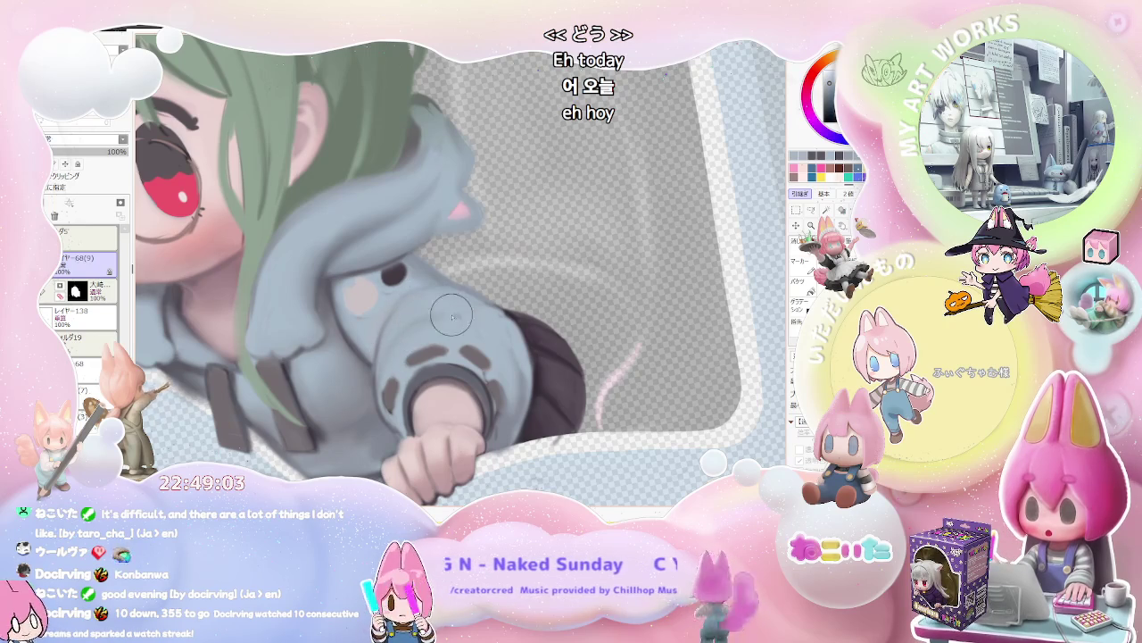
{"action": "scroll", "coordinate": [437, 319], "scroll_direction": "down", "scroll_amount": 2}
{"action": "scroll", "coordinate": [553, 366], "scroll_direction": "down", "scroll_amount": 1}
{"action": "scroll", "coordinate": [571, 379], "scroll_direction": "down", "scroll_amount": 1}
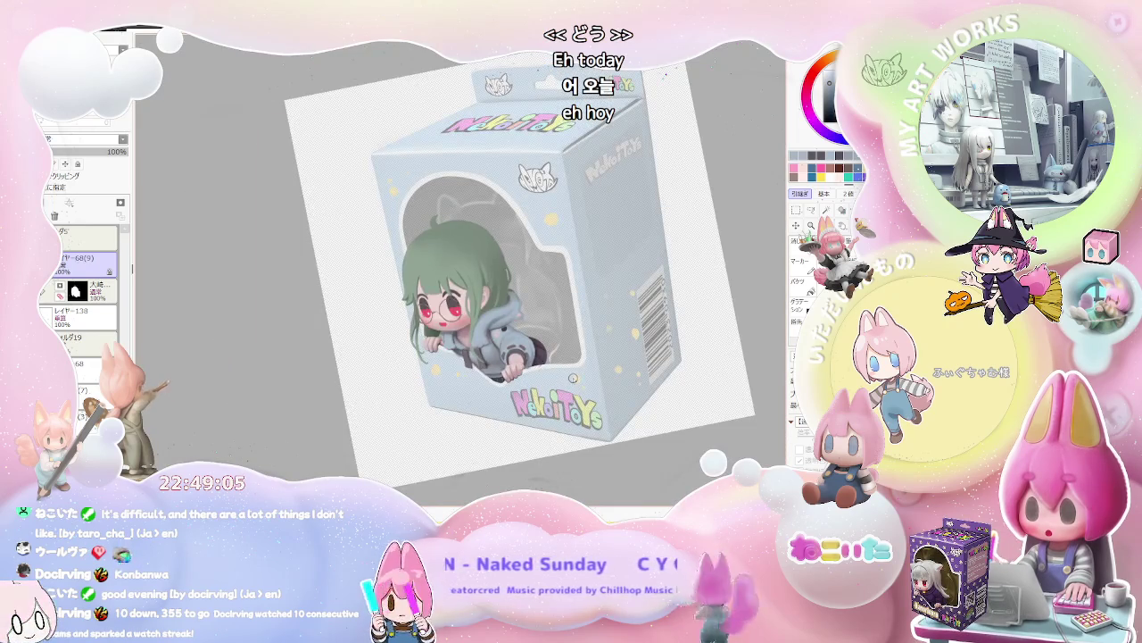
{"action": "scroll", "coordinate": [553, 373], "scroll_direction": "up", "scroll_amount": 1}
{"action": "scroll", "coordinate": [518, 366], "scroll_direction": "up", "scroll_amount": 1}
{"action": "scroll", "coordinate": [473, 359], "scroll_direction": "up", "scroll_amount": 1}
{"action": "scroll", "coordinate": [437, 354], "scroll_direction": "up", "scroll_amount": 2}
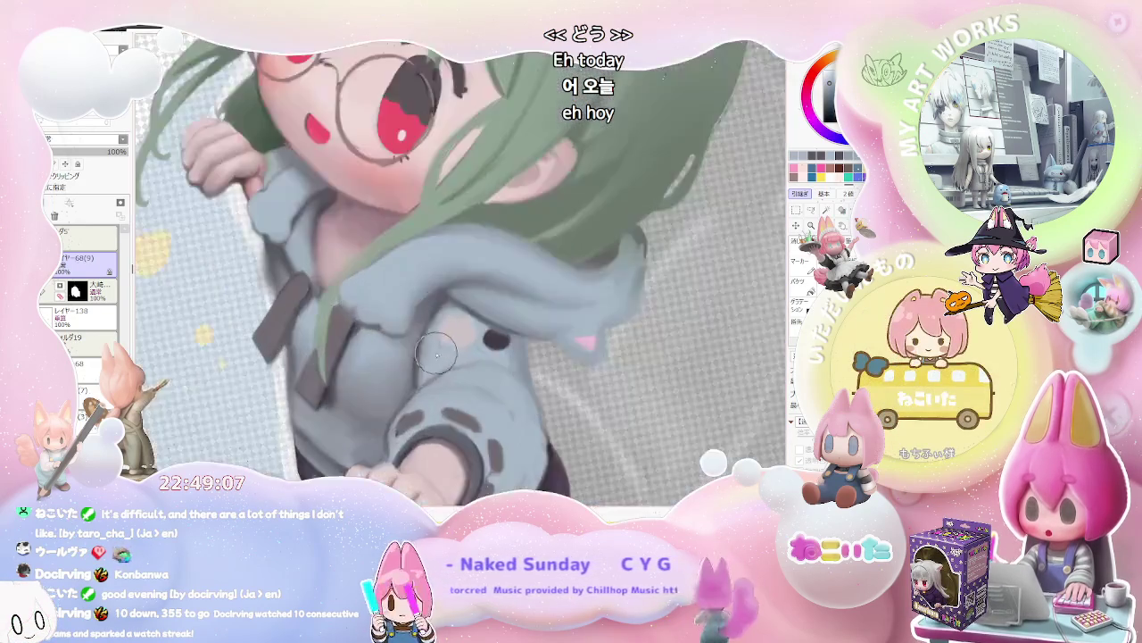
{"action": "scroll", "coordinate": [431, 353], "scroll_direction": "up", "scroll_amount": 1}
{"action": "scroll", "coordinate": [420, 332], "scroll_direction": "up", "scroll_amount": 1}
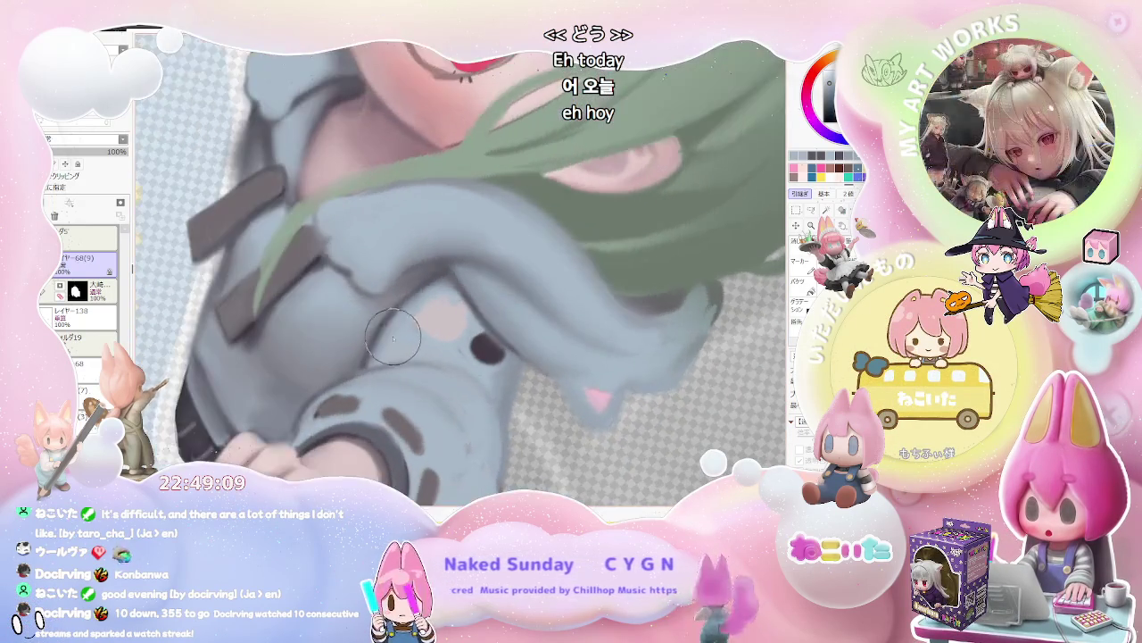
{"action": "scroll", "coordinate": [388, 336], "scroll_direction": "up", "scroll_amount": 1}
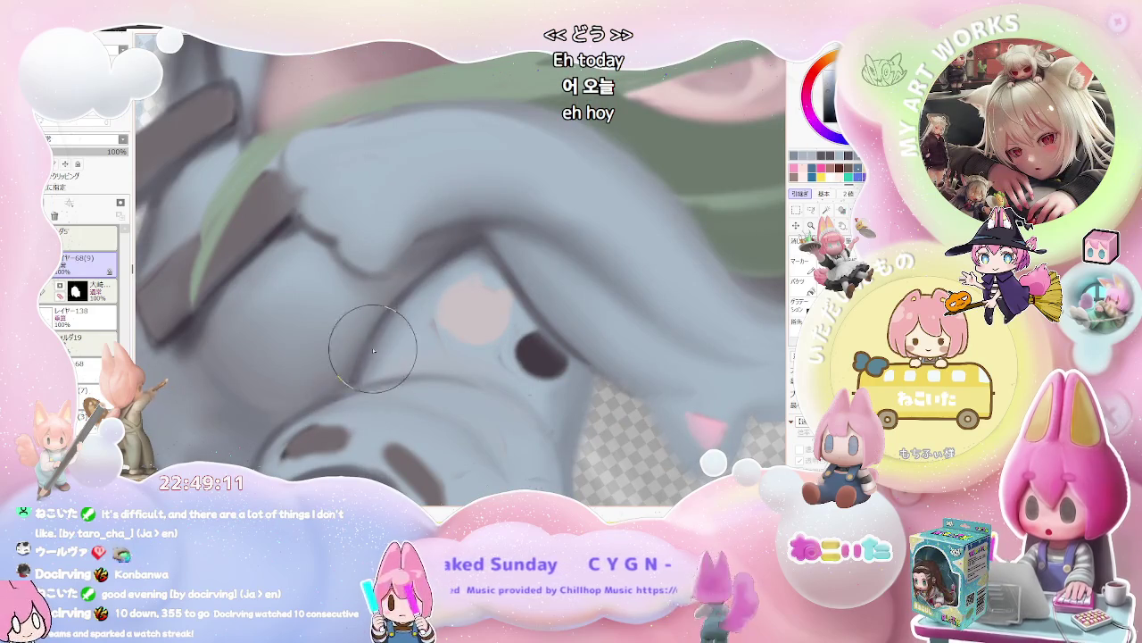
{"action": "scroll", "coordinate": [495, 256], "scroll_direction": "down", "scroll_amount": 1}
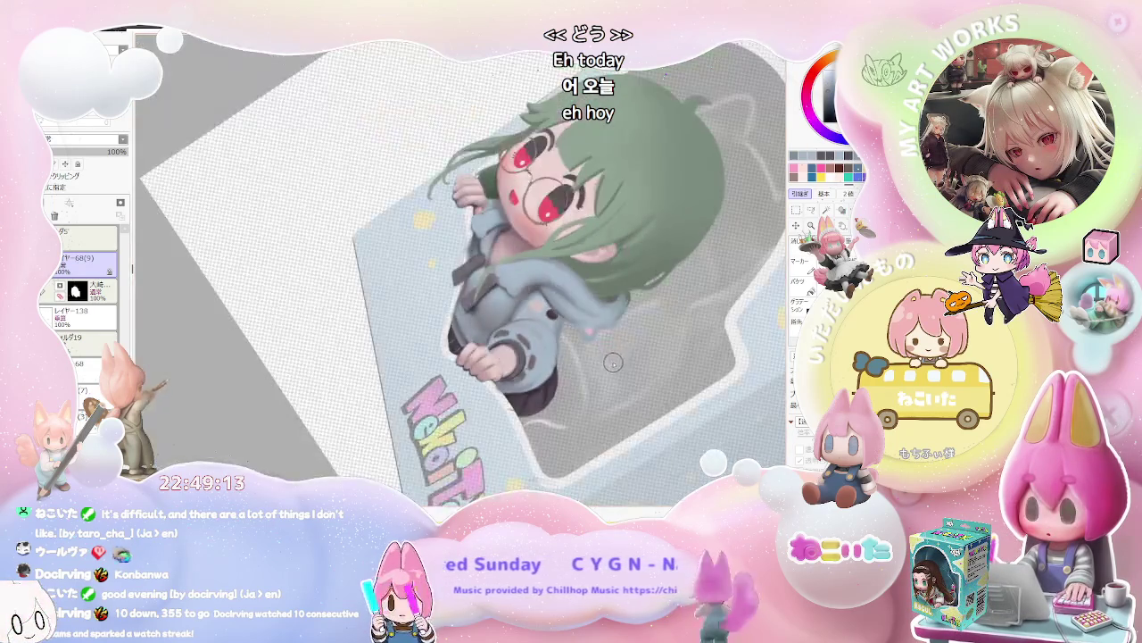
Rotate the canvas so the girl stands more upright, and zoom around the hoodie front.
{"action": "left_click_drag", "start_coordinate": [572, 310], "coordinate": [481, 416]}
{"action": "scroll", "coordinate": [480, 416], "scroll_direction": "up", "scroll_amount": 5}
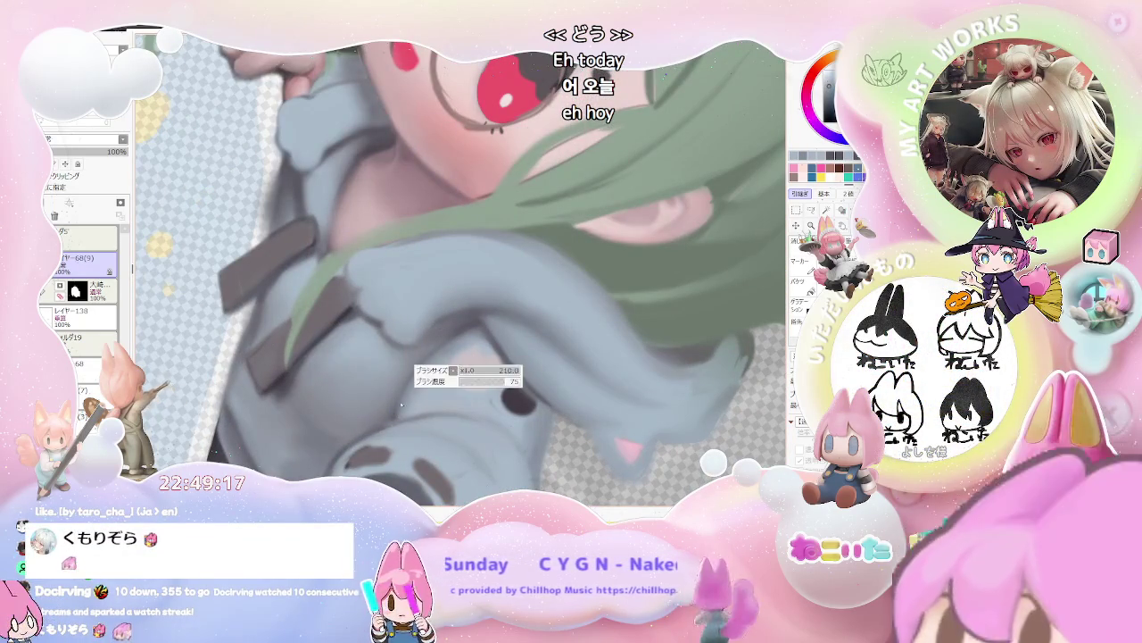
{"action": "scroll", "coordinate": [505, 346], "scroll_direction": "down", "scroll_amount": 5}
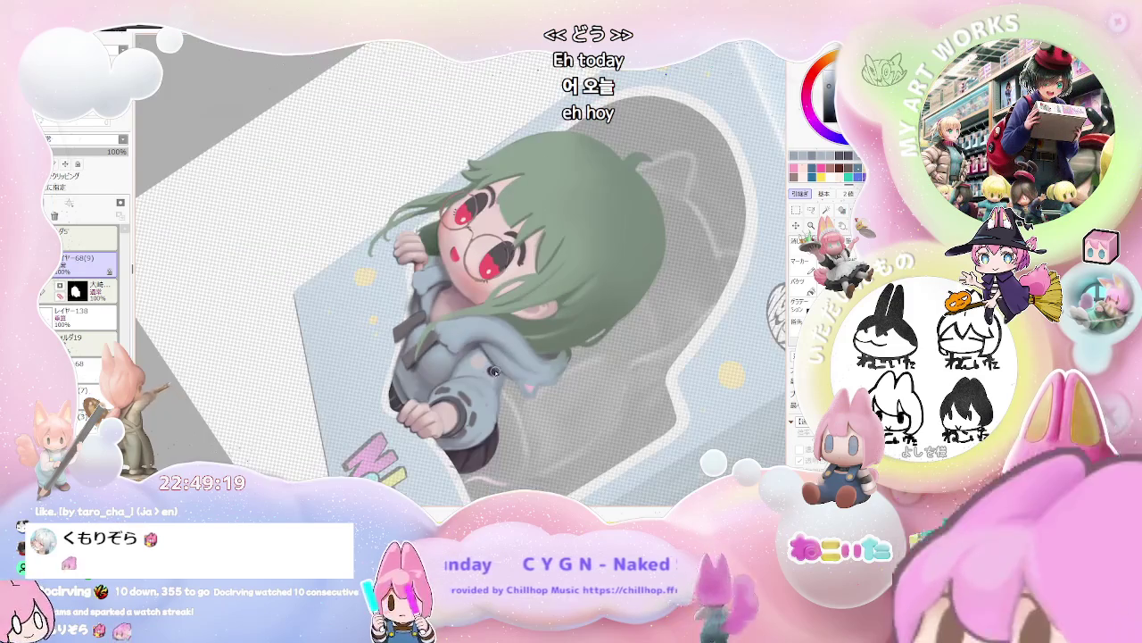
{"action": "scroll", "coordinate": [398, 363], "scroll_direction": "up", "scroll_amount": 5}
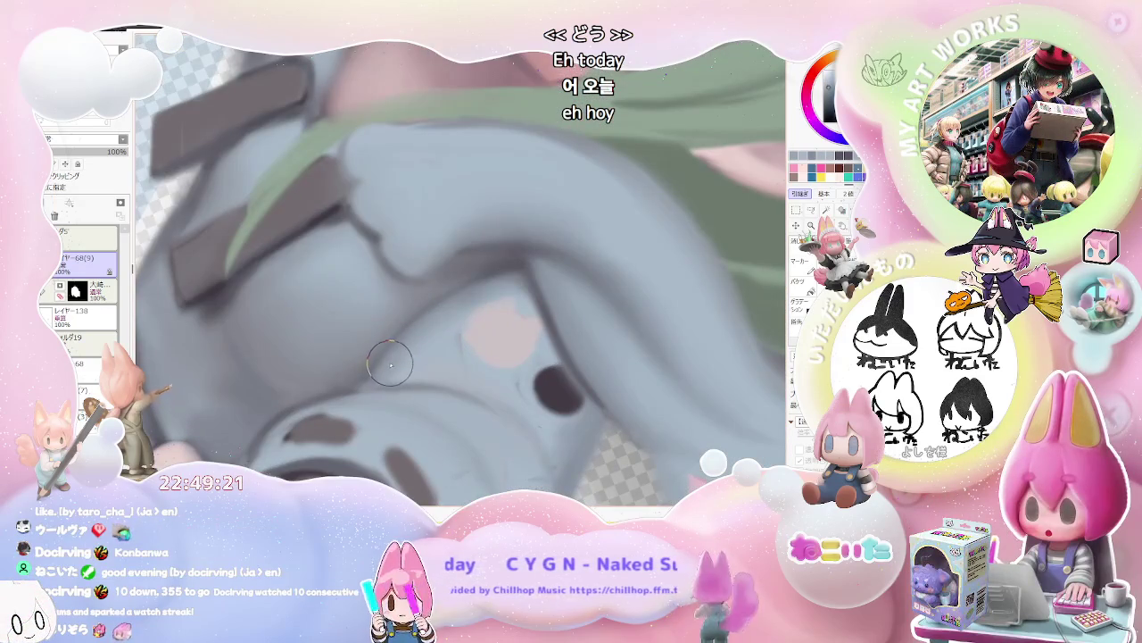
{"action": "scroll", "coordinate": [430, 363], "scroll_direction": "down", "scroll_amount": 5}
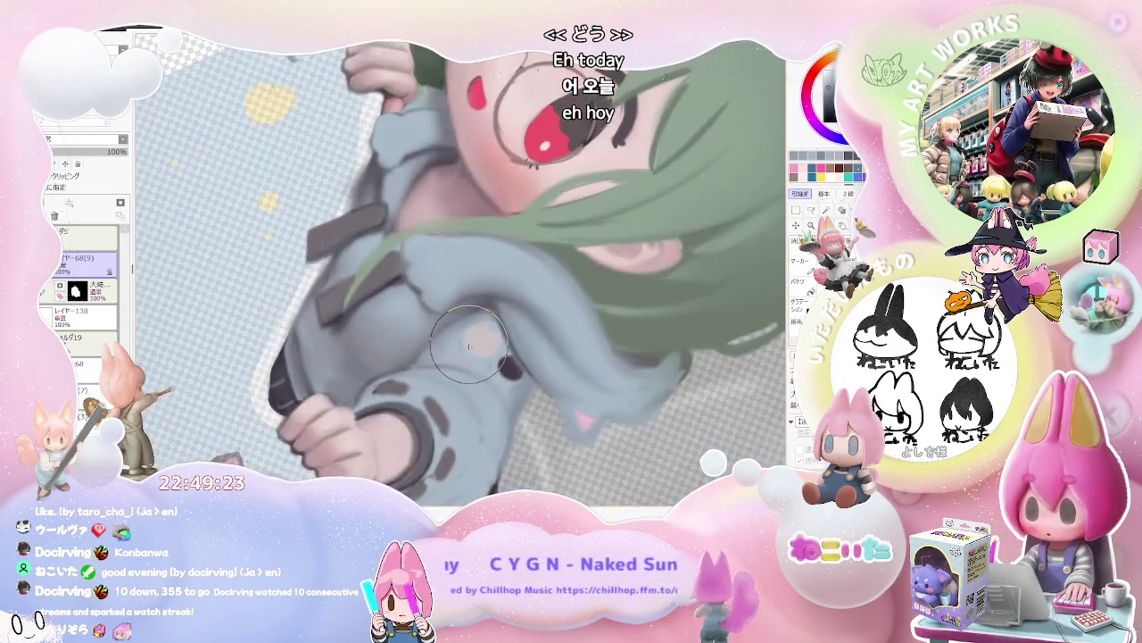
{"action": "scroll", "coordinate": [484, 330], "scroll_direction": "up", "scroll_amount": 2}
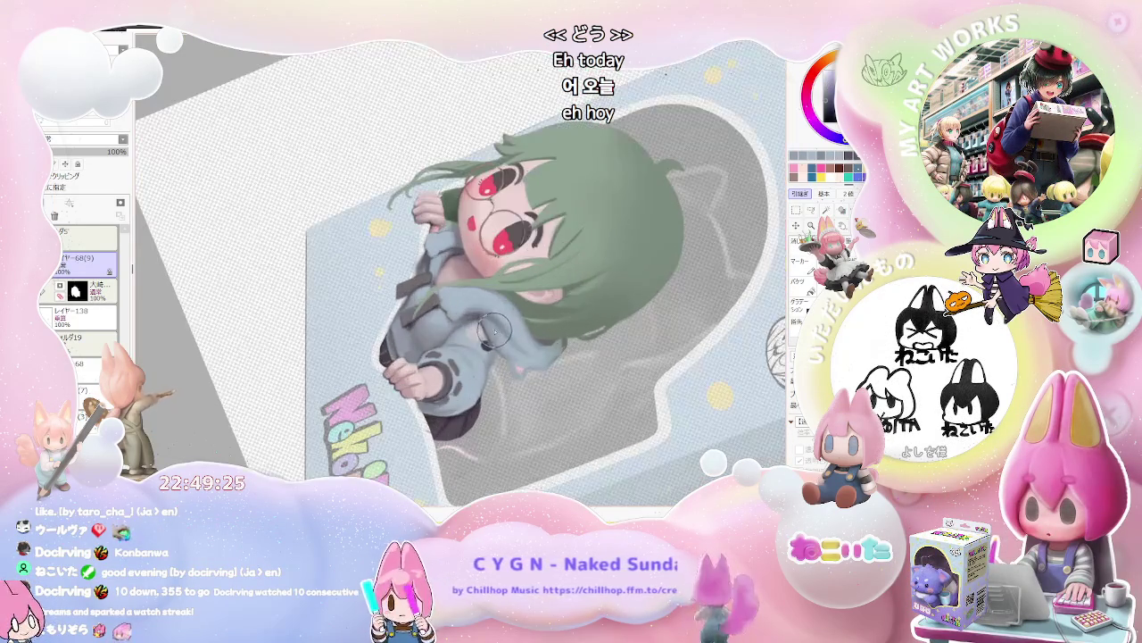
{"action": "scroll", "coordinate": [437, 357], "scroll_direction": "up", "scroll_amount": 2}
{"action": "scroll", "coordinate": [384, 375], "scroll_direction": "up", "scroll_amount": 1}
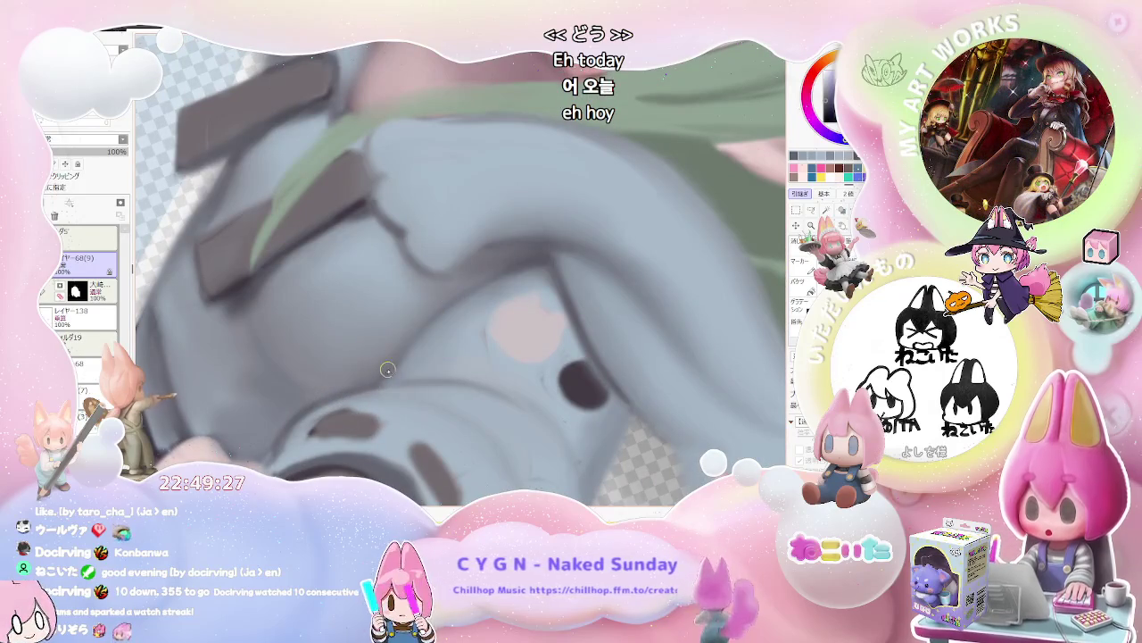
{"action": "scroll", "coordinate": [458, 299], "scroll_direction": "down", "scroll_amount": 3}
{"action": "scroll", "coordinate": [482, 303], "scroll_direction": "down", "scroll_amount": 2}
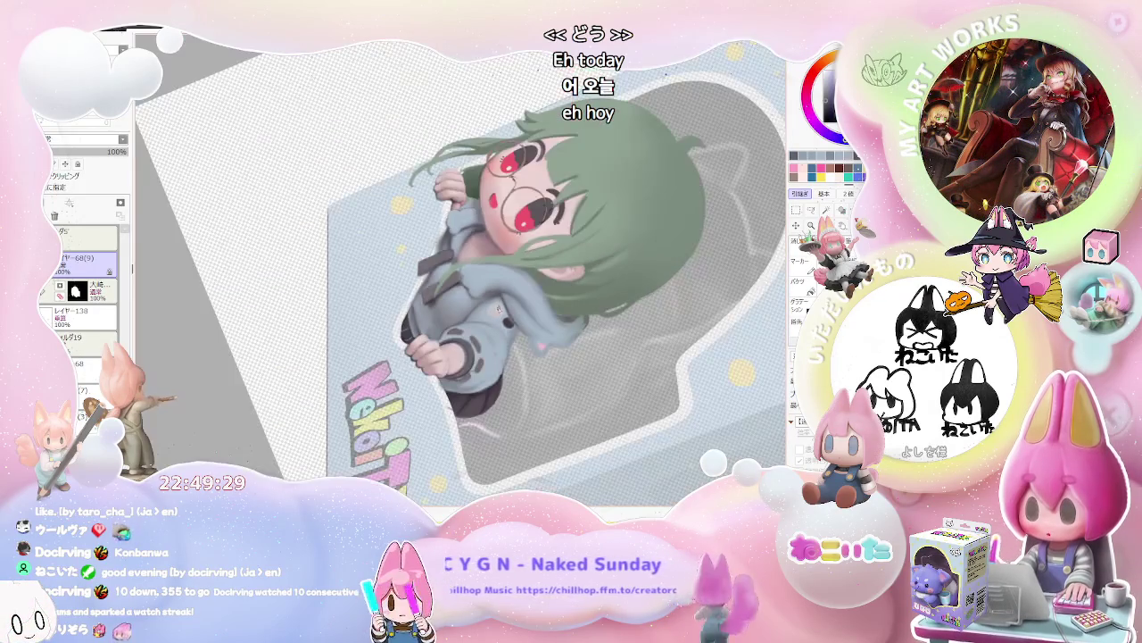
{"action": "scroll", "coordinate": [535, 339], "scroll_direction": "up", "scroll_amount": 1}
{"action": "scroll", "coordinate": [446, 353], "scroll_direction": "up", "scroll_amount": 1}
{"action": "scroll", "coordinate": [375, 366], "scroll_direction": "up", "scroll_amount": 2}
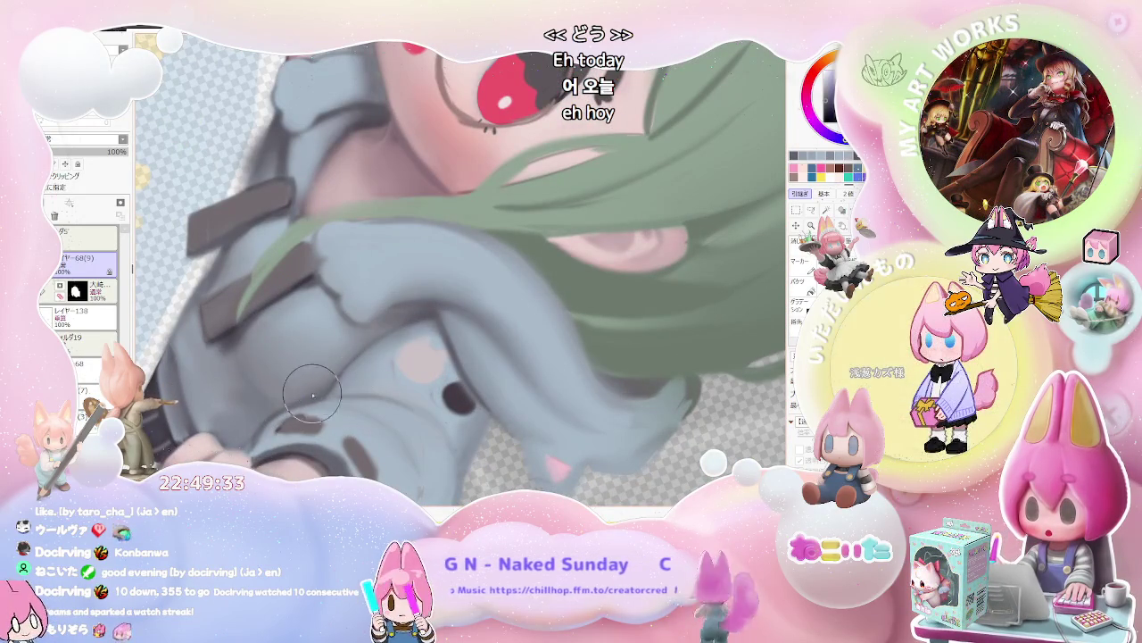
{"action": "scroll", "coordinate": [332, 373], "scroll_direction": "down", "scroll_amount": 2}
{"action": "scroll", "coordinate": [523, 355], "scroll_direction": "down", "scroll_amount": 2}
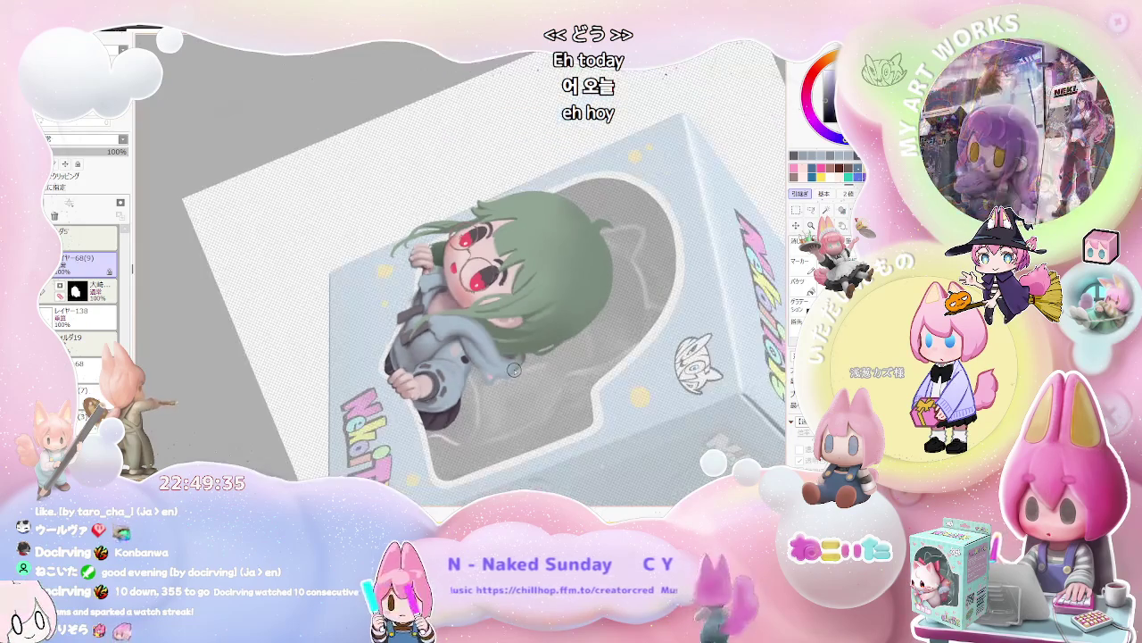
{"action": "scroll", "coordinate": [522, 356], "scroll_direction": "up", "scroll_amount": 1}
{"action": "scroll", "coordinate": [527, 343], "scroll_direction": "up", "scroll_amount": 1}
{"action": "scroll", "coordinate": [533, 329], "scroll_direction": "up", "scroll_amount": 2}
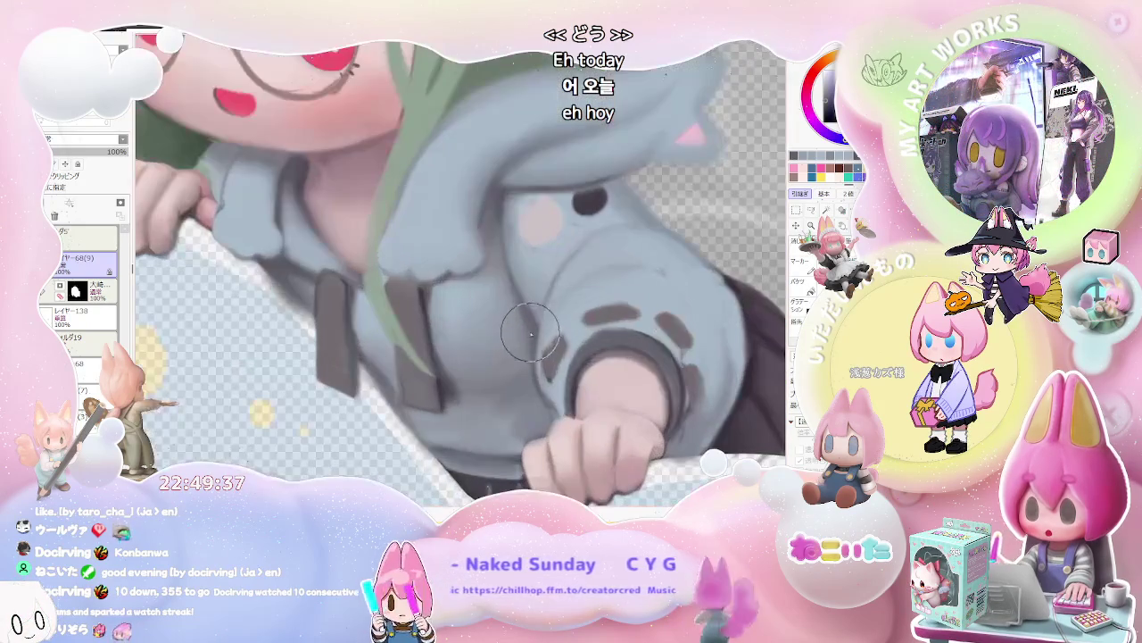
Zoom out and reset the canvas rotation to review the whole boxed figure.
{"action": "scroll", "coordinate": [535, 339], "scroll_direction": "down", "scroll_amount": 2}
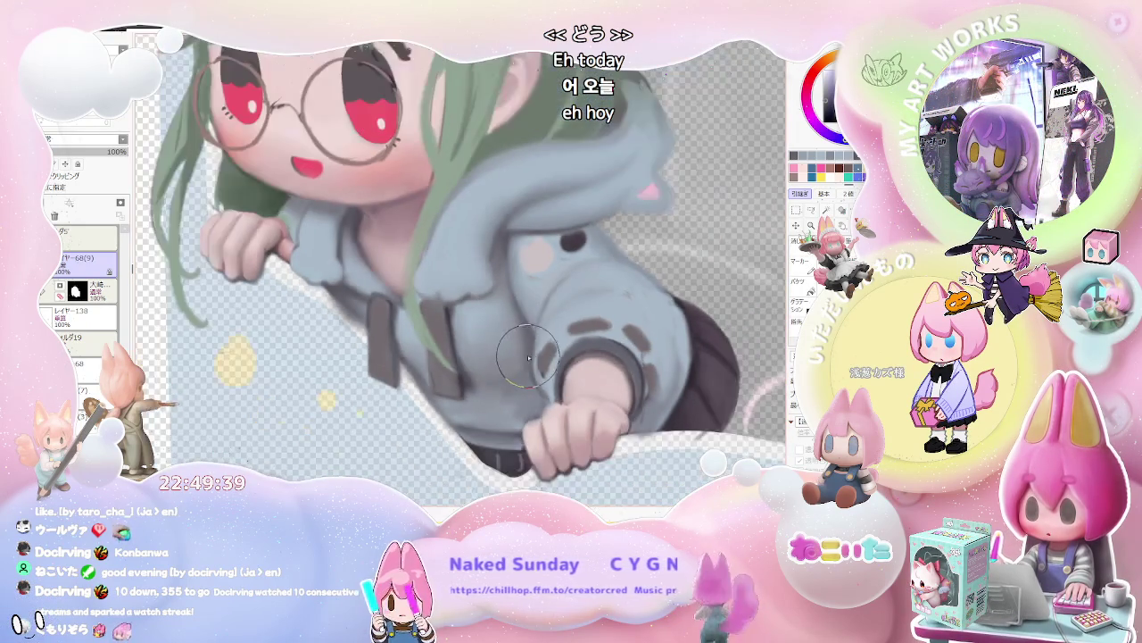
{"action": "scroll", "coordinate": [553, 352], "scroll_direction": "down", "scroll_amount": 2}
{"action": "scroll", "coordinate": [576, 370], "scroll_direction": "down", "scroll_amount": 2}
{"action": "scroll", "coordinate": [599, 389], "scroll_direction": "down", "scroll_amount": 1}
{"action": "scroll", "coordinate": [599, 389], "scroll_direction": "down", "scroll_amount": 1}
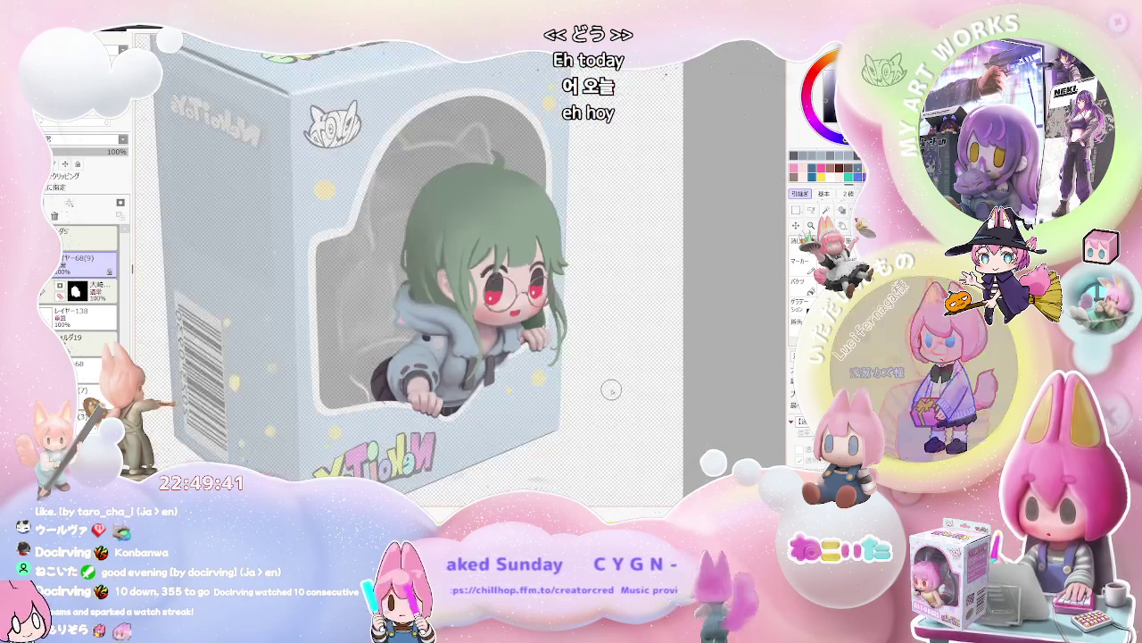
{"action": "scroll", "coordinate": [608, 393], "scroll_direction": "down", "scroll_amount": 1}
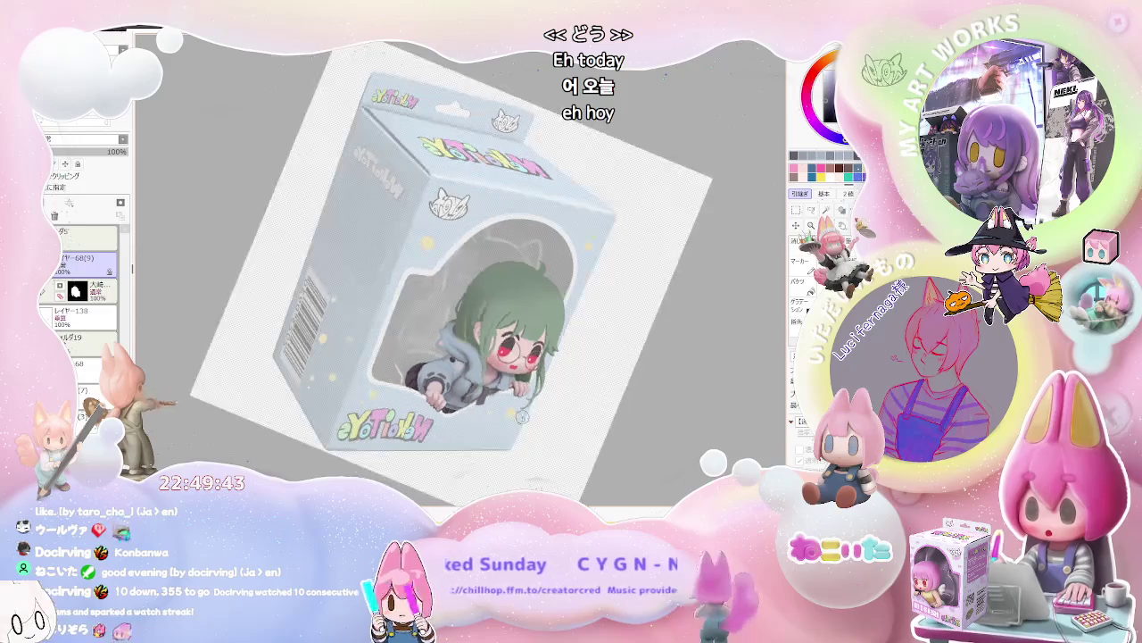
{"action": "scroll", "coordinate": [536, 393], "scroll_direction": "up", "scroll_amount": 3}
{"action": "scroll", "coordinate": [404, 384], "scroll_direction": "up", "scroll_amount": 3}
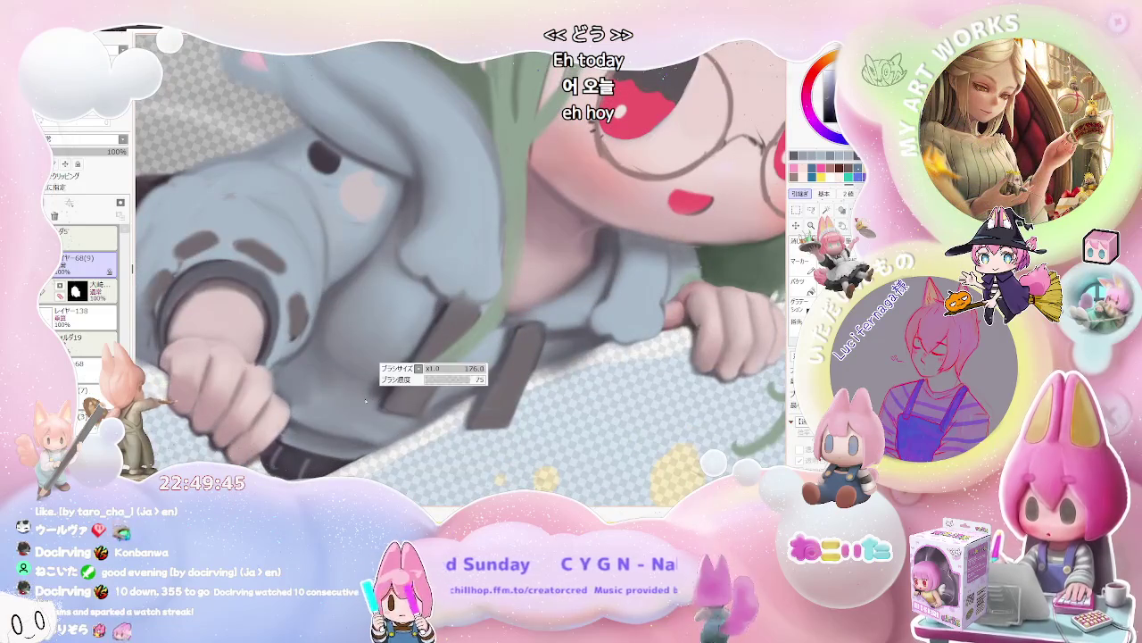
{"action": "scroll", "coordinate": [381, 391], "scroll_direction": "down", "scroll_amount": 1}
{"action": "scroll", "coordinate": [386, 413], "scroll_direction": "down", "scroll_amount": 1}
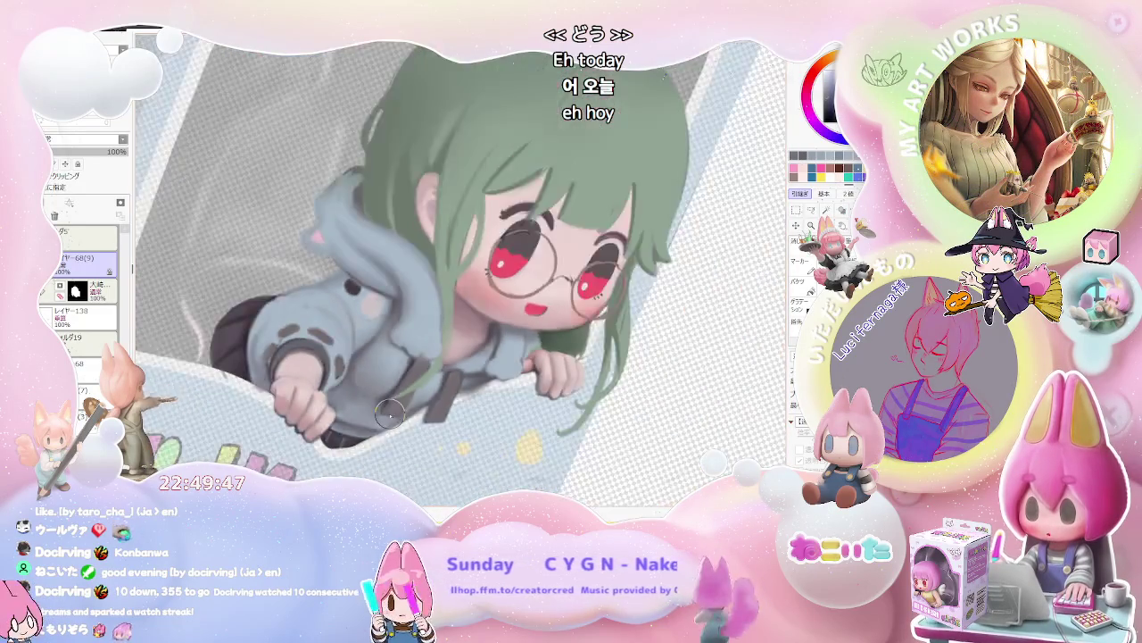
{"action": "scroll", "coordinate": [535, 409], "scroll_direction": "down", "scroll_amount": 1}
{"action": "key", "text": "End"}
{"action": "scroll", "coordinate": [488, 371], "scroll_direction": "down", "scroll_amount": 1}
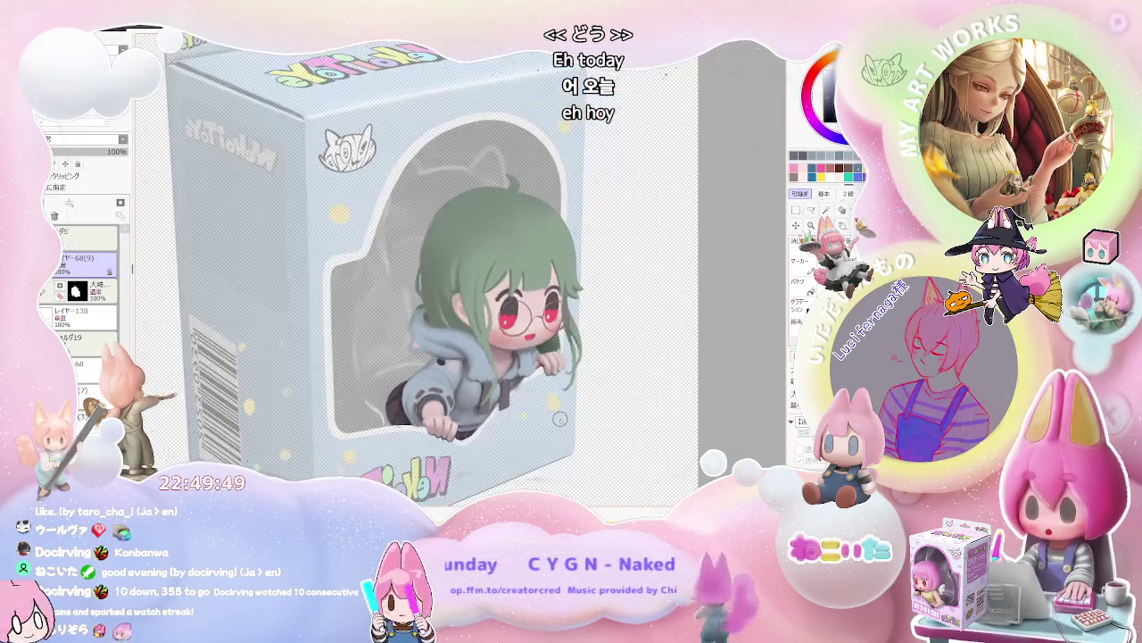
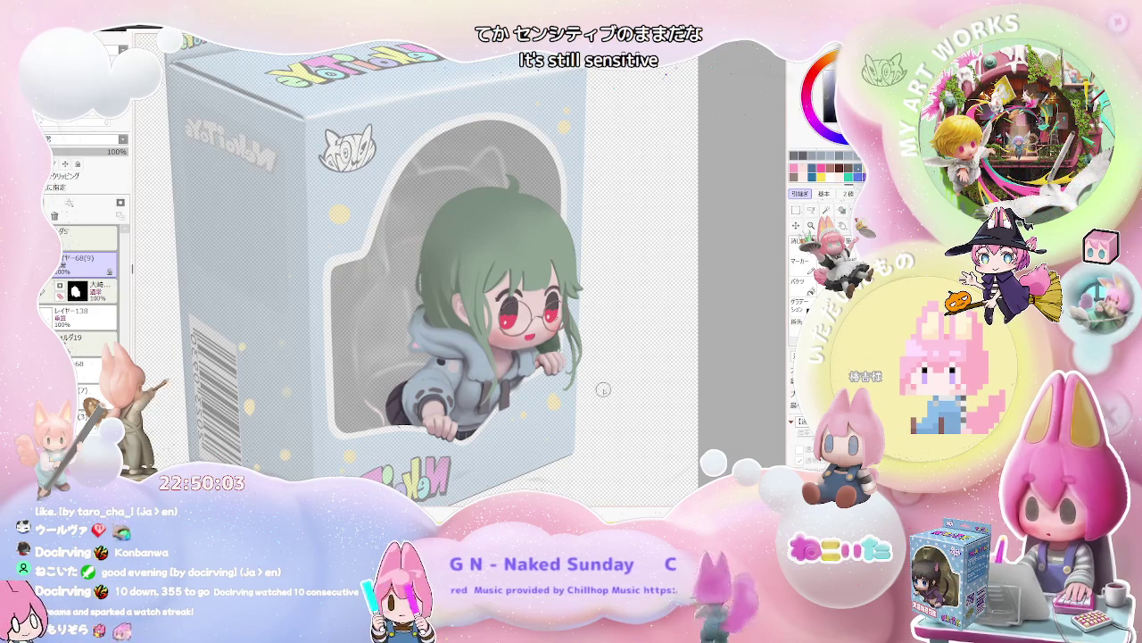
Zoom in on the hoodie and resize the brush, shrinking it then enlarging it.
{"action": "scroll", "coordinate": [604, 389], "scroll_direction": "up", "scroll_amount": 3}
{"action": "scroll", "coordinate": [375, 397], "scroll_direction": "up", "scroll_amount": 2}
{"action": "key", "text": "bracketleft"}
{"action": "key", "text": "bracketleft"}
{"action": "key", "text": "bracketleft"}
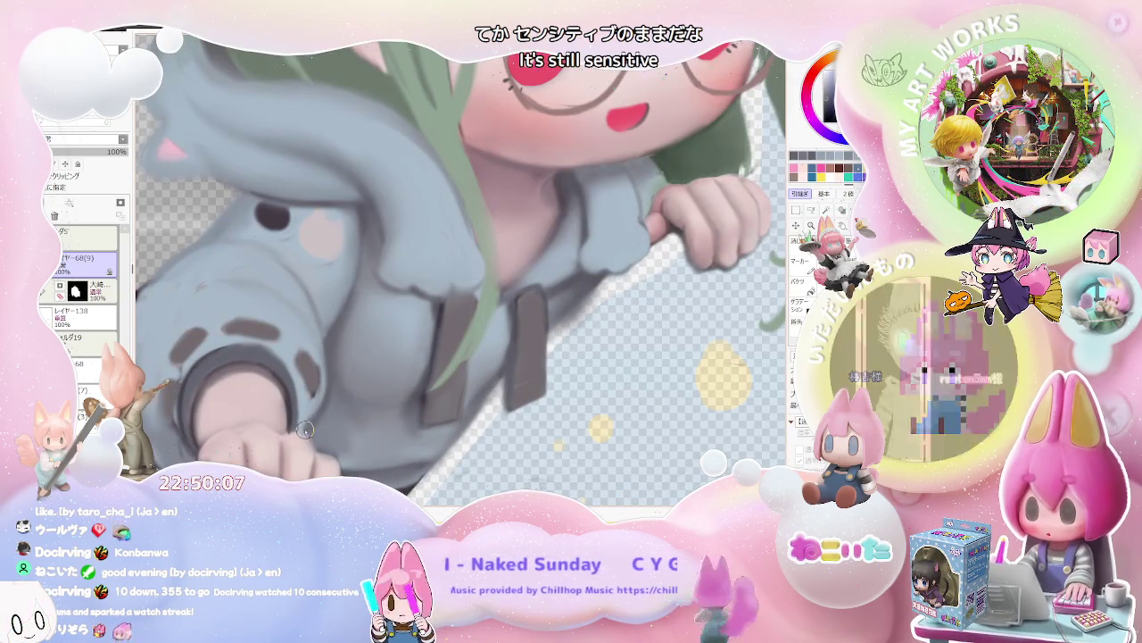
{"action": "scroll", "coordinate": [324, 417], "scroll_direction": "down", "scroll_amount": 1}
{"action": "key", "text": "bracketright"}
{"action": "key", "text": "bracketright"}
{"action": "key", "text": "bracketright"}
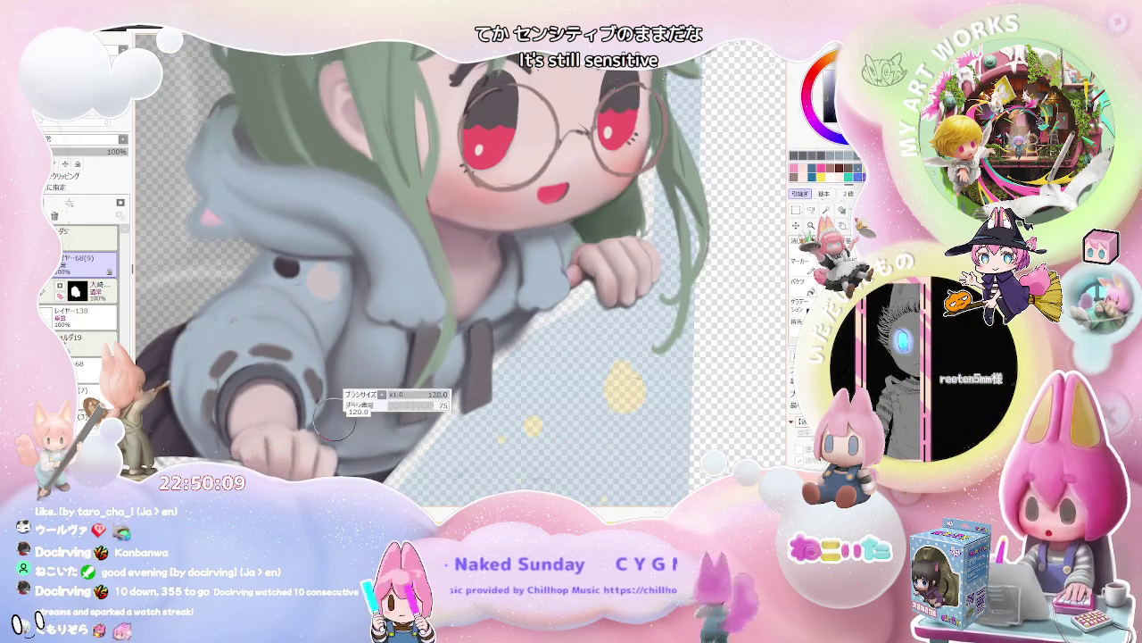
{"action": "scroll", "coordinate": [343, 416], "scroll_direction": "down", "scroll_amount": 1}
{"action": "scroll", "coordinate": [357, 402], "scroll_direction": "down", "scroll_amount": 1}
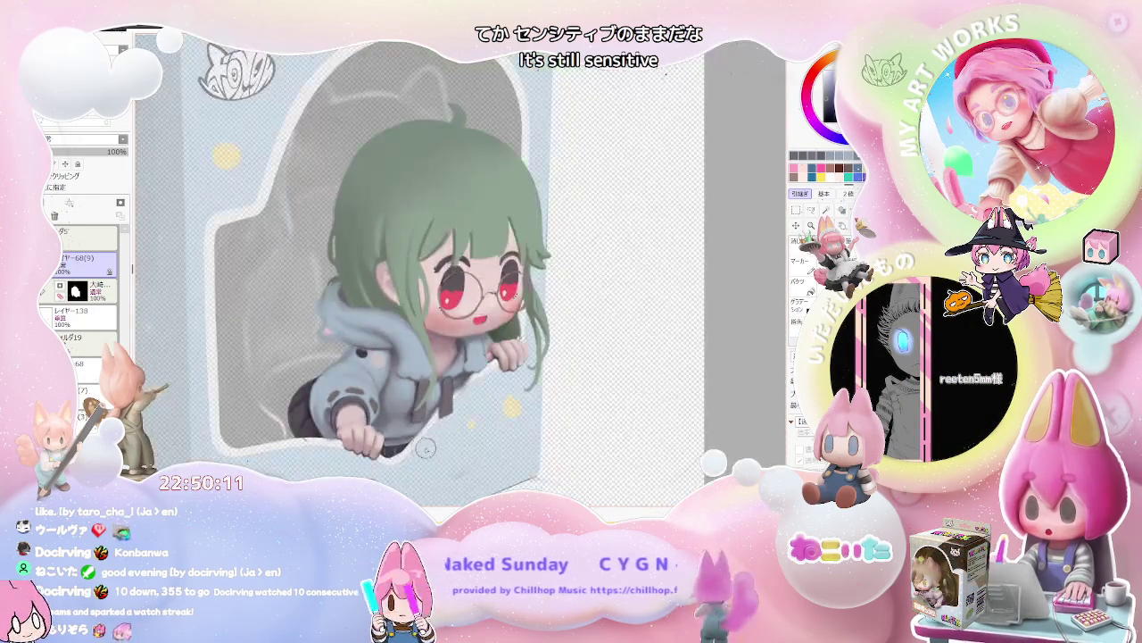
{"action": "scroll", "coordinate": [396, 386], "scroll_direction": "up", "scroll_amount": 2}
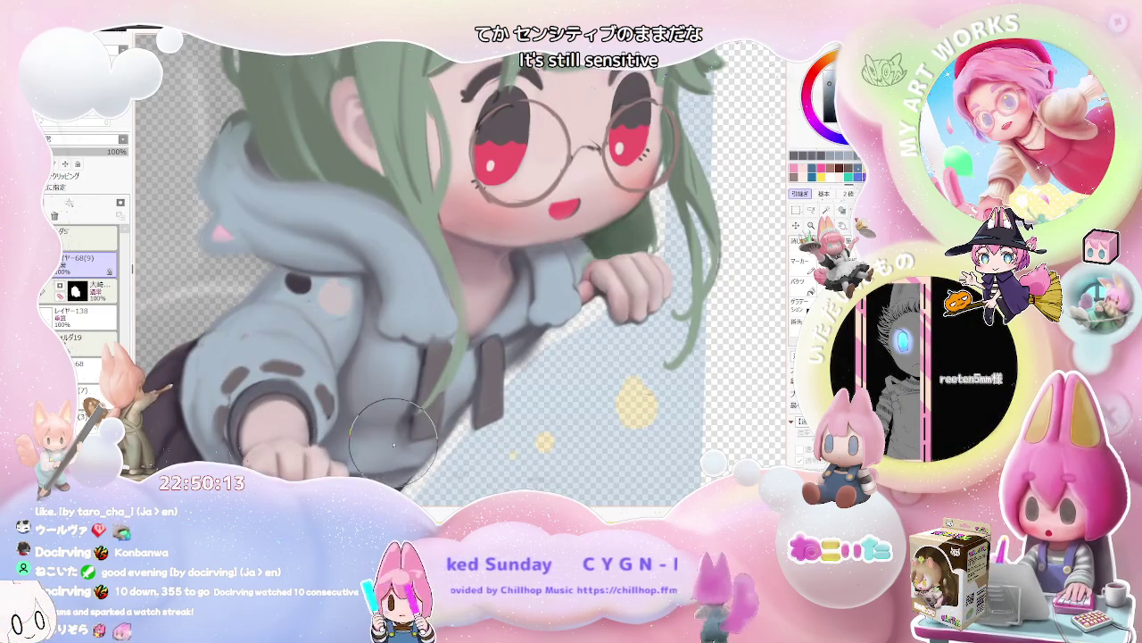
{"action": "scroll", "coordinate": [381, 446], "scroll_direction": "down", "scroll_amount": 2}
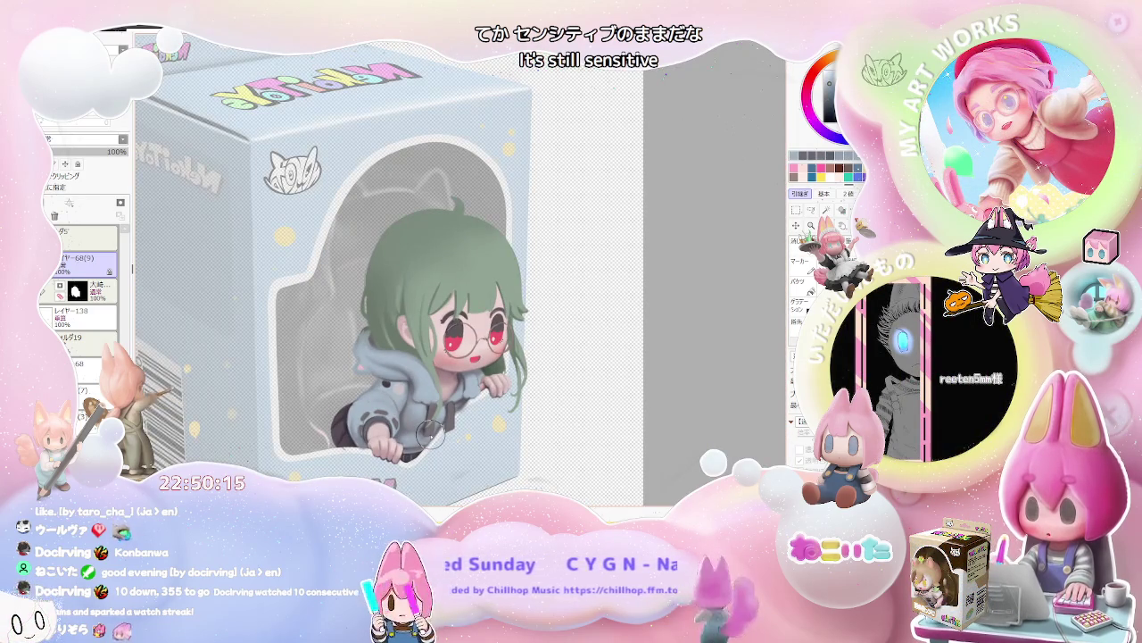
Tilt the view of the boxed figure and adjust the zoom on the hoodie.
{"action": "key", "text": "End"}
{"action": "key", "text": "End"}
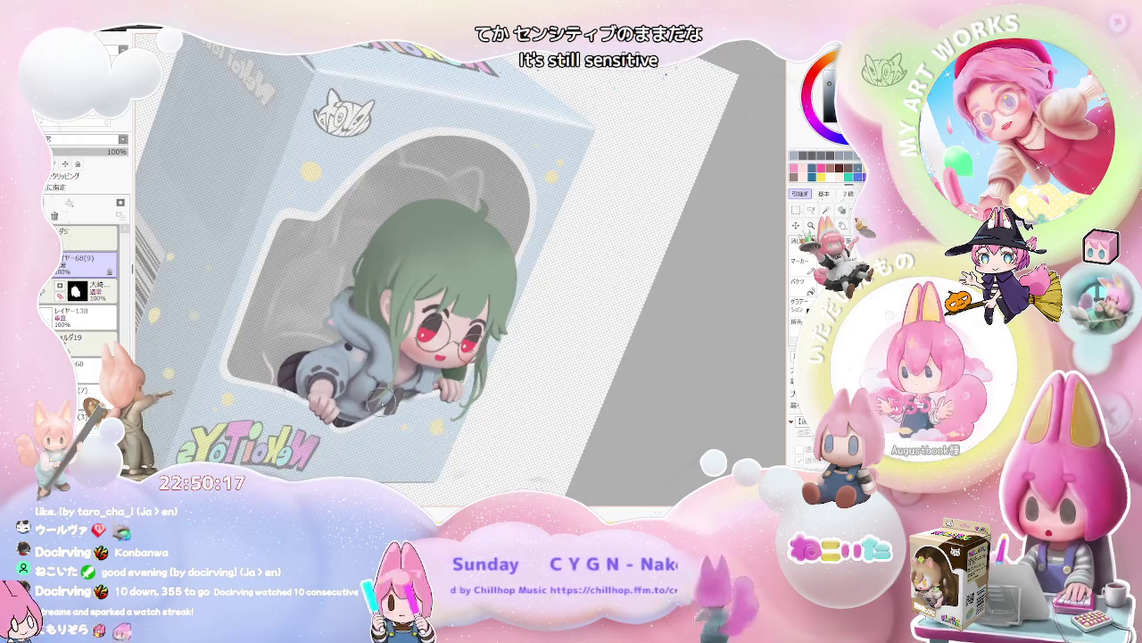
{"action": "scroll", "coordinate": [391, 410], "scroll_direction": "up", "scroll_amount": 2}
{"action": "scroll", "coordinate": [322, 375], "scroll_direction": "up", "scroll_amount": 2}
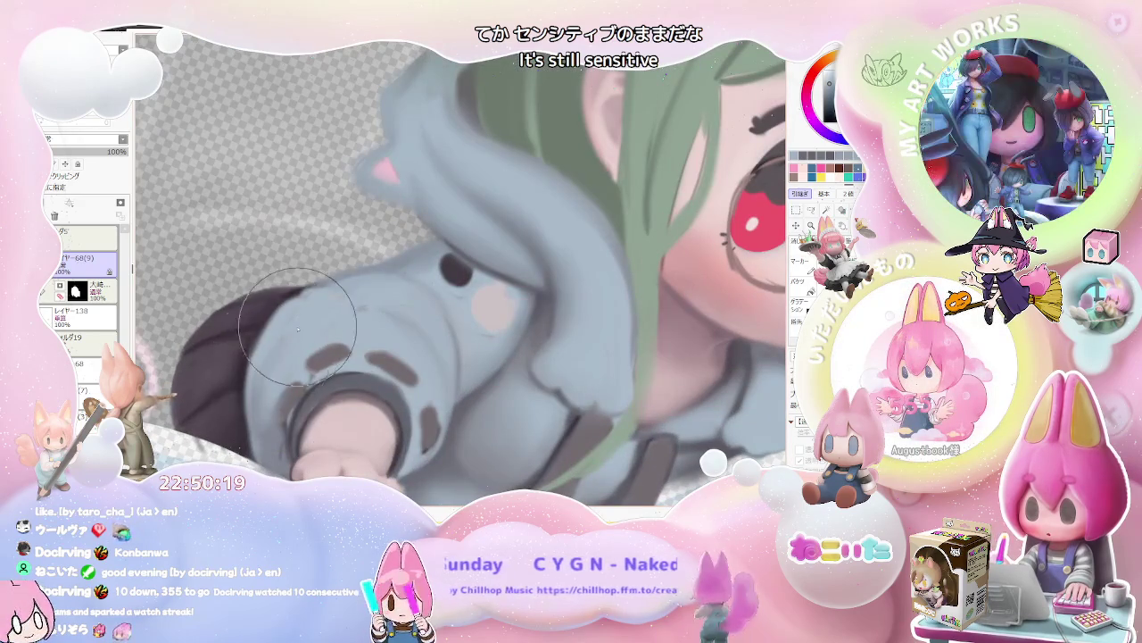
{"action": "scroll", "coordinate": [332, 314], "scroll_direction": "down", "scroll_amount": 2}
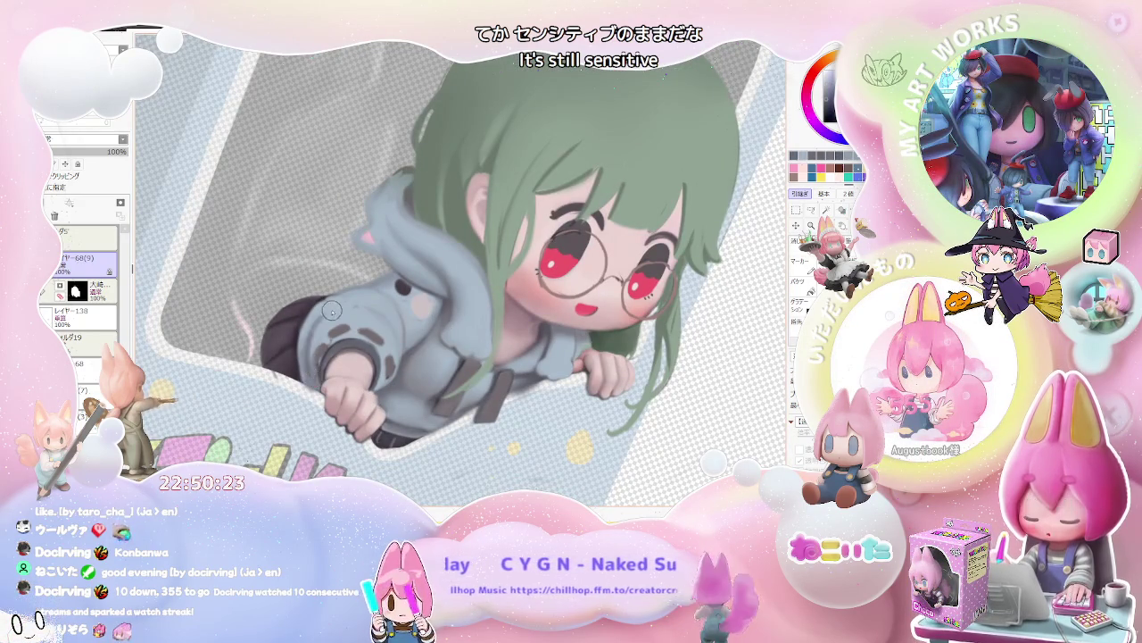
{"action": "scroll", "coordinate": [318, 386], "scroll_direction": "down", "scroll_amount": 2}
{"action": "scroll", "coordinate": [402, 393], "scroll_direction": "down", "scroll_amount": 1}
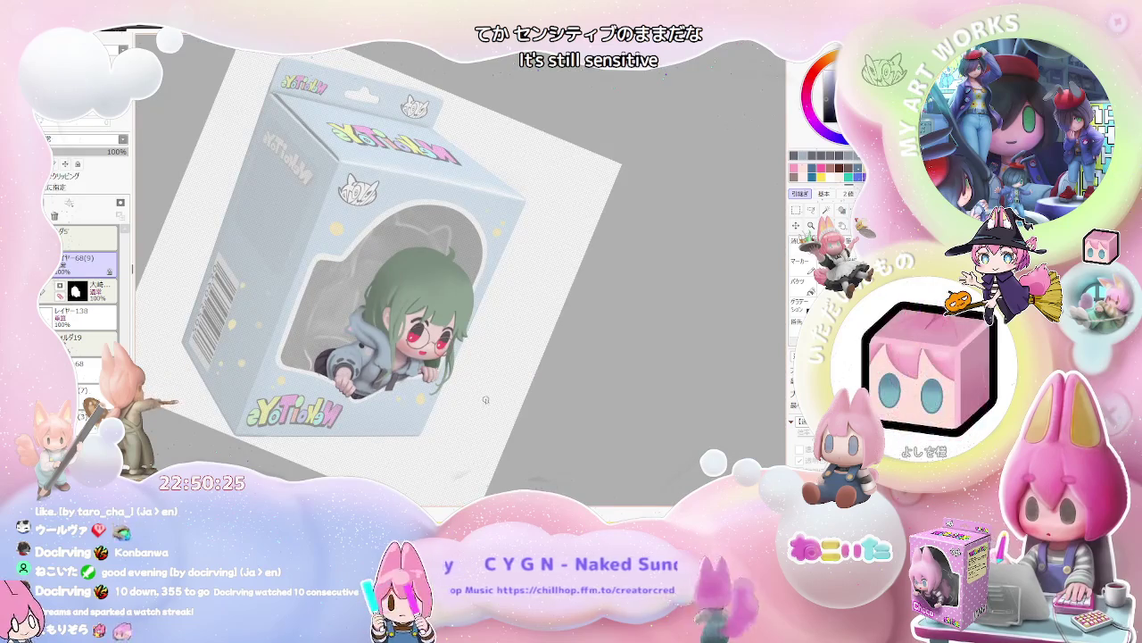
{"action": "scroll", "coordinate": [377, 337], "scroll_direction": "up", "scroll_amount": 2}
{"action": "scroll", "coordinate": [378, 338], "scroll_direction": "up", "scroll_amount": 1}
{"action": "scroll", "coordinate": [377, 338], "scroll_direction": "up", "scroll_amount": 2}
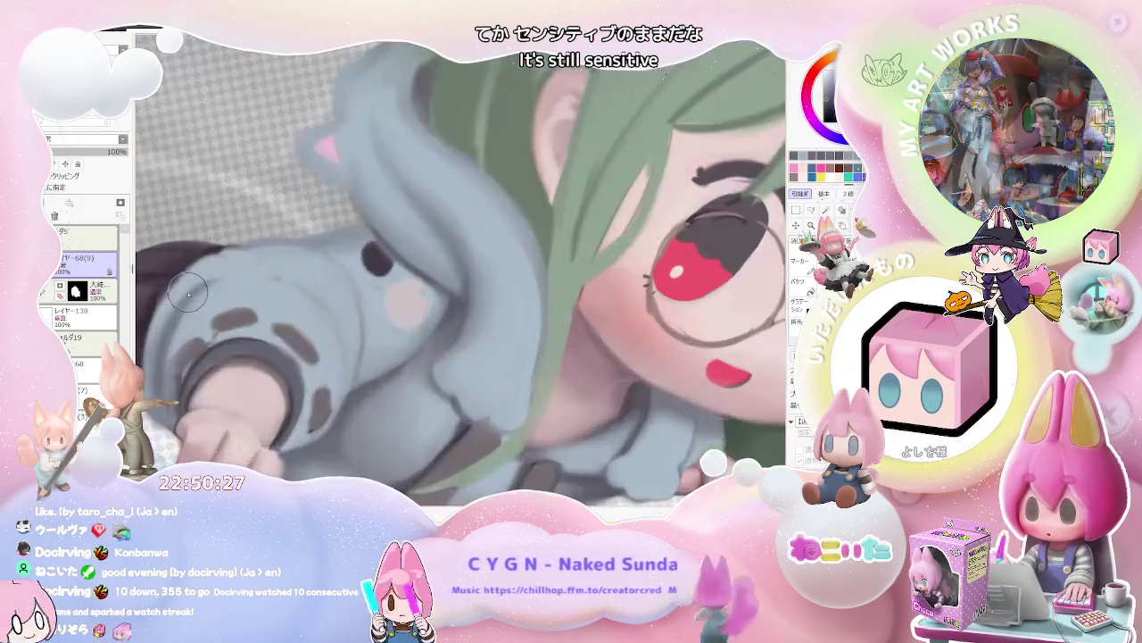
{"action": "scroll", "coordinate": [188, 295], "scroll_direction": "down", "scroll_amount": 2}
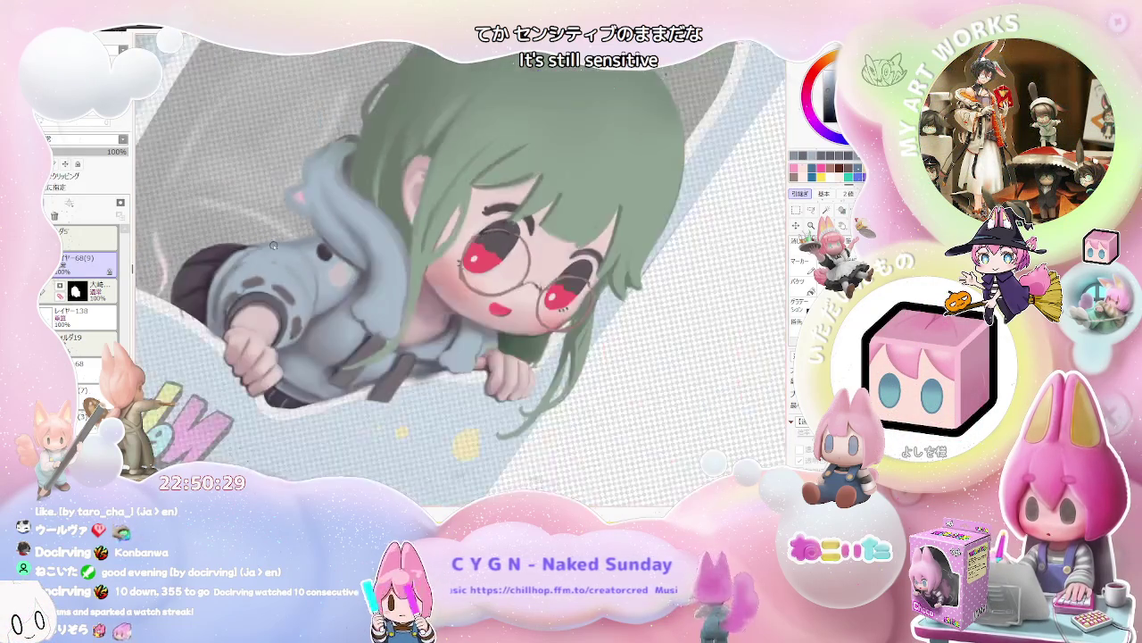
{"action": "scroll", "coordinate": [273, 247], "scroll_direction": "down", "scroll_amount": 1}
Reset the view to the whole upright box, then zoom back in on the hoodie.
{"action": "key", "text": "Home"}
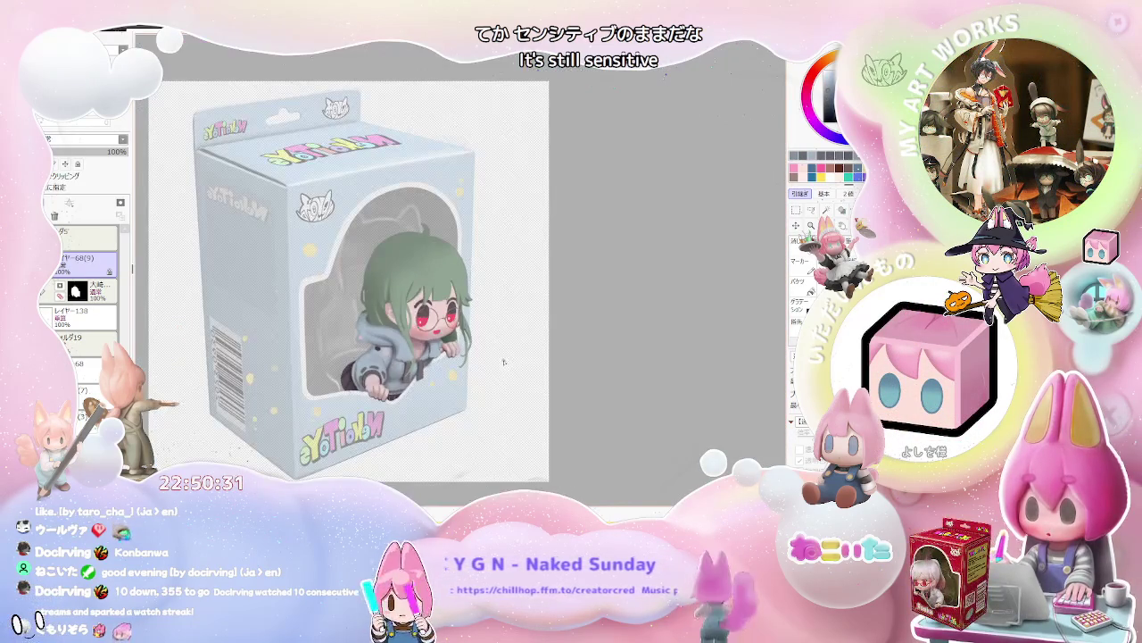
{"action": "scroll", "coordinate": [503, 363], "scroll_direction": "up", "scroll_amount": 2}
{"action": "scroll", "coordinate": [283, 371], "scroll_direction": "up", "scroll_amount": 2}
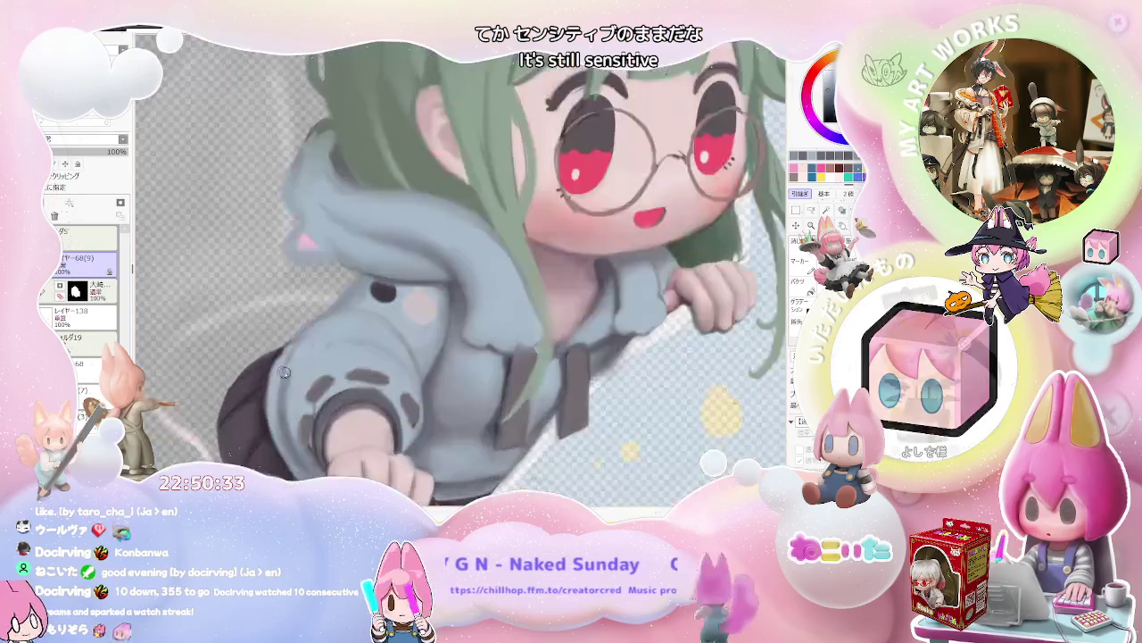
{"action": "scroll", "coordinate": [283, 371], "scroll_direction": "up", "scroll_amount": 2}
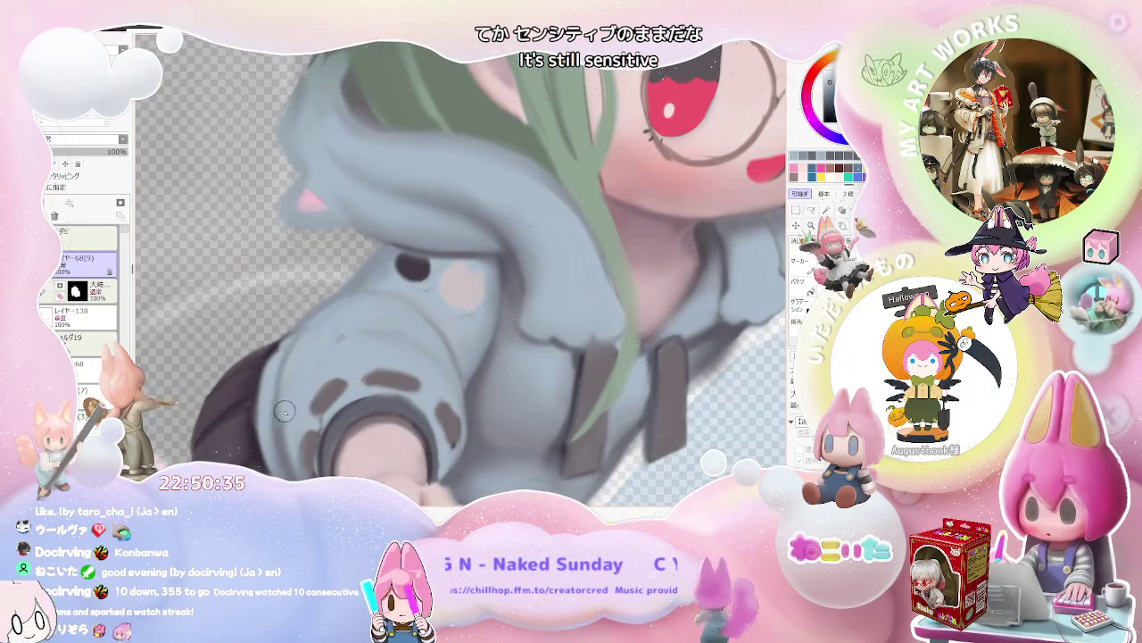
{"action": "scroll", "coordinate": [322, 320], "scroll_direction": "down", "scroll_amount": 4}
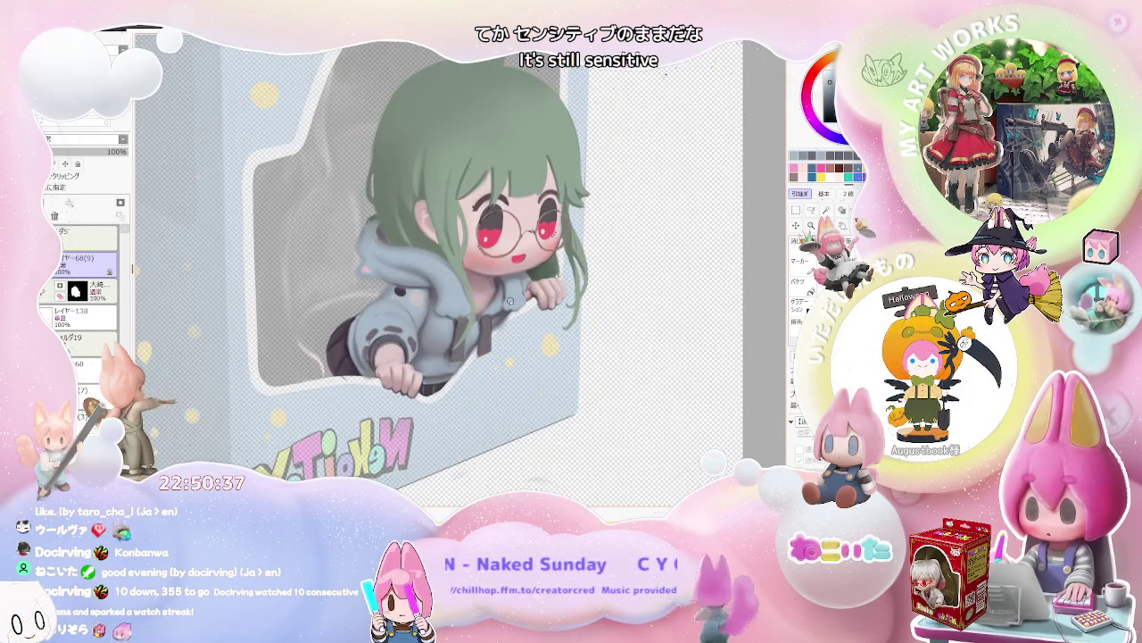
{"action": "scroll", "coordinate": [464, 294], "scroll_direction": "up", "scroll_amount": 1}
{"action": "scroll", "coordinate": [411, 286], "scroll_direction": "up", "scroll_amount": 2}
{"action": "scroll", "coordinate": [357, 277], "scroll_direction": "up", "scroll_amount": 2}
{"action": "scroll", "coordinate": [318, 268], "scroll_direction": "up", "scroll_amount": 1}
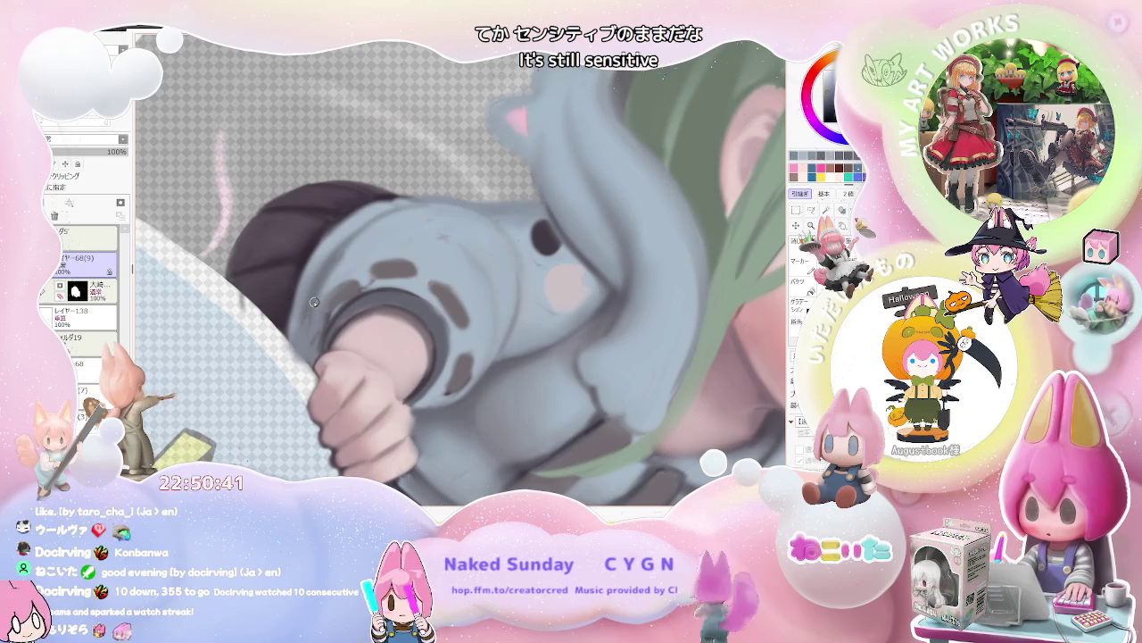
Set a small brush size and fine-tune the zoom around the pink patch.
{"action": "key", "text": "bracketleft"}
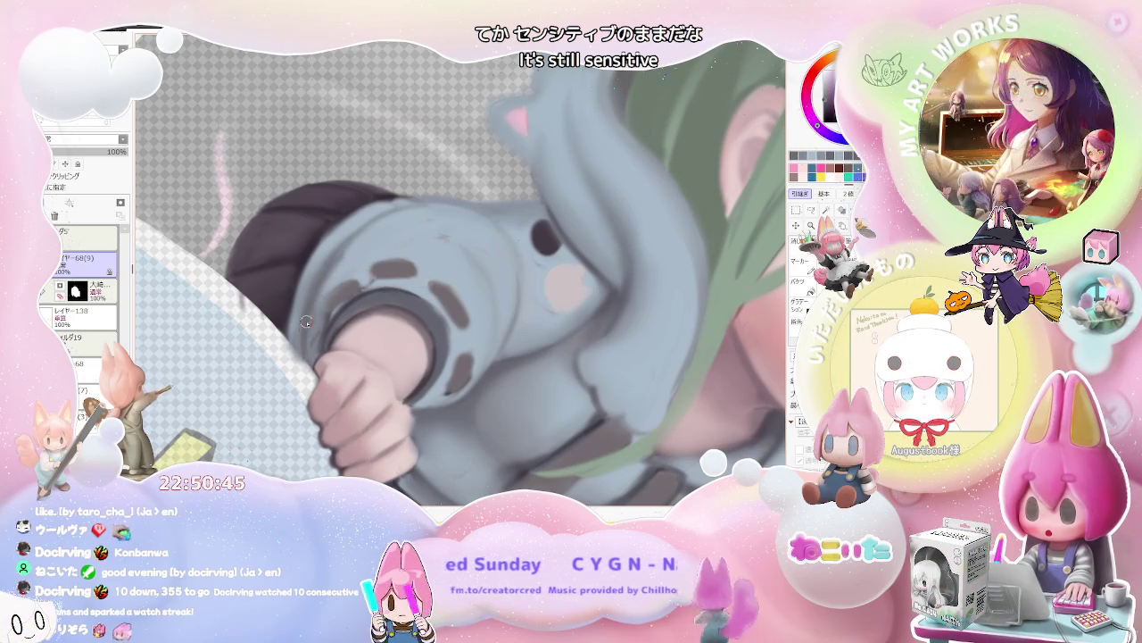
{"action": "scroll", "coordinate": [316, 293], "scroll_direction": "down", "scroll_amount": 2}
{"action": "scroll", "coordinate": [316, 293], "scroll_direction": "down", "scroll_amount": 2}
{"action": "scroll", "coordinate": [316, 294], "scroll_direction": "down", "scroll_amount": 2}
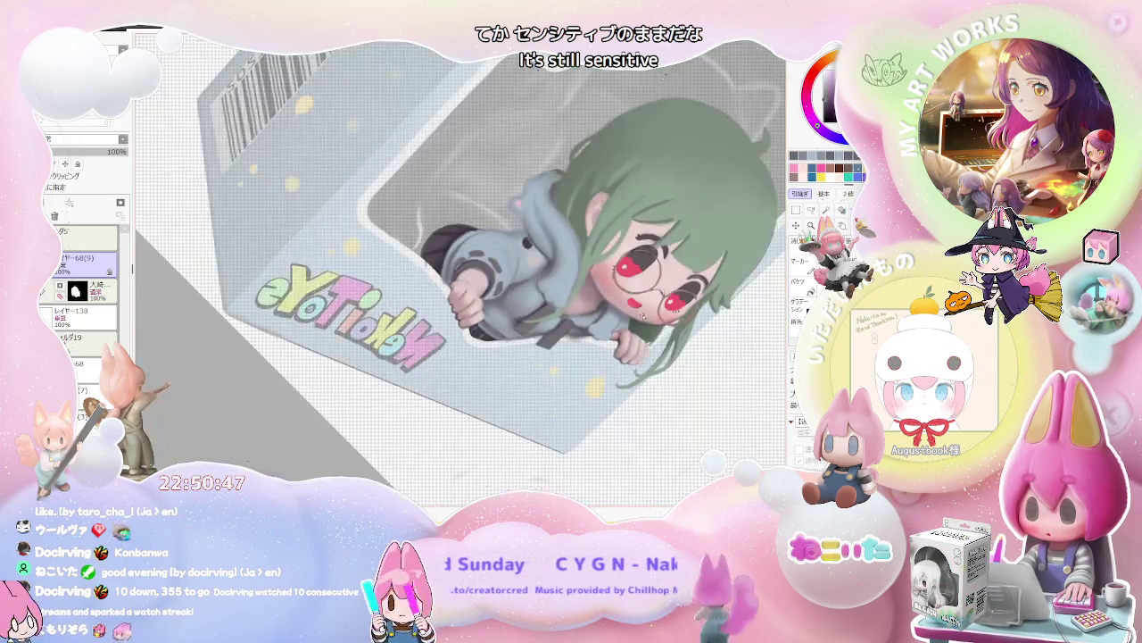
{"action": "scroll", "coordinate": [316, 294], "scroll_direction": "down", "scroll_amount": 2}
{"action": "scroll", "coordinate": [608, 319], "scroll_direction": "up", "scroll_amount": 3}
{"action": "scroll", "coordinate": [608, 318], "scroll_direction": "up", "scroll_amount": 3}
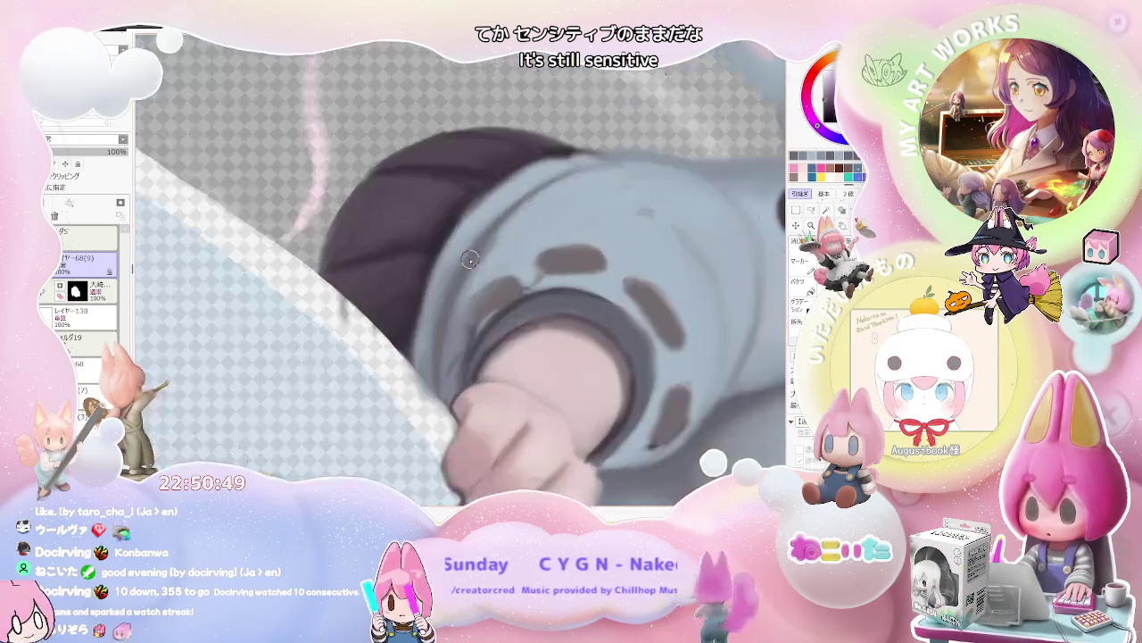
{"action": "scroll", "coordinate": [450, 282], "scroll_direction": "up", "scroll_amount": 1}
{"action": "key", "text": "Delete"}
Turn the canvas view slightly, then bring the upside-down view back upright while zooming.
{"action": "left_click_drag", "start_coordinate": [451, 281], "coordinate": [378, 308]}
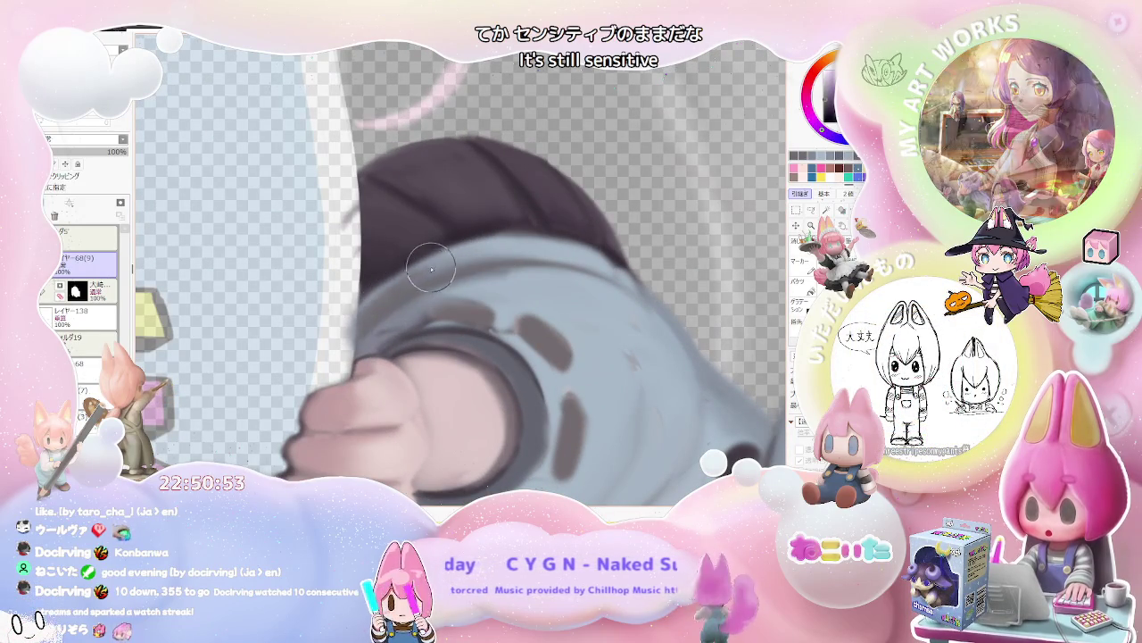
{"action": "scroll", "coordinate": [482, 248], "scroll_direction": "down", "scroll_amount": 1}
{"action": "scroll", "coordinate": [500, 250], "scroll_direction": "down", "scroll_amount": 3}
{"action": "scroll", "coordinate": [495, 286], "scroll_direction": "down", "scroll_amount": 1}
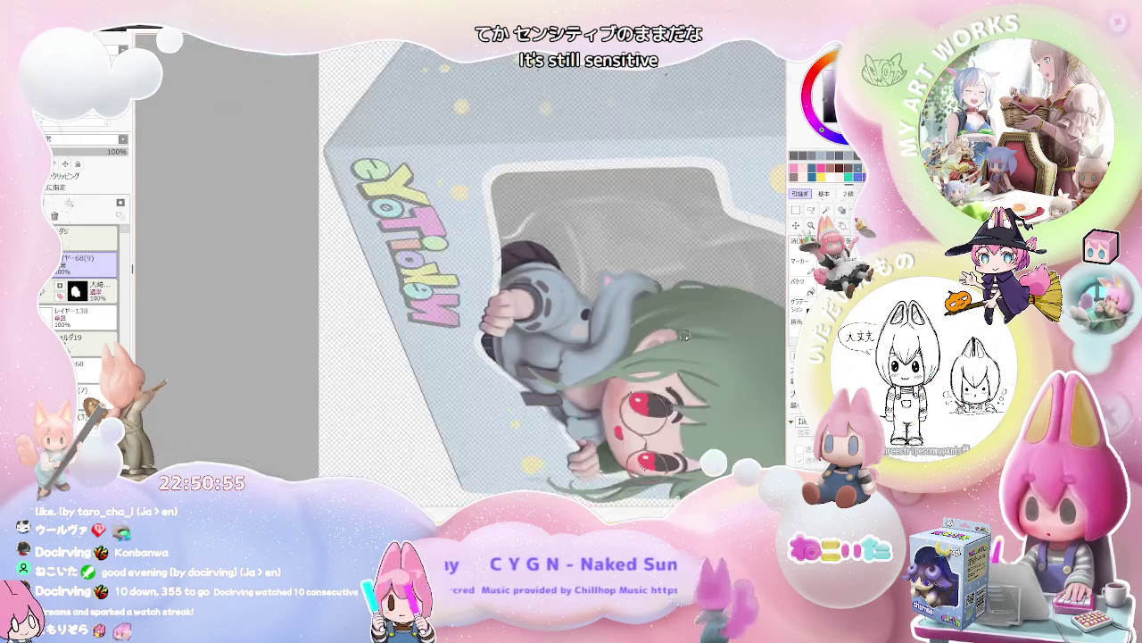
{"action": "scroll", "coordinate": [489, 355], "scroll_direction": "up", "scroll_amount": 1}
{"action": "scroll", "coordinate": [488, 355], "scroll_direction": "up", "scroll_amount": 1}
{"action": "key", "text": "End"}
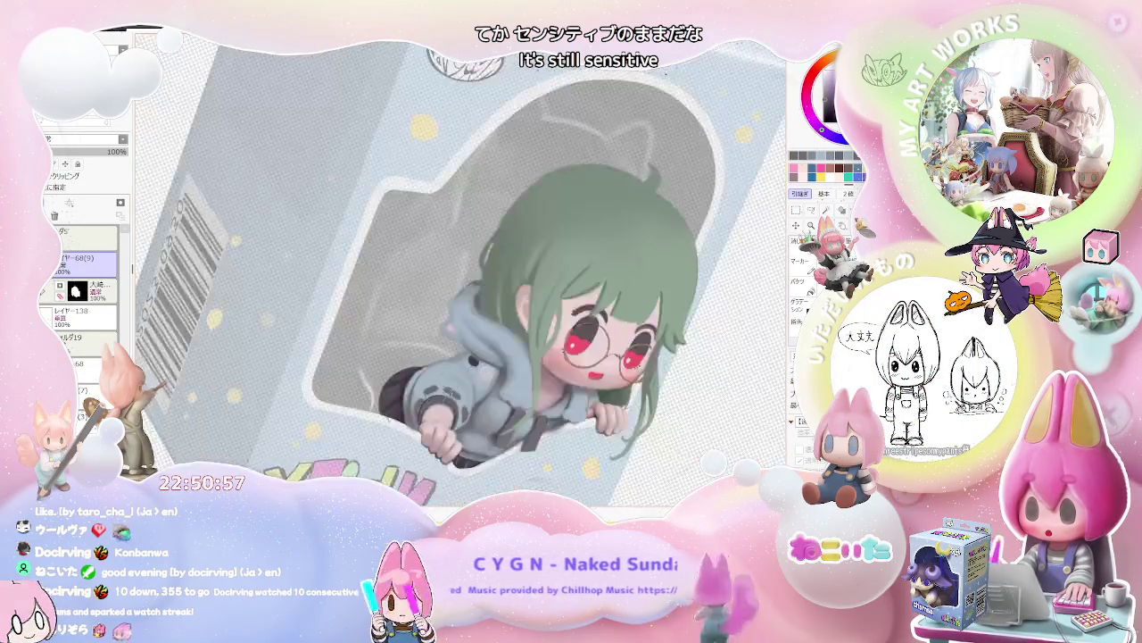
{"action": "scroll", "coordinate": [455, 383], "scroll_direction": "up", "scroll_amount": 1}
{"action": "scroll", "coordinate": [393, 410], "scroll_direction": "up", "scroll_amount": 1}
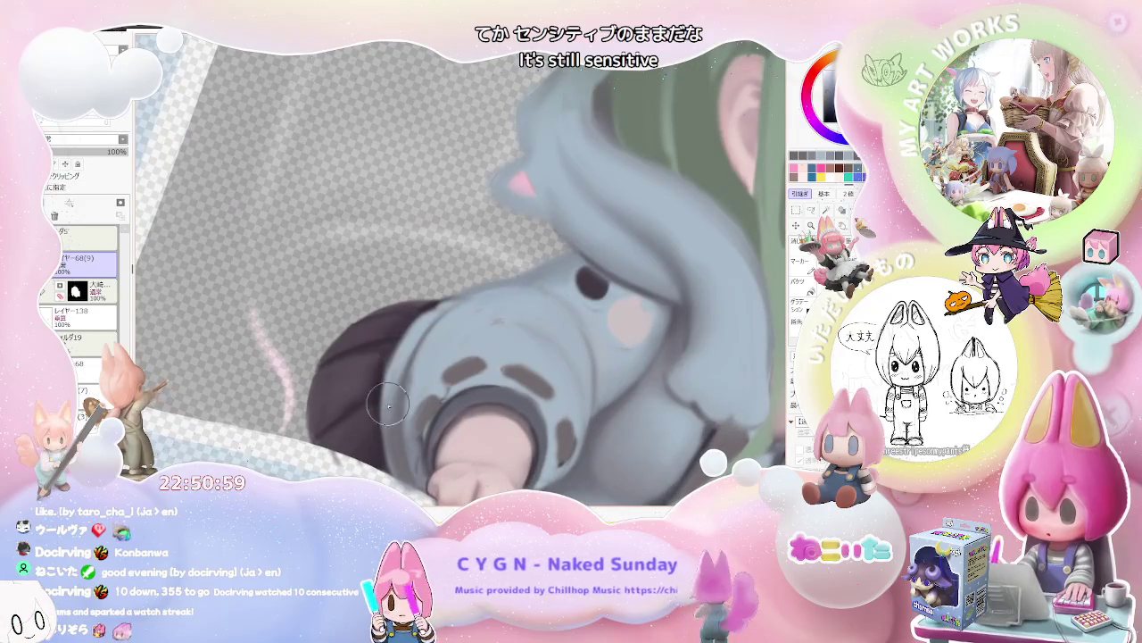
{"action": "scroll", "coordinate": [416, 339], "scroll_direction": "down", "scroll_amount": 1}
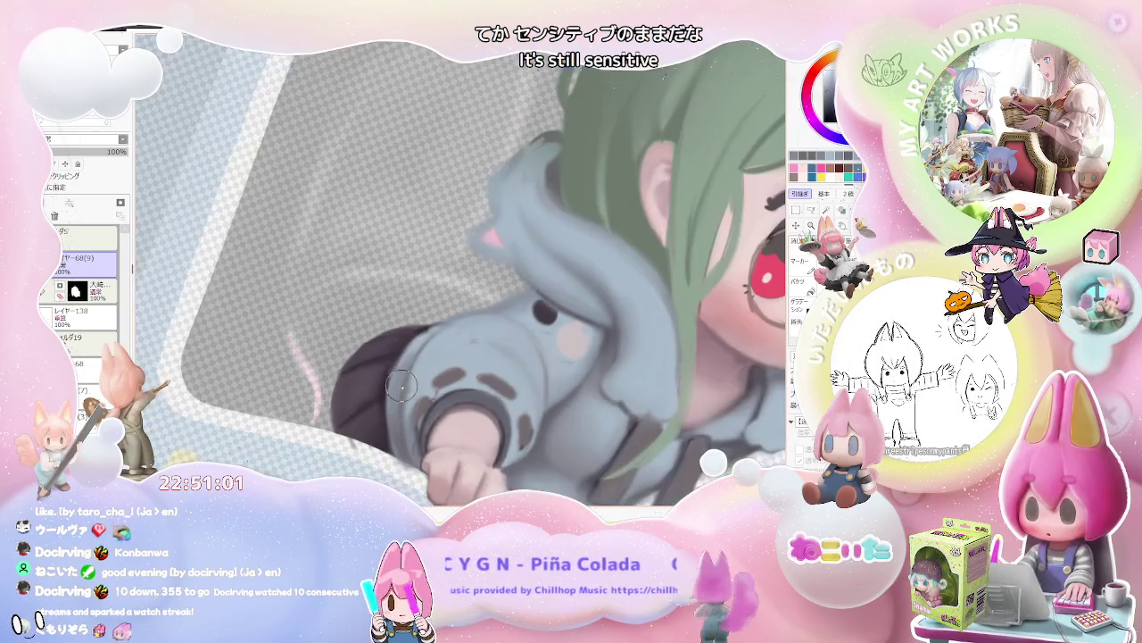
{"action": "scroll", "coordinate": [416, 339], "scroll_direction": "down", "scroll_amount": 1}
{"action": "scroll", "coordinate": [416, 339], "scroll_direction": "down", "scroll_amount": 1}
{"action": "scroll", "coordinate": [416, 340], "scroll_direction": "down", "scroll_amount": 1}
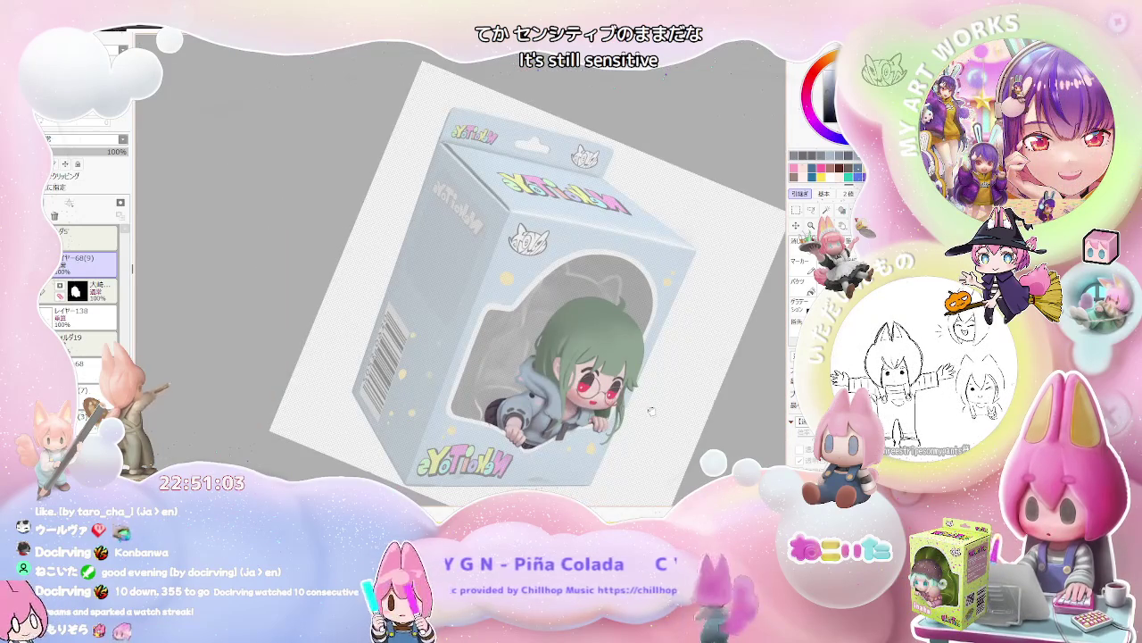
Straighten the tilted view so the box stands upright and zoom around the hoodie.
{"action": "key", "text": "Home"}
{"action": "scroll", "coordinate": [519, 435], "scroll_direction": "up", "scroll_amount": 1}
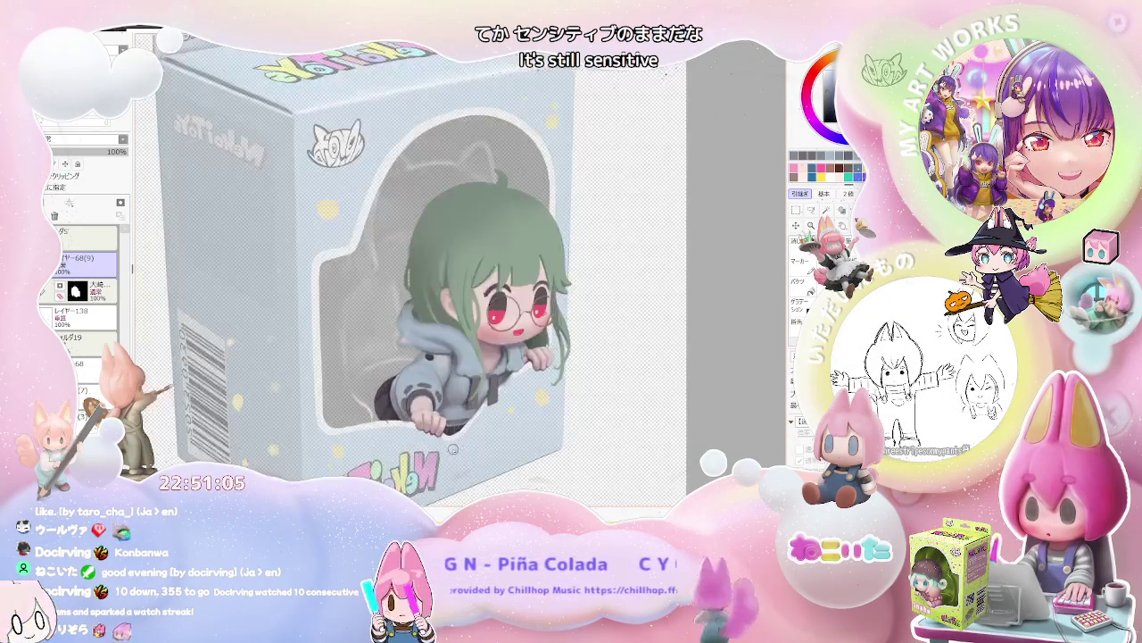
{"action": "scroll", "coordinate": [446, 397], "scroll_direction": "up", "scroll_amount": 1}
{"action": "scroll", "coordinate": [370, 360], "scroll_direction": "up", "scroll_amount": 1}
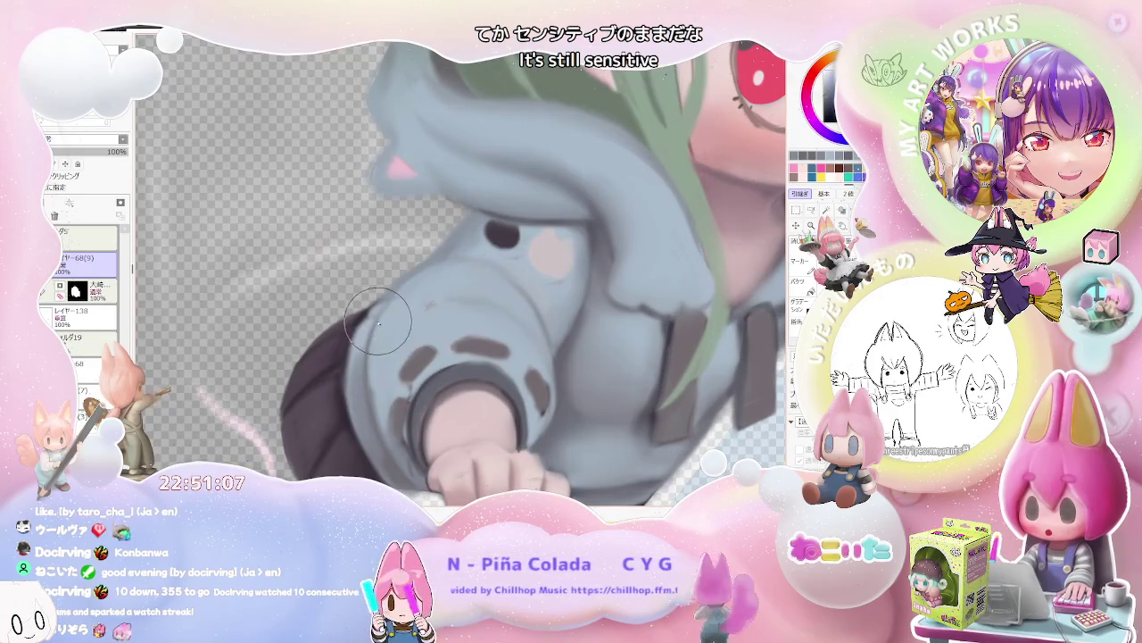
{"action": "scroll", "coordinate": [362, 348], "scroll_direction": "down", "scroll_amount": 1}
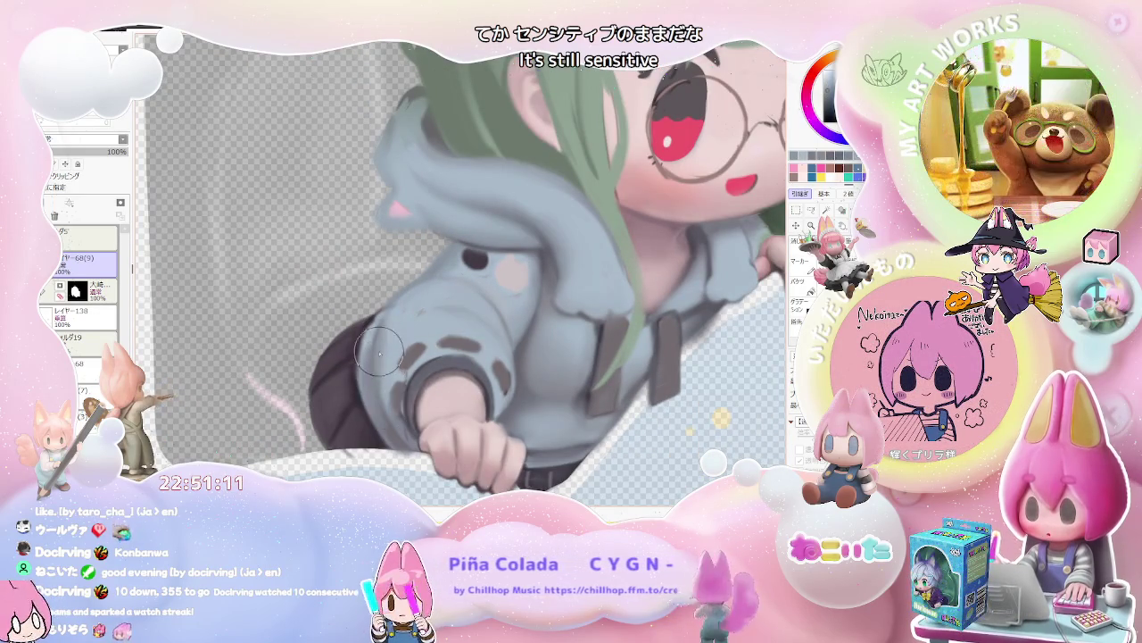
{"action": "scroll", "coordinate": [385, 419], "scroll_direction": "down", "scroll_amount": 1}
{"action": "scroll", "coordinate": [428, 305], "scroll_direction": "down", "scroll_amount": 1}
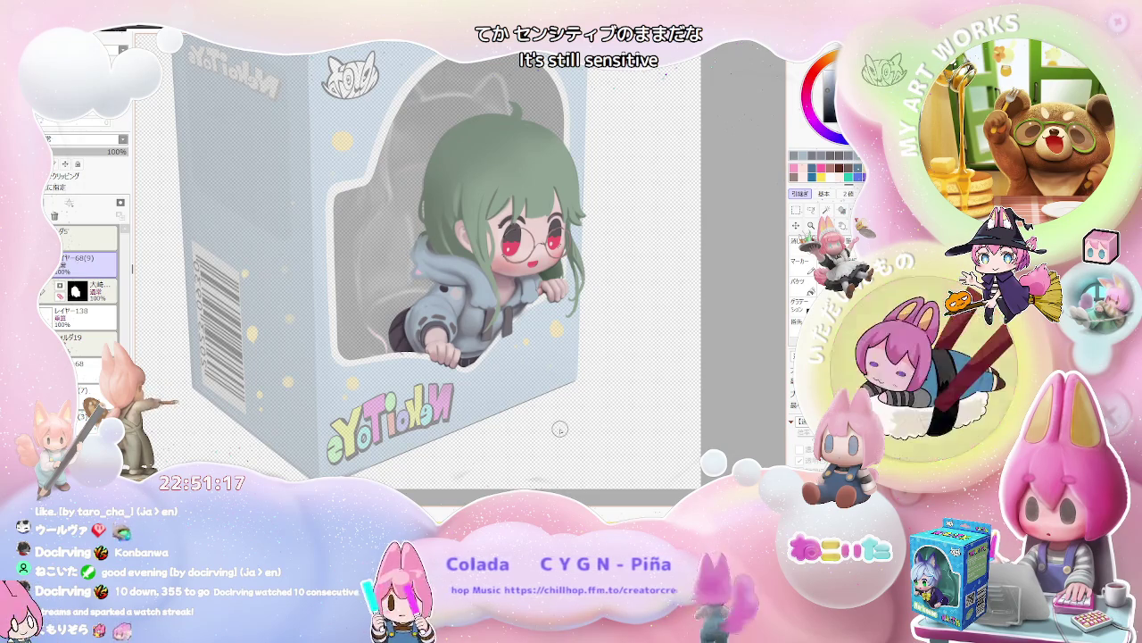
{"action": "scroll", "coordinate": [428, 303], "scroll_direction": "up", "scroll_amount": 1}
{"action": "scroll", "coordinate": [428, 304], "scroll_direction": "up", "scroll_amount": 2}
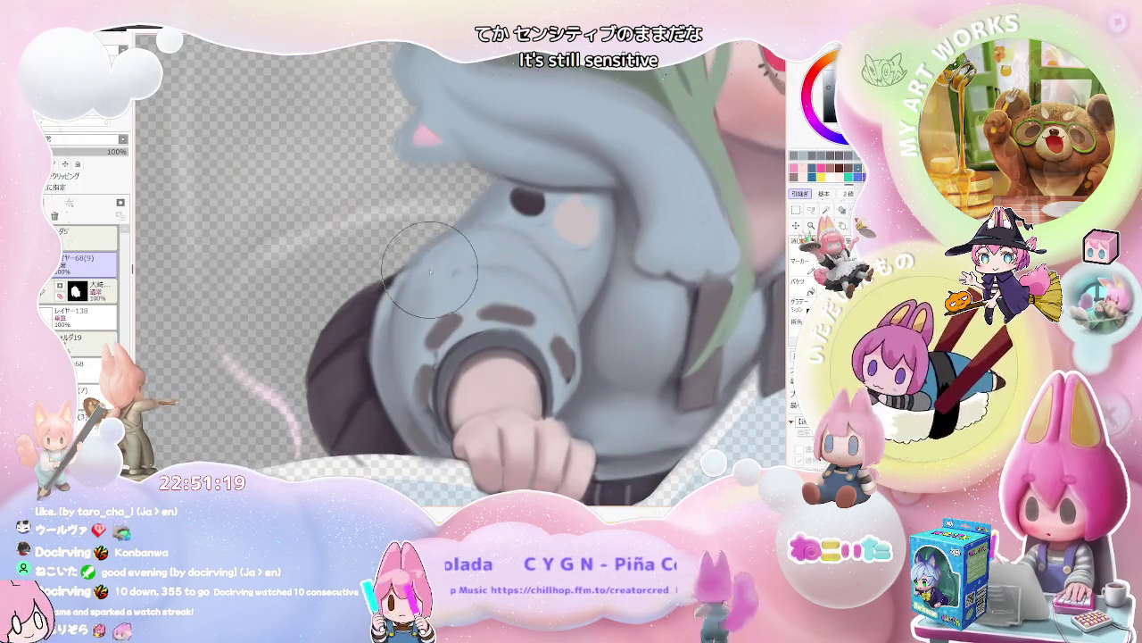
{"action": "scroll", "coordinate": [455, 242], "scroll_direction": "down", "scroll_amount": 1}
{"action": "scroll", "coordinate": [498, 234], "scroll_direction": "down", "scroll_amount": 1}
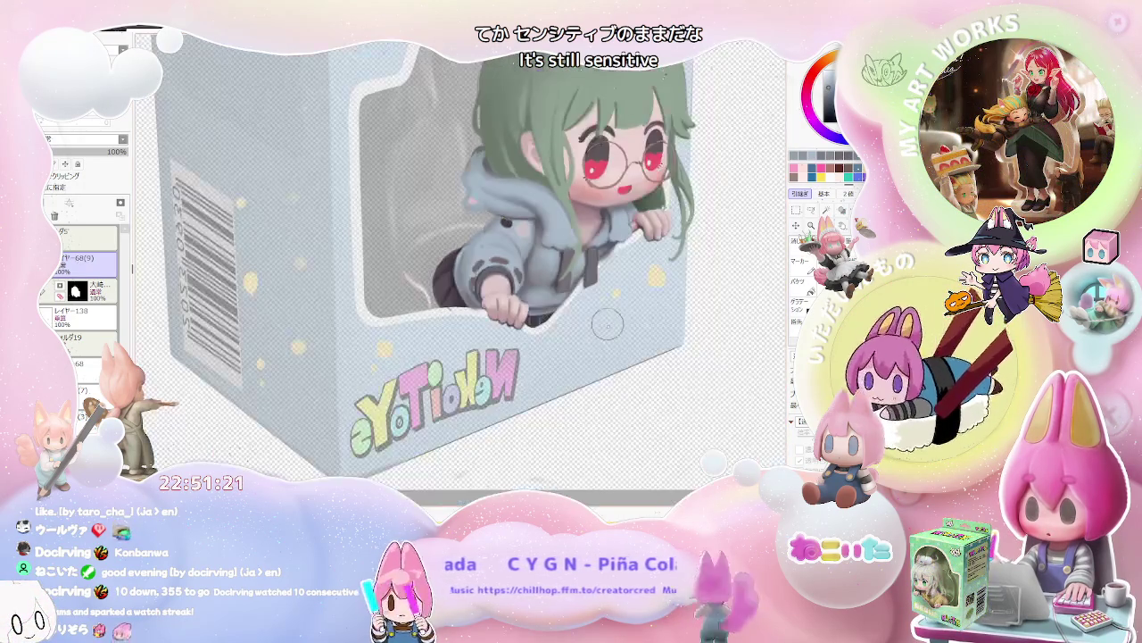
{"action": "scroll", "coordinate": [560, 411], "scroll_direction": "up", "scroll_amount": 1}
{"action": "scroll", "coordinate": [565, 386], "scroll_direction": "up", "scroll_amount": 1}
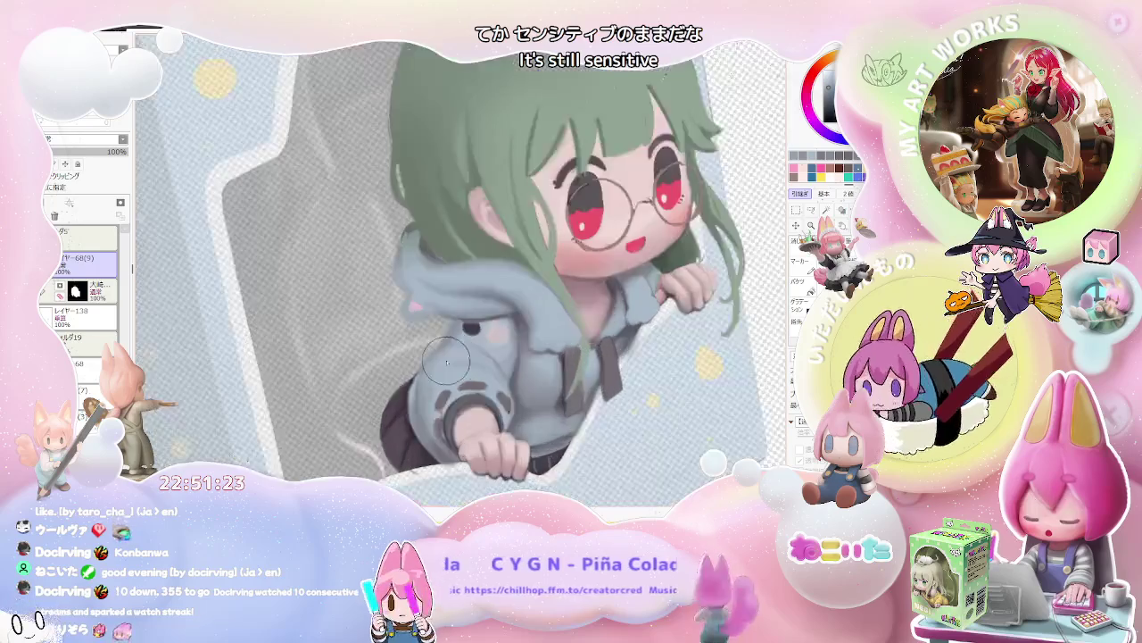
{"action": "scroll", "coordinate": [428, 391], "scroll_direction": "up", "scroll_amount": 2}
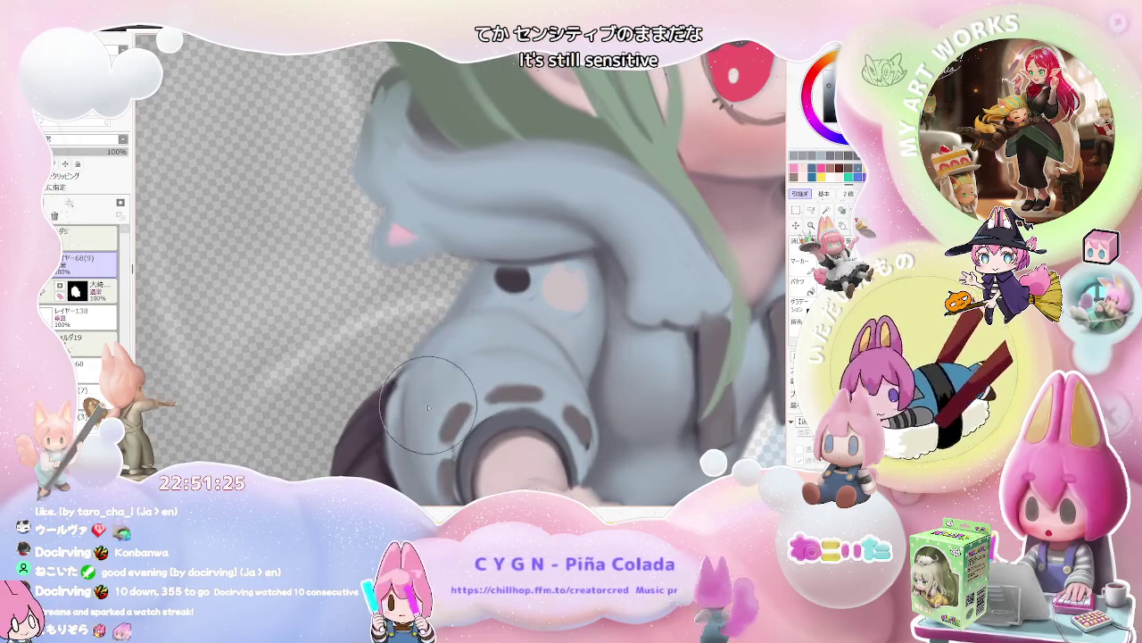
{"action": "scroll", "coordinate": [531, 349], "scroll_direction": "down", "scroll_amount": 1}
{"action": "scroll", "coordinate": [532, 349], "scroll_direction": "down", "scroll_amount": 1}
{"action": "scroll", "coordinate": [514, 426], "scroll_direction": "up", "scroll_amount": 1}
Tilt the canvas view counter-clockwise and zoom in on the dark dot.
{"action": "key", "text": "Delete"}
{"action": "key", "text": "Delete"}
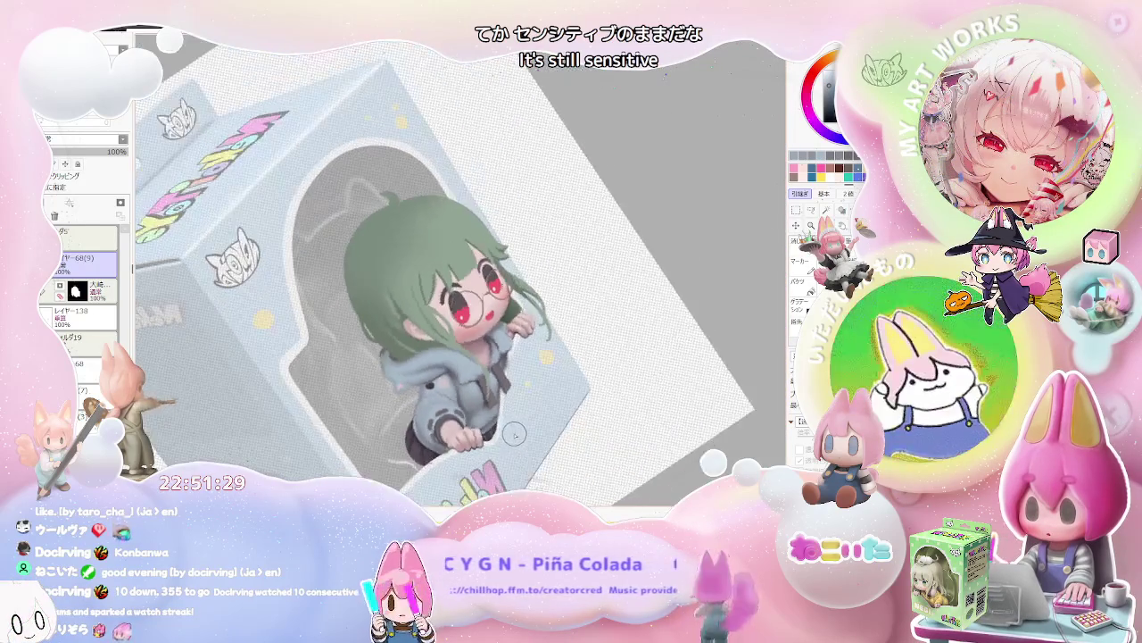
{"action": "key", "text": "Delete"}
{"action": "scroll", "coordinate": [531, 412], "scroll_direction": "up", "scroll_amount": 2}
{"action": "scroll", "coordinate": [534, 412], "scroll_direction": "up", "scroll_amount": 1}
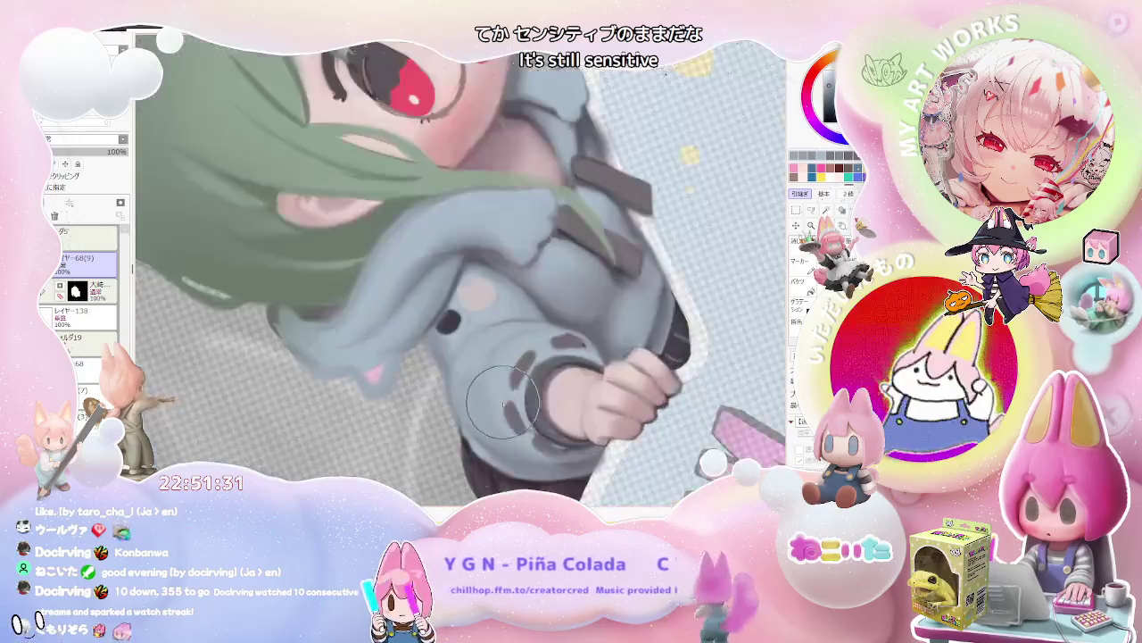
{"action": "scroll", "coordinate": [494, 372], "scroll_direction": "up", "scroll_amount": 1}
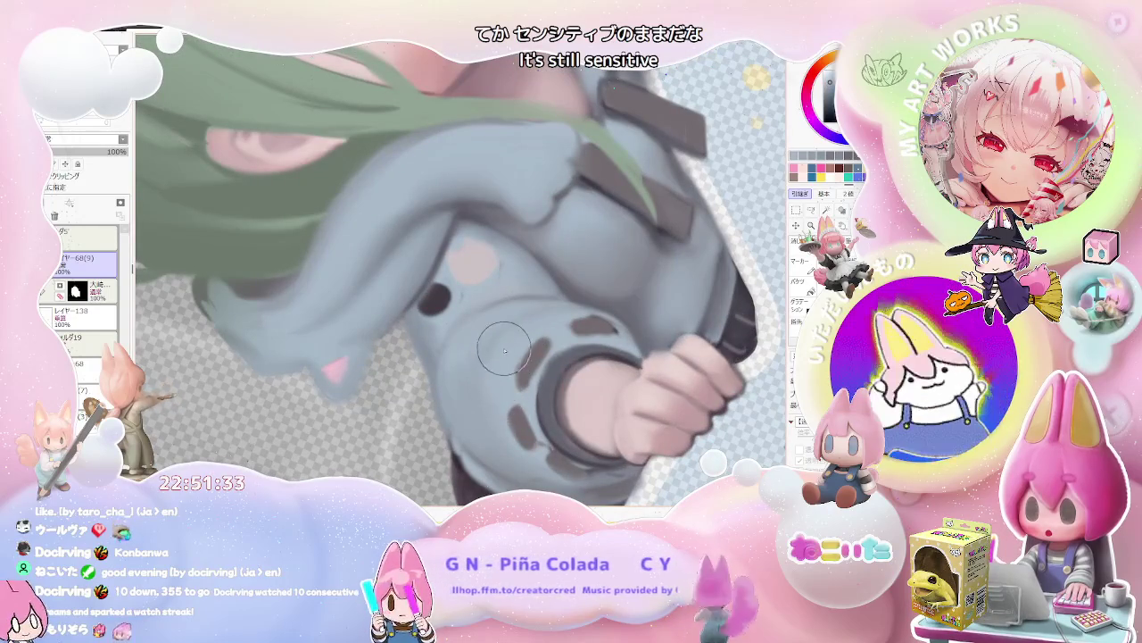
{"action": "scroll", "coordinate": [501, 393], "scroll_direction": "down", "scroll_amount": 1}
{"action": "scroll", "coordinate": [501, 392], "scroll_direction": "down", "scroll_amount": 1}
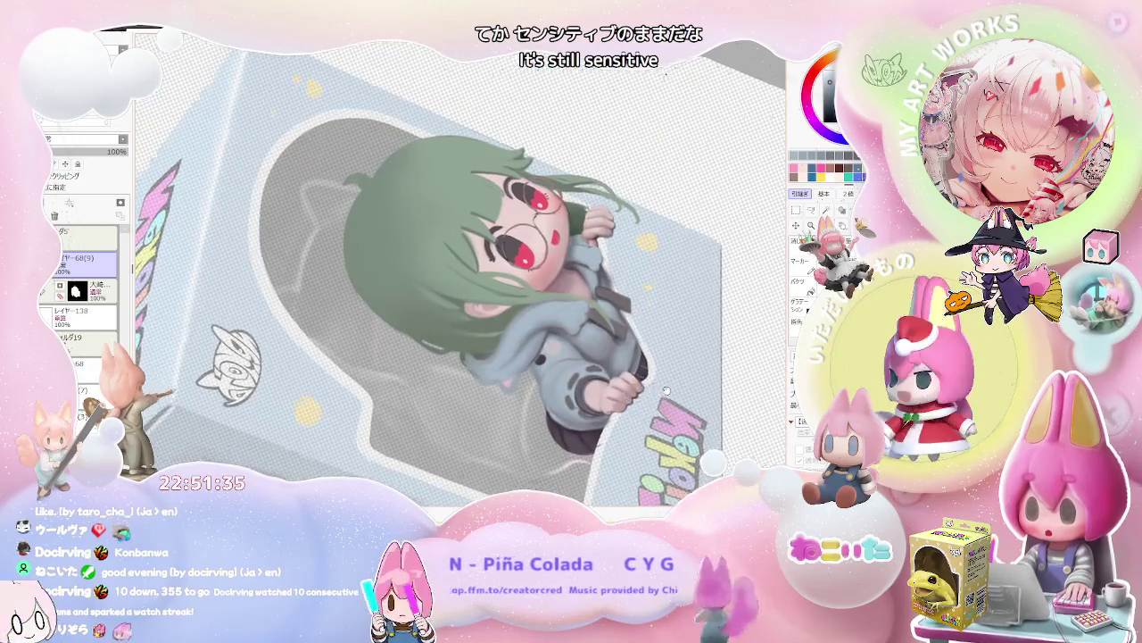
Rotate the canvas view clockwise and zoom in and out over the hoodie shading.
{"action": "key", "text": "End"}
{"action": "scroll", "coordinate": [516, 431], "scroll_direction": "up", "scroll_amount": 1}
{"action": "scroll", "coordinate": [446, 419], "scroll_direction": "up", "scroll_amount": 1}
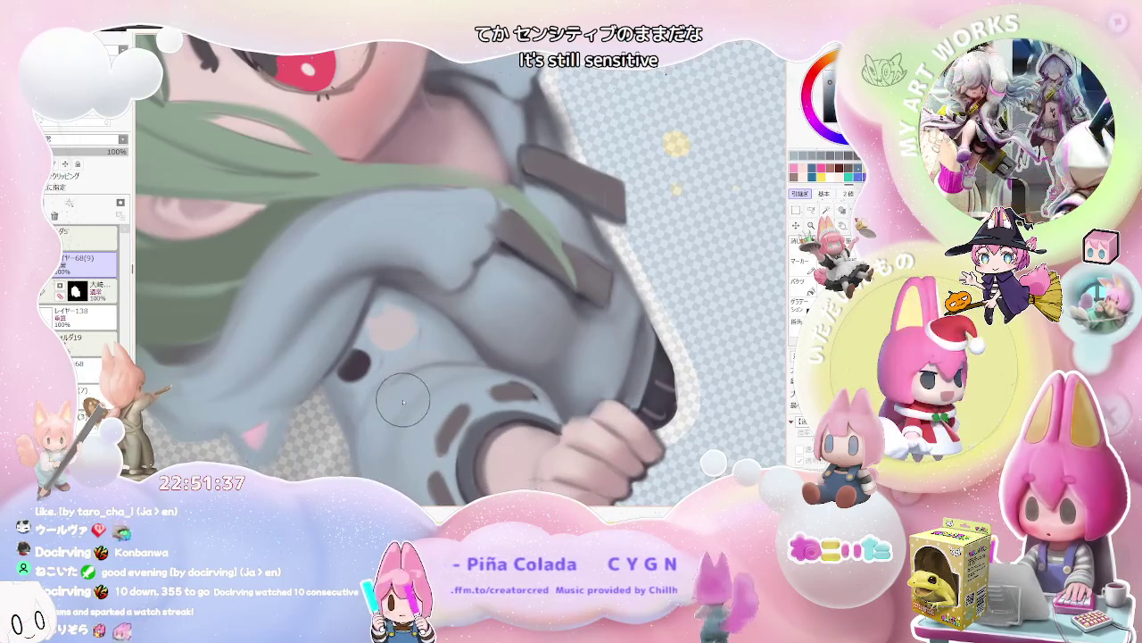
{"action": "scroll", "coordinate": [457, 370], "scroll_direction": "down", "scroll_amount": 1}
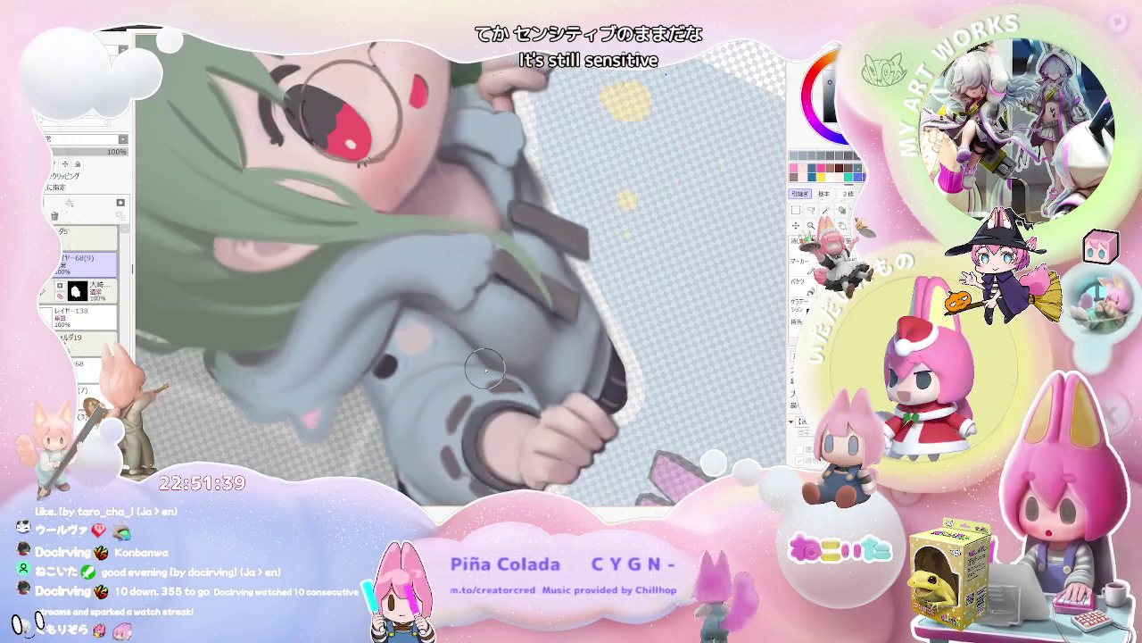
{"action": "scroll", "coordinate": [483, 369], "scroll_direction": "down", "scroll_amount": 1}
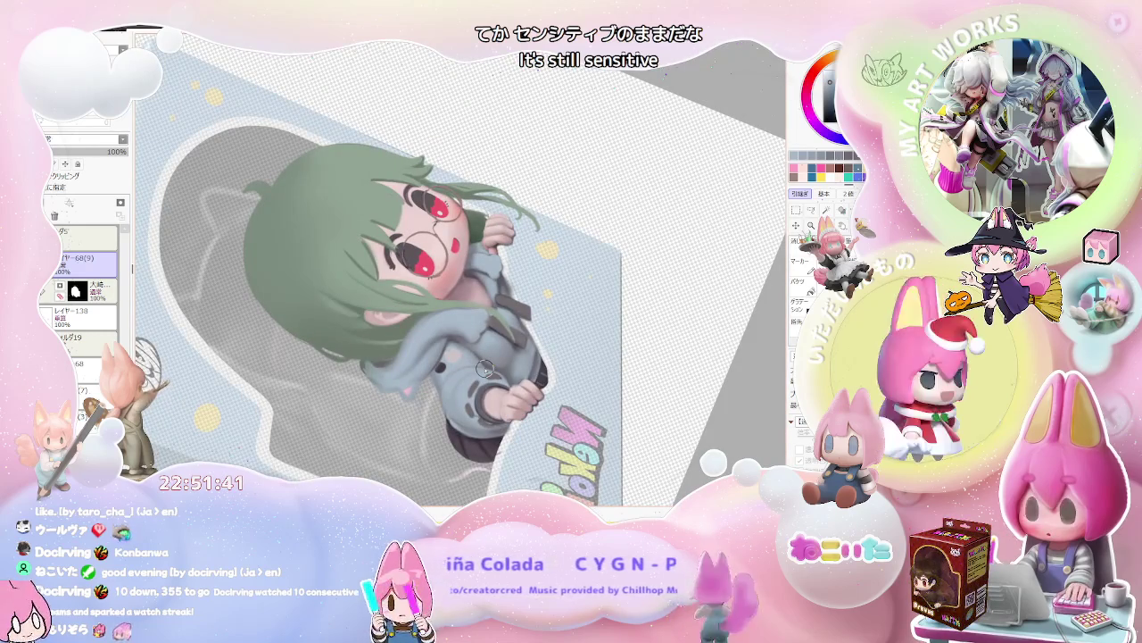
{"action": "scroll", "coordinate": [483, 369], "scroll_direction": "up", "scroll_amount": 1}
{"action": "scroll", "coordinate": [488, 366], "scroll_direction": "up", "scroll_amount": 1}
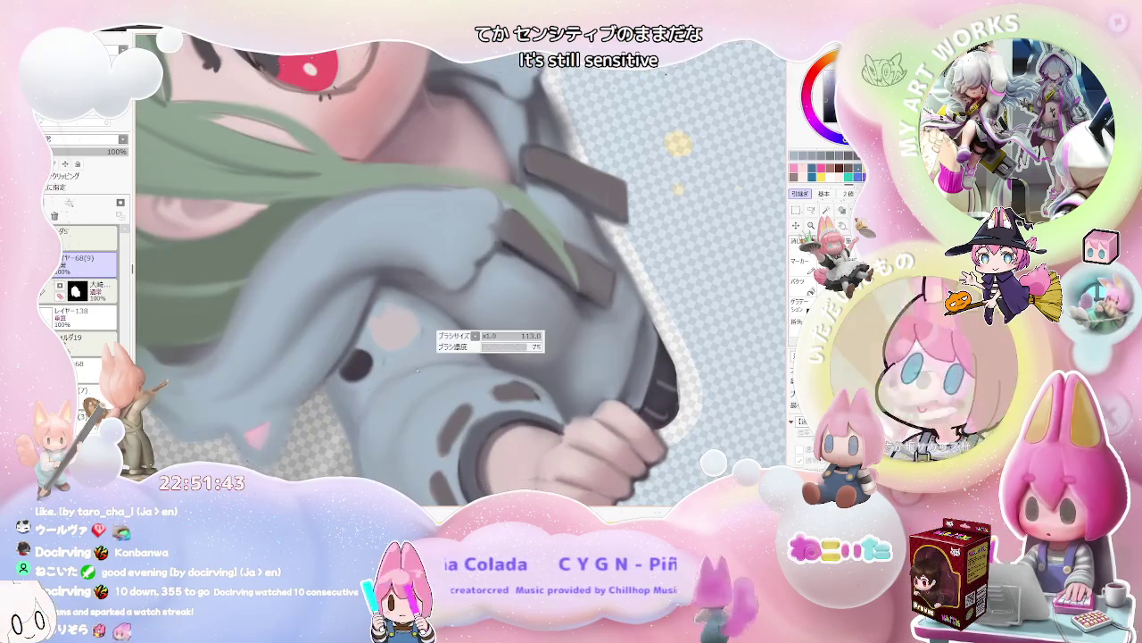
{"action": "scroll", "coordinate": [455, 366], "scroll_direction": "down", "scroll_amount": 1}
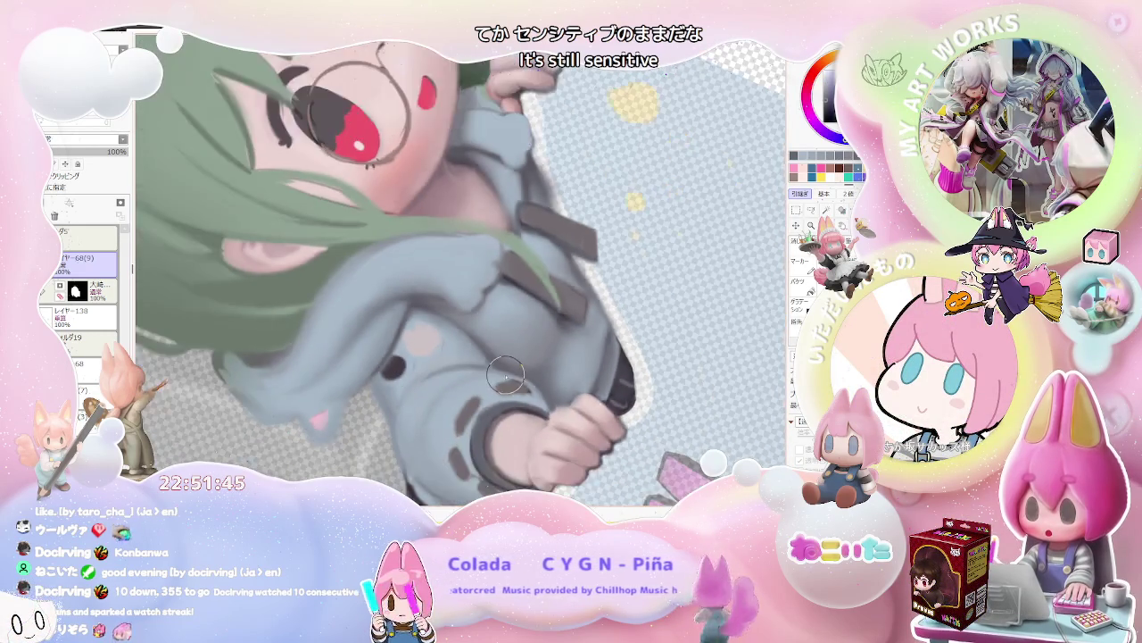
{"action": "scroll", "coordinate": [500, 384], "scroll_direction": "down", "scroll_amount": 1}
{"action": "scroll", "coordinate": [554, 408], "scroll_direction": "up", "scroll_amount": 1}
{"action": "scroll", "coordinate": [467, 357], "scroll_direction": "up", "scroll_amount": 1}
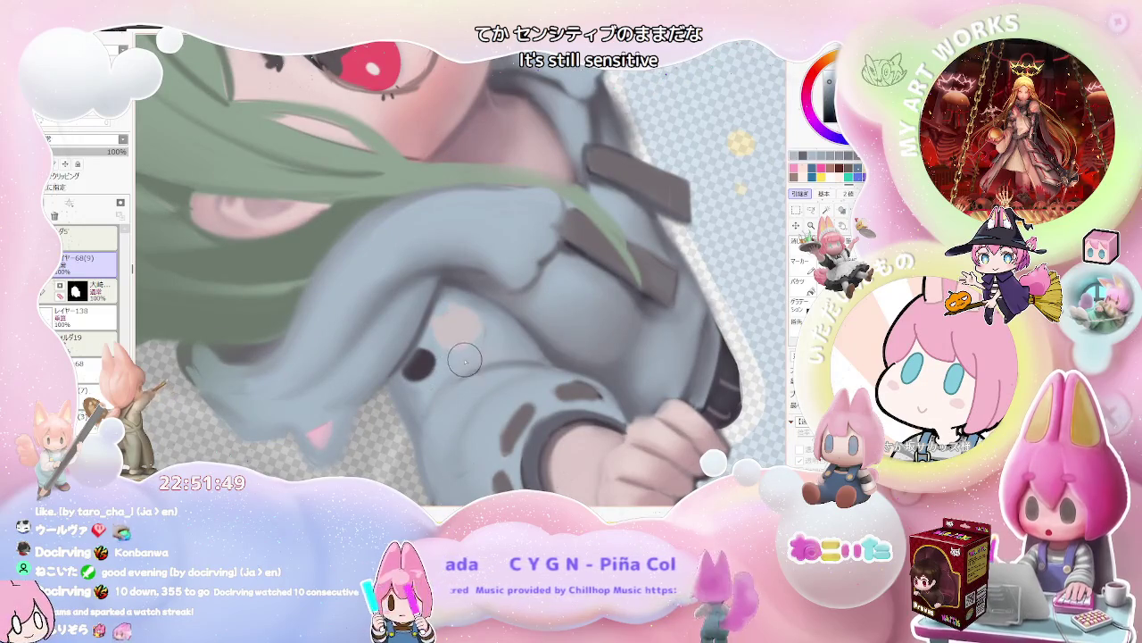
{"action": "scroll", "coordinate": [483, 347], "scroll_direction": "down", "scroll_amount": 1}
{"action": "scroll", "coordinate": [518, 357], "scroll_direction": "down", "scroll_amount": 1}
{"action": "scroll", "coordinate": [571, 375], "scroll_direction": "down", "scroll_amount": 1}
Return the canvas to nearly upright, then rotate it to about 45 degrees.
{"action": "key", "text": "Delete"}
{"action": "key", "text": "Delete"}
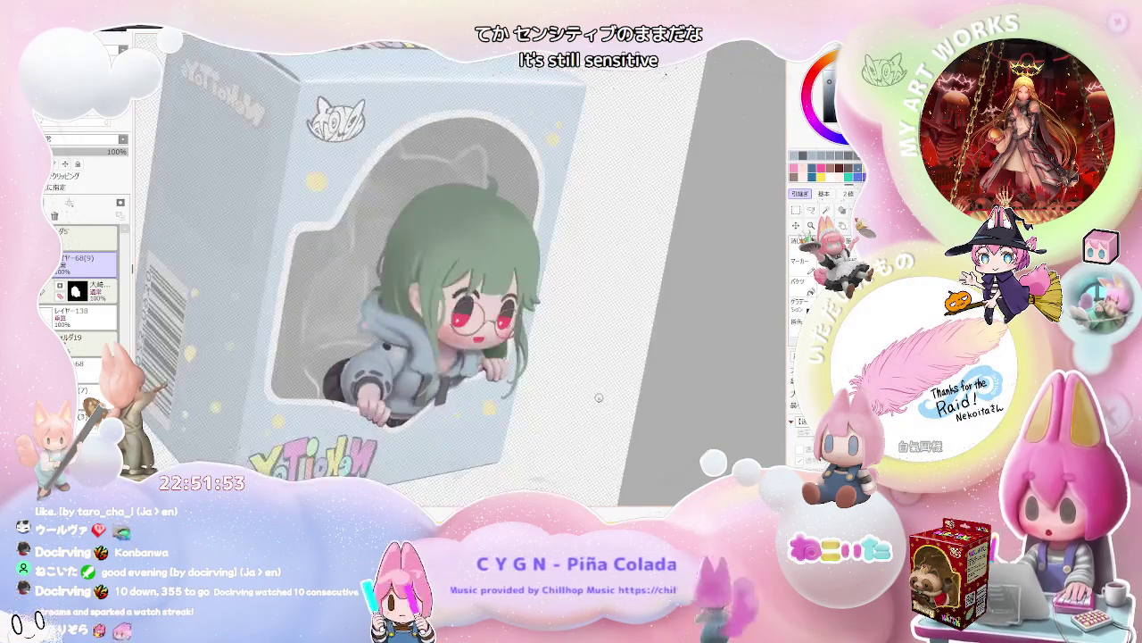
{"action": "scroll", "coordinate": [605, 393], "scroll_direction": "down", "scroll_amount": 1}
{"action": "scroll", "coordinate": [598, 402], "scroll_direction": "down", "scroll_amount": 1}
{"action": "key", "text": "End"}
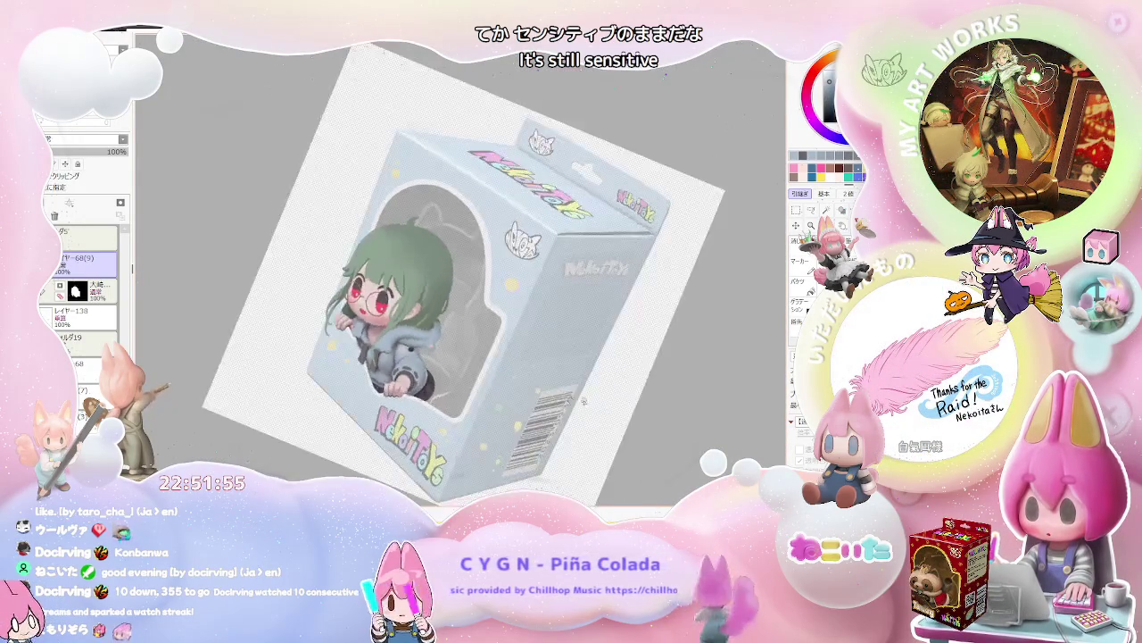
{"action": "key", "text": "End"}
{"action": "key", "text": "End"}
{"action": "scroll", "coordinate": [371, 327], "scroll_direction": "up", "scroll_amount": 2}
{"action": "scroll", "coordinate": [370, 326], "scroll_direction": "up", "scroll_amount": 2}
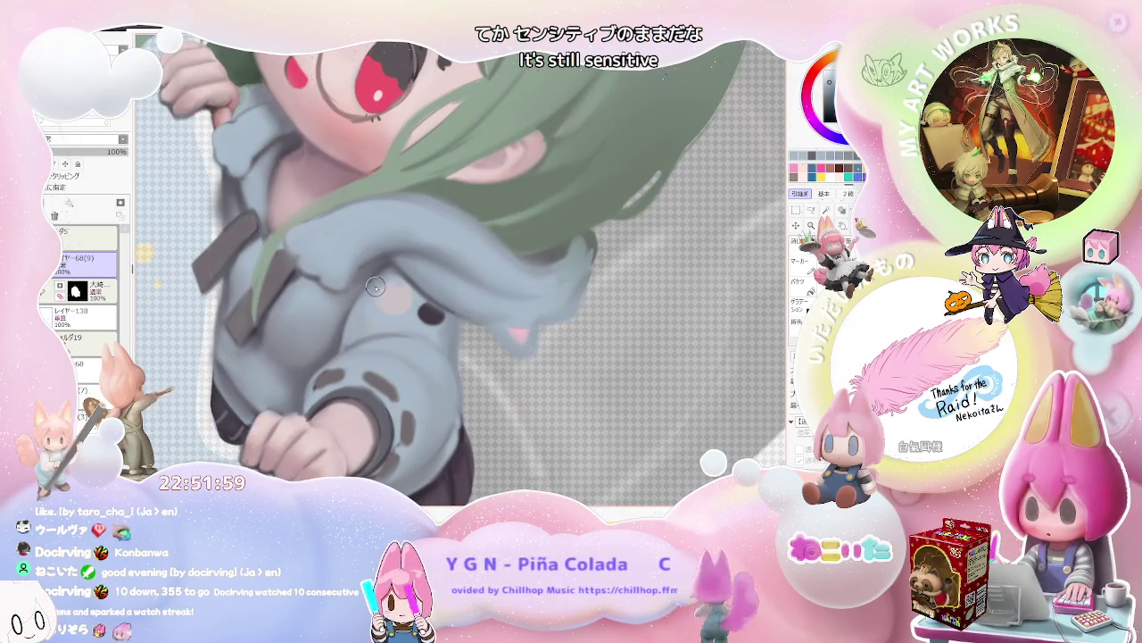
{"action": "scroll", "coordinate": [387, 274], "scroll_direction": "down", "scroll_amount": 2}
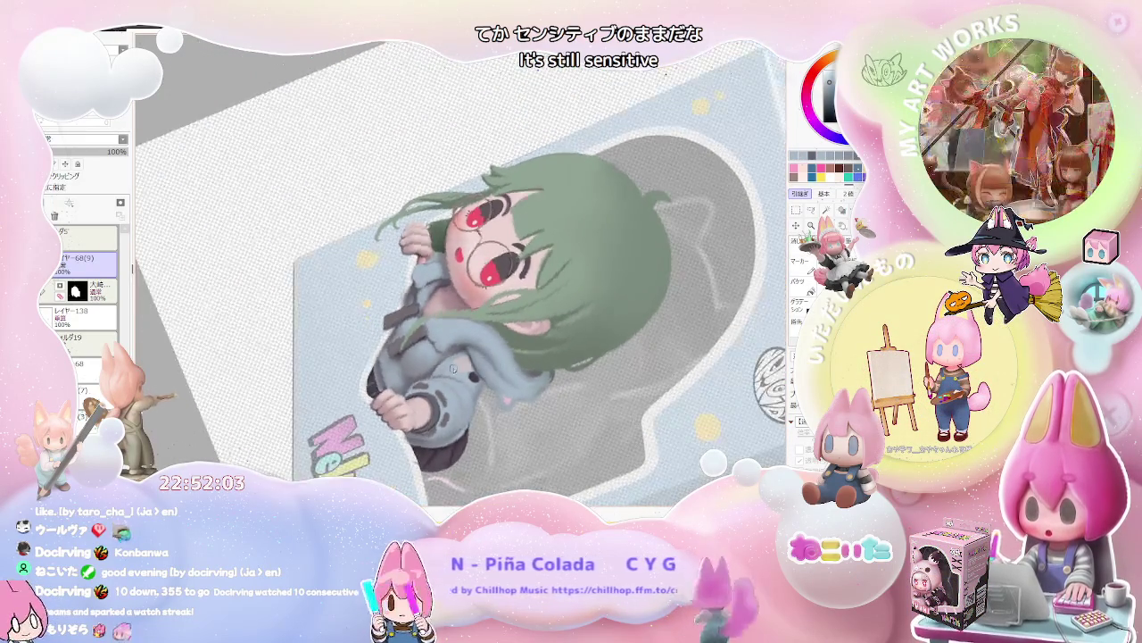
{"action": "scroll", "coordinate": [438, 368], "scroll_direction": "up", "scroll_amount": 3}
{"action": "scroll", "coordinate": [437, 368], "scroll_direction": "up", "scroll_amount": 1}
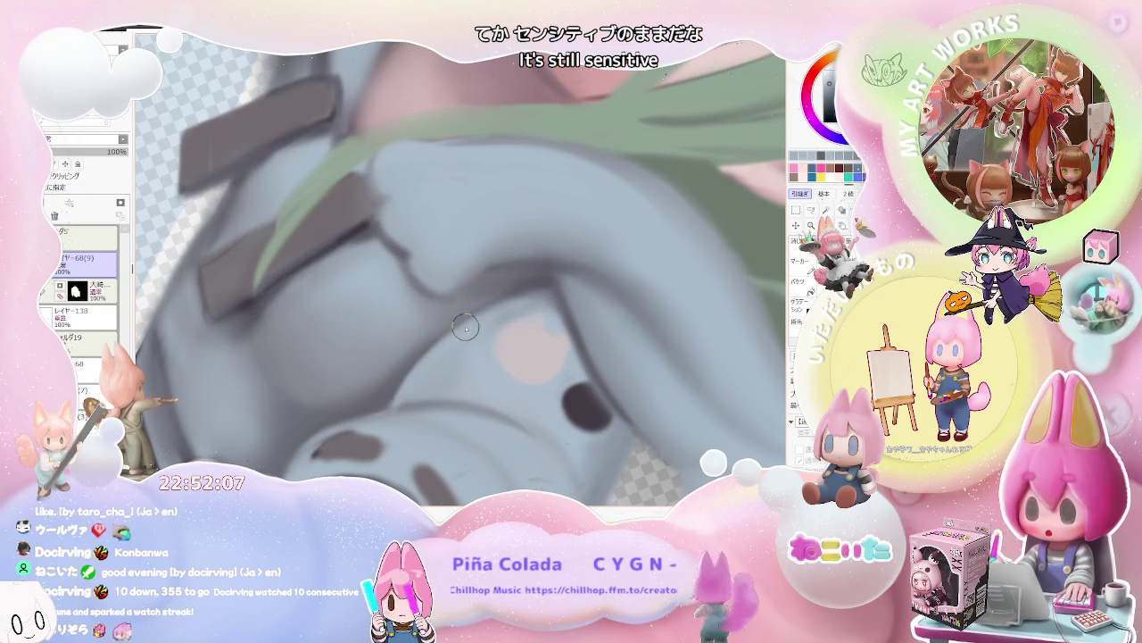
{"action": "scroll", "coordinate": [446, 339], "scroll_direction": "down", "scroll_amount": 1}
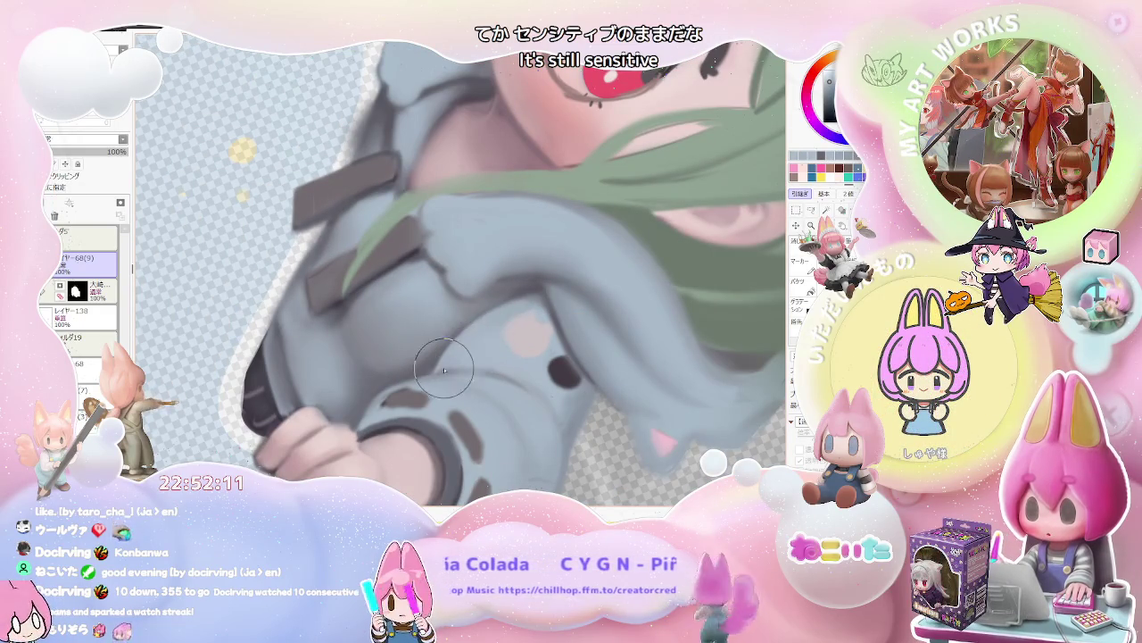
{"action": "scroll", "coordinate": [519, 313], "scroll_direction": "down", "scroll_amount": 2}
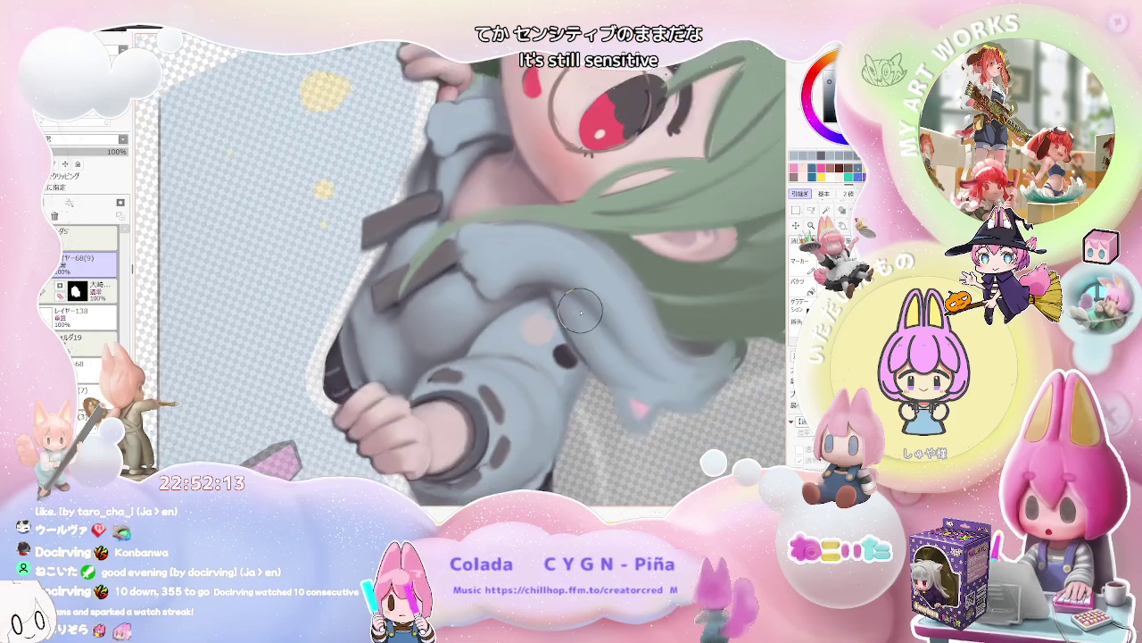
{"action": "scroll", "coordinate": [571, 339], "scroll_direction": "down", "scroll_amount": 2}
{"action": "scroll", "coordinate": [631, 366], "scroll_direction": "down", "scroll_amount": 2}
Turn the artwork about 90 degrees clockwise and zoom in on the hoodie.
{"action": "key", "text": "End"}
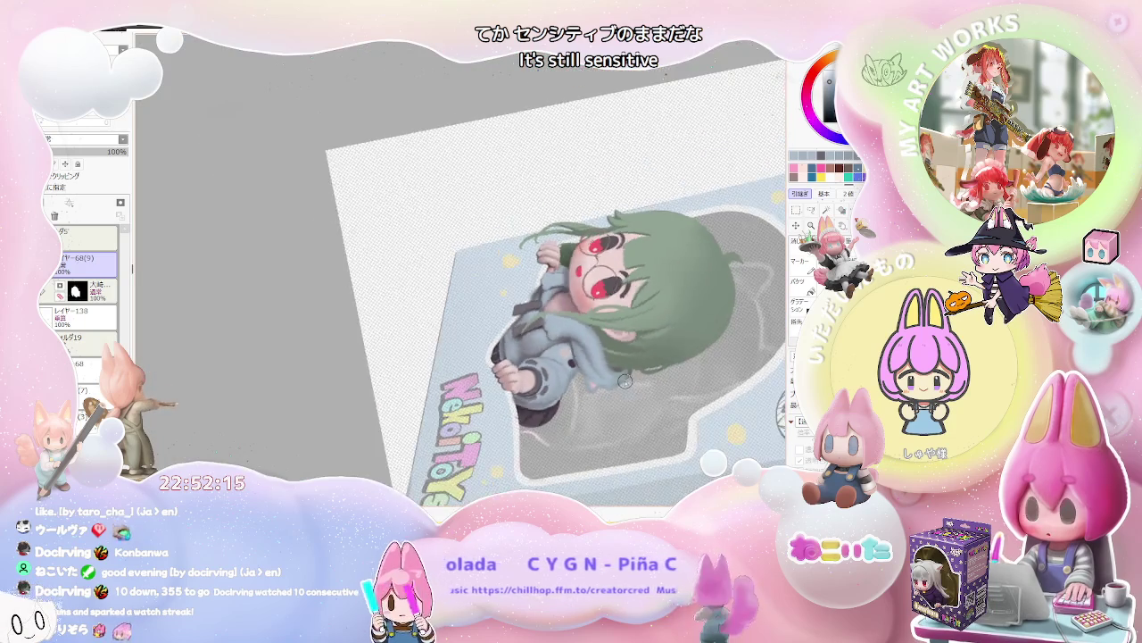
{"action": "key", "text": "End"}
{"action": "key", "text": "End"}
{"action": "key", "text": "End"}
{"action": "key", "text": "End"}
{"action": "key", "text": "End"}
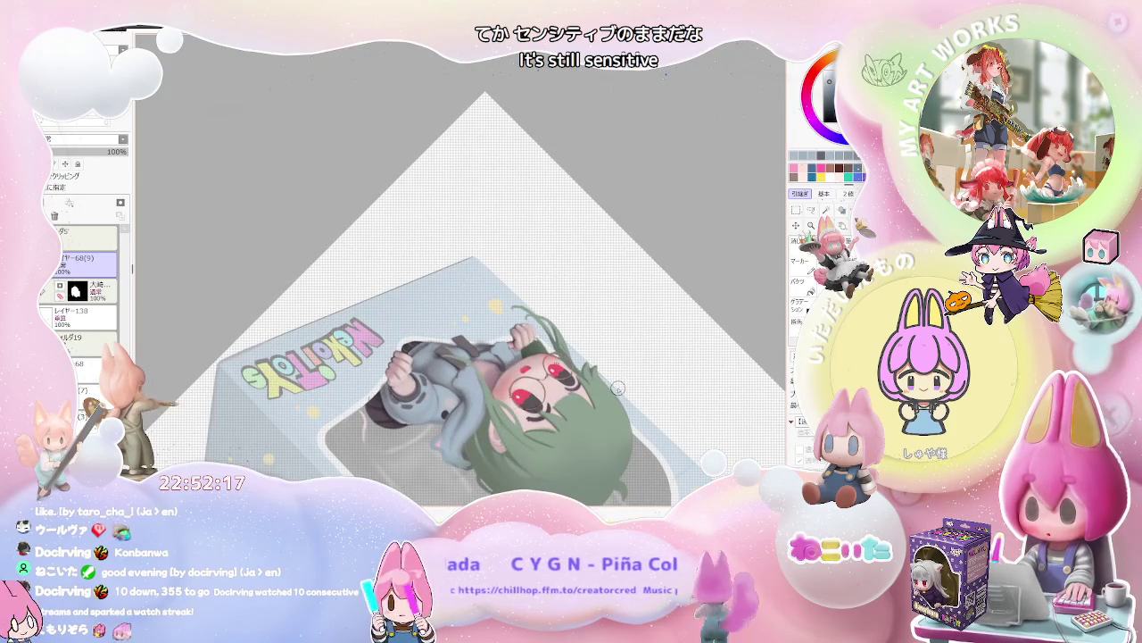
{"action": "key", "text": "End"}
{"action": "key", "text": "End"}
{"action": "scroll", "coordinate": [366, 316], "scroll_direction": "up", "scroll_amount": 2}
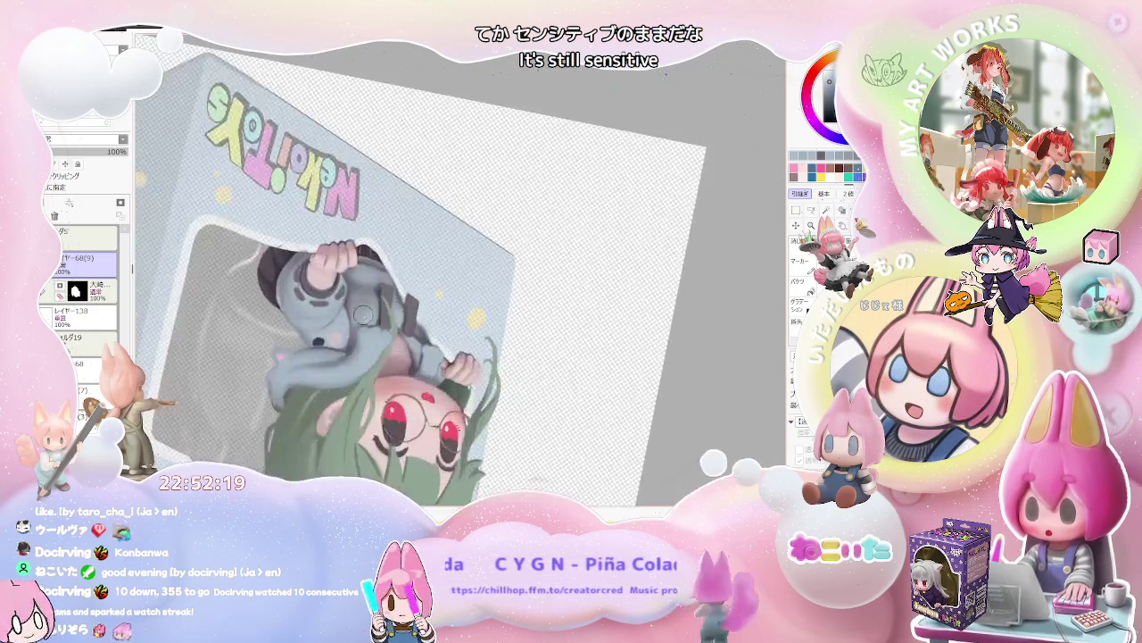
{"action": "scroll", "coordinate": [365, 316], "scroll_direction": "up", "scroll_amount": 2}
{"action": "scroll", "coordinate": [353, 315], "scroll_direction": "up", "scroll_amount": 2}
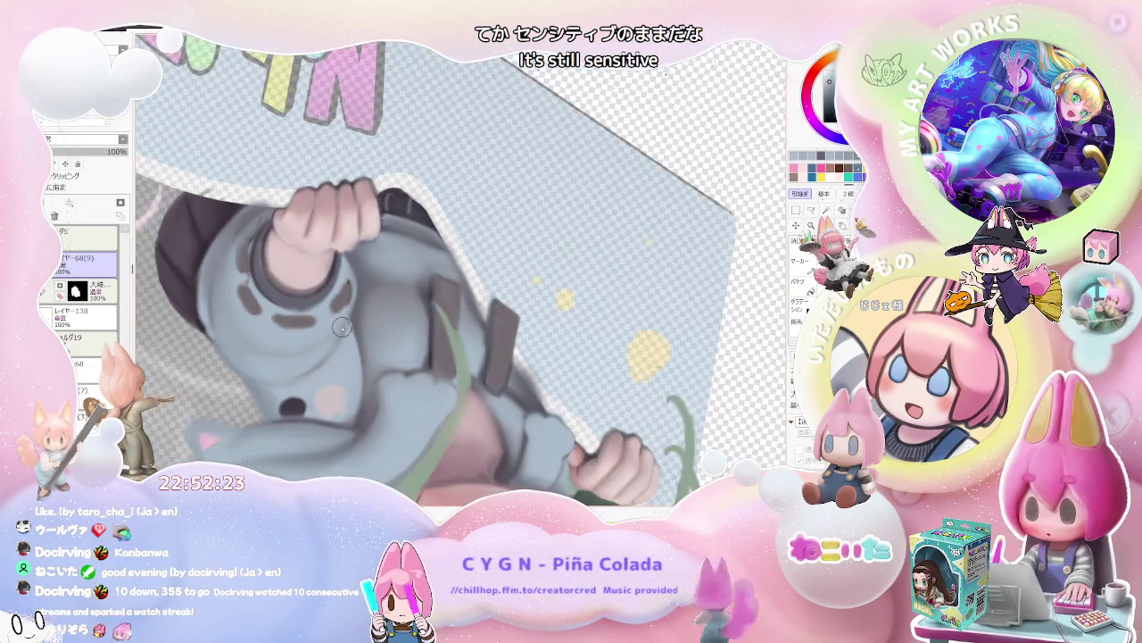
{"action": "scroll", "coordinate": [335, 339], "scroll_direction": "up", "scroll_amount": 1}
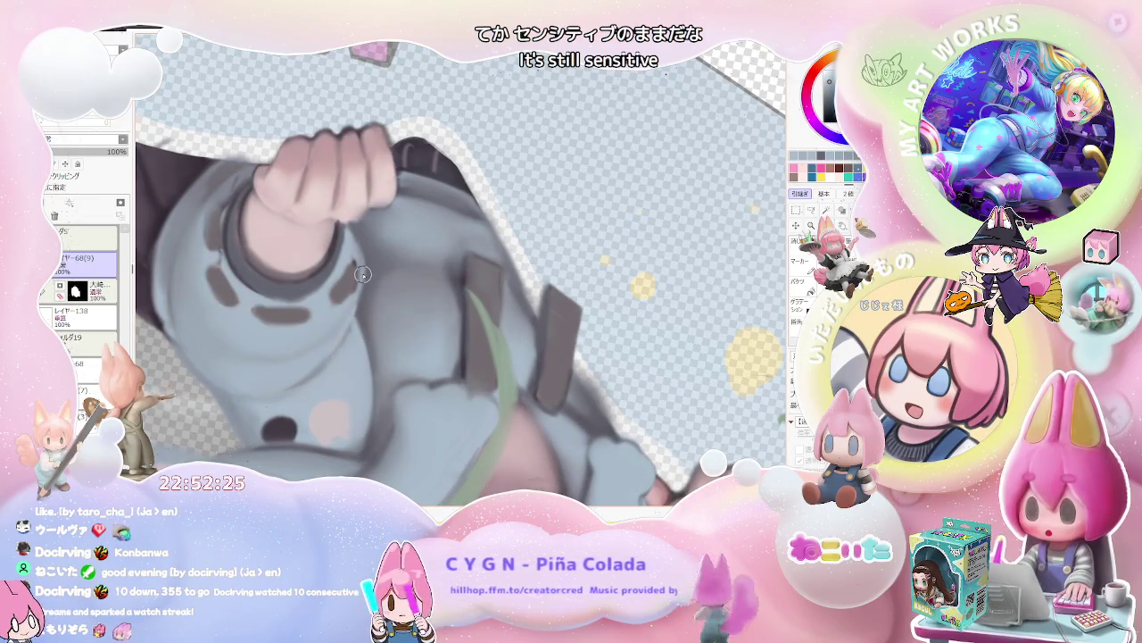
Zoom around the pink patch and dark dot while softening the hoodie shading.
{"action": "scroll", "coordinate": [355, 296], "scroll_direction": "down", "scroll_amount": 1}
{"action": "scroll", "coordinate": [355, 296], "scroll_direction": "down", "scroll_amount": 2}
{"action": "scroll", "coordinate": [464, 348], "scroll_direction": "down", "scroll_amount": 2}
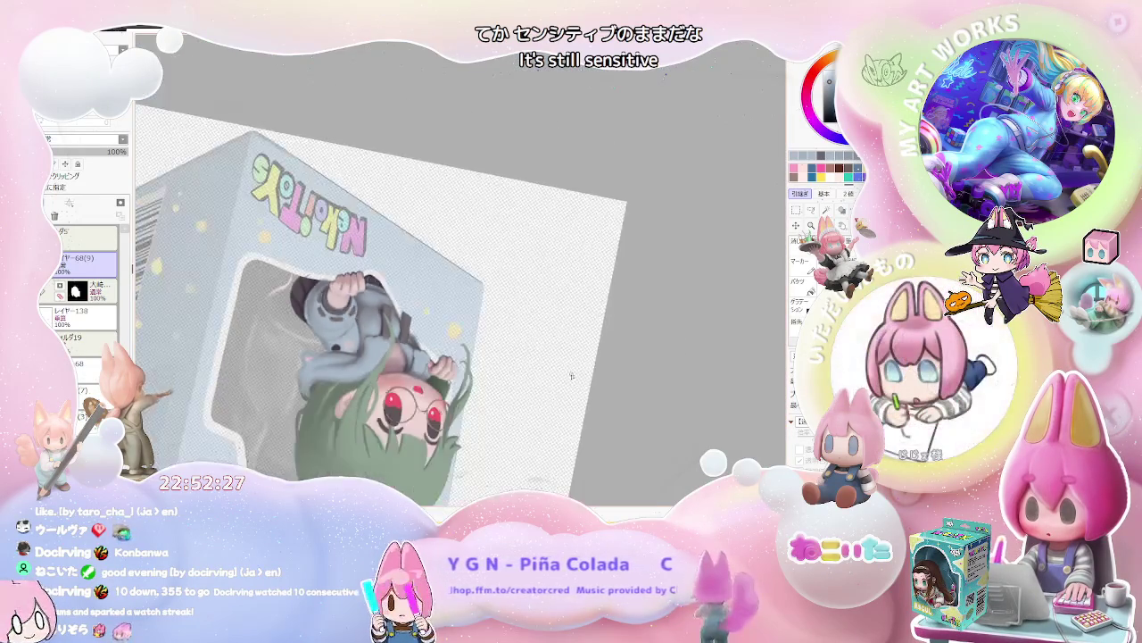
{"action": "scroll", "coordinate": [585, 390], "scroll_direction": "down", "scroll_amount": 1}
{"action": "scroll", "coordinate": [464, 339], "scroll_direction": "up", "scroll_amount": 1}
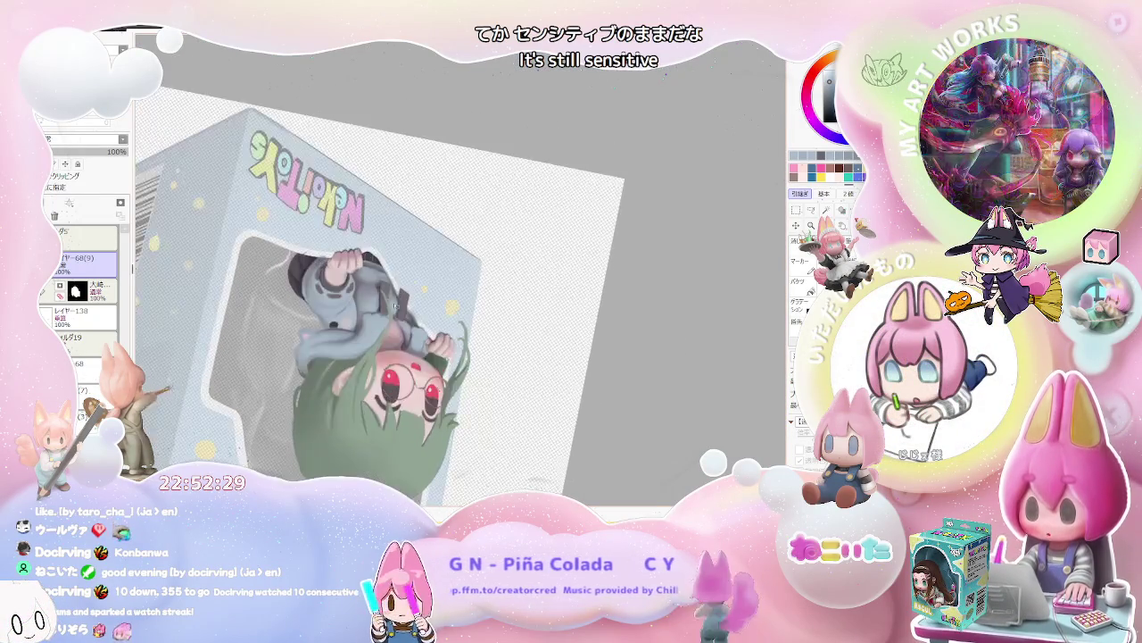
{"action": "scroll", "coordinate": [375, 303], "scroll_direction": "up", "scroll_amount": 1}
{"action": "scroll", "coordinate": [338, 286], "scroll_direction": "up", "scroll_amount": 2}
{"action": "scroll", "coordinate": [338, 285], "scroll_direction": "up", "scroll_amount": 1}
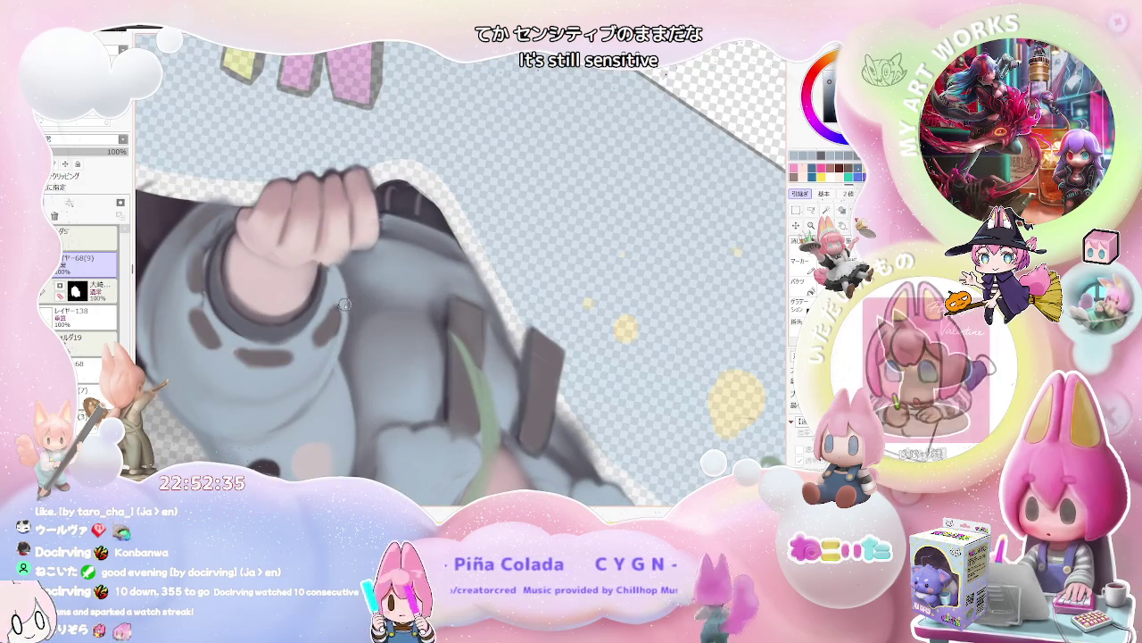
{"action": "scroll", "coordinate": [587, 386], "scroll_direction": "down", "scroll_amount": 3}
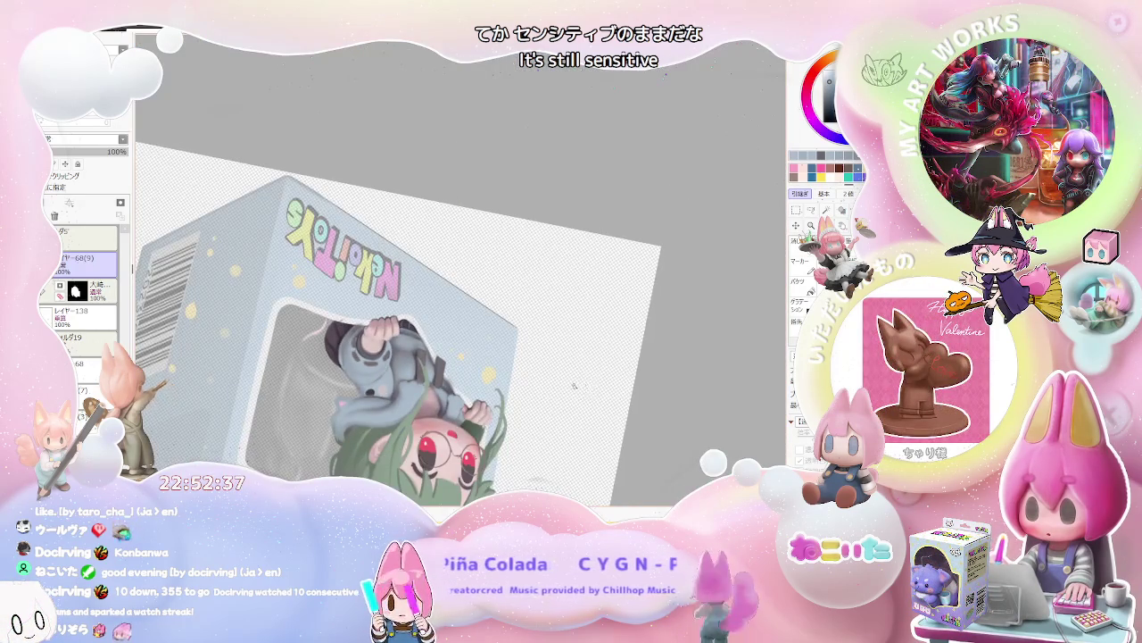
{"action": "scroll", "coordinate": [582, 386], "scroll_direction": "up", "scroll_amount": 3}
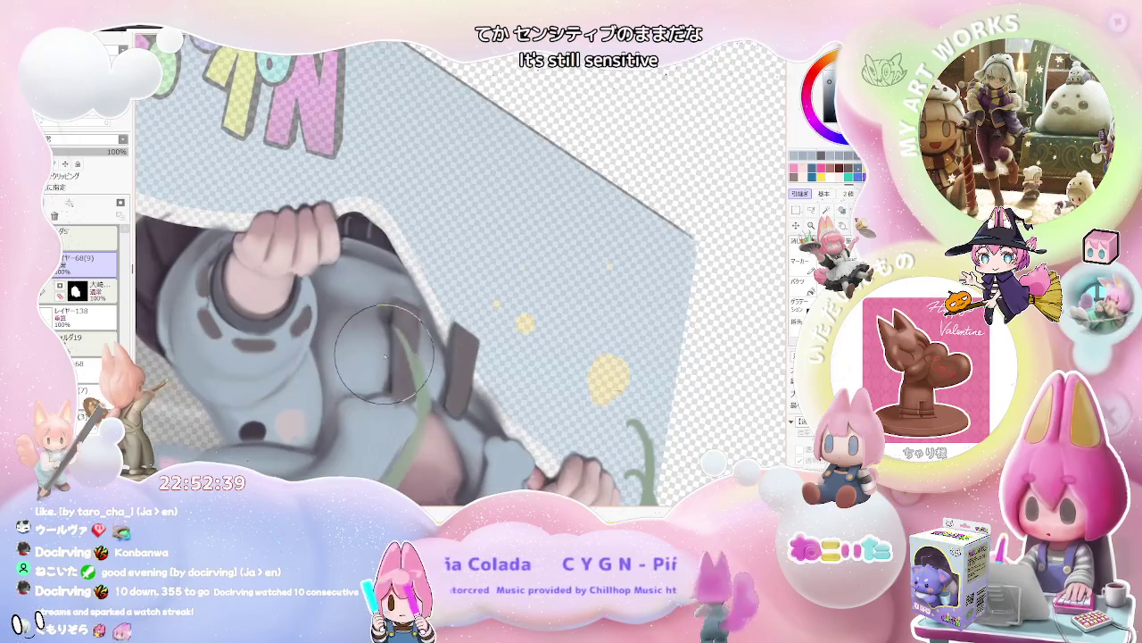
{"action": "scroll", "coordinate": [381, 357], "scroll_direction": "down", "scroll_amount": 2}
{"action": "scroll", "coordinate": [657, 372], "scroll_direction": "down", "scroll_amount": 1}
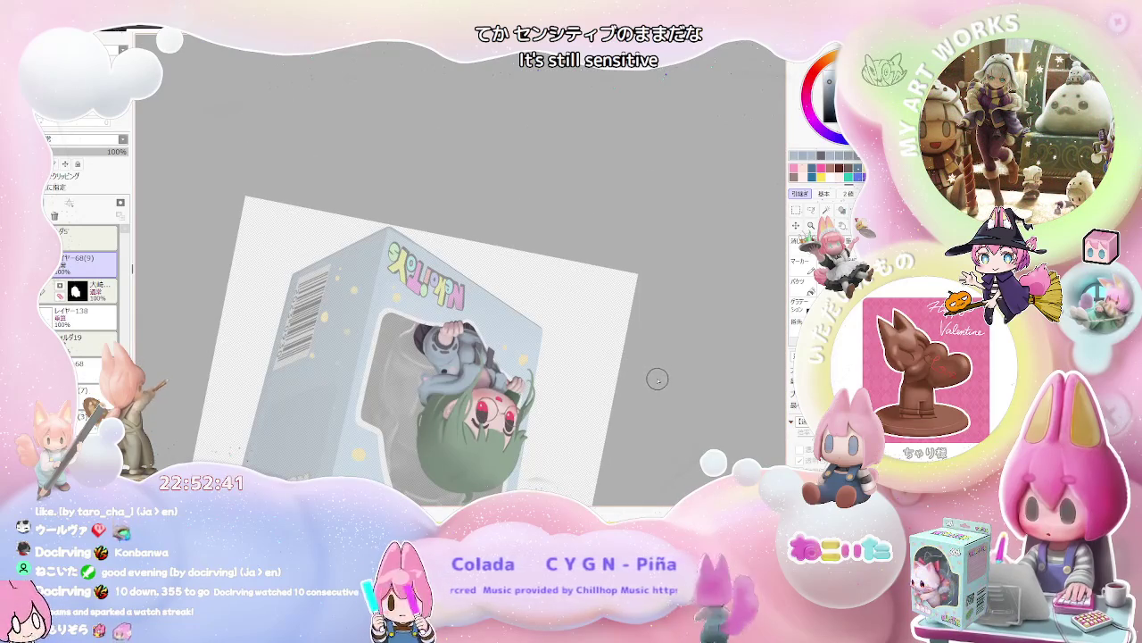
{"action": "scroll", "coordinate": [657, 378], "scroll_direction": "up", "scroll_amount": 2}
{"action": "scroll", "coordinate": [389, 347], "scroll_direction": "up", "scroll_amount": 2}
{"action": "scroll", "coordinate": [401, 361], "scroll_direction": "down", "scroll_amount": 2}
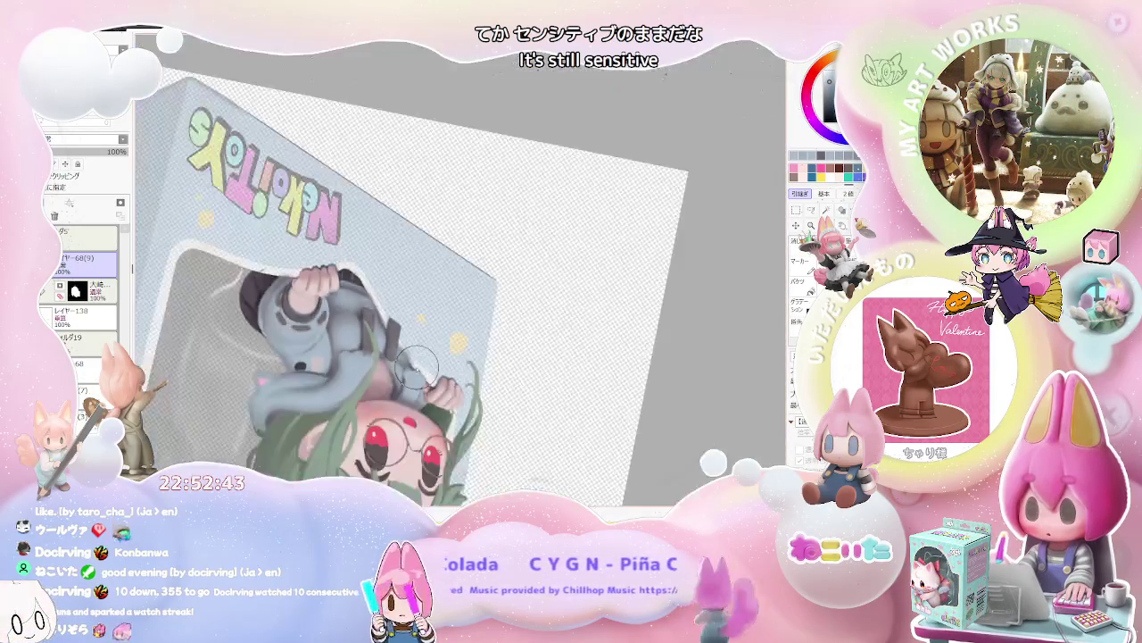
{"action": "scroll", "coordinate": [491, 384], "scroll_direction": "down", "scroll_amount": 1}
{"action": "scroll", "coordinate": [575, 403], "scroll_direction": "down", "scroll_amount": 1}
{"action": "scroll", "coordinate": [544, 393], "scroll_direction": "up", "scroll_amount": 1}
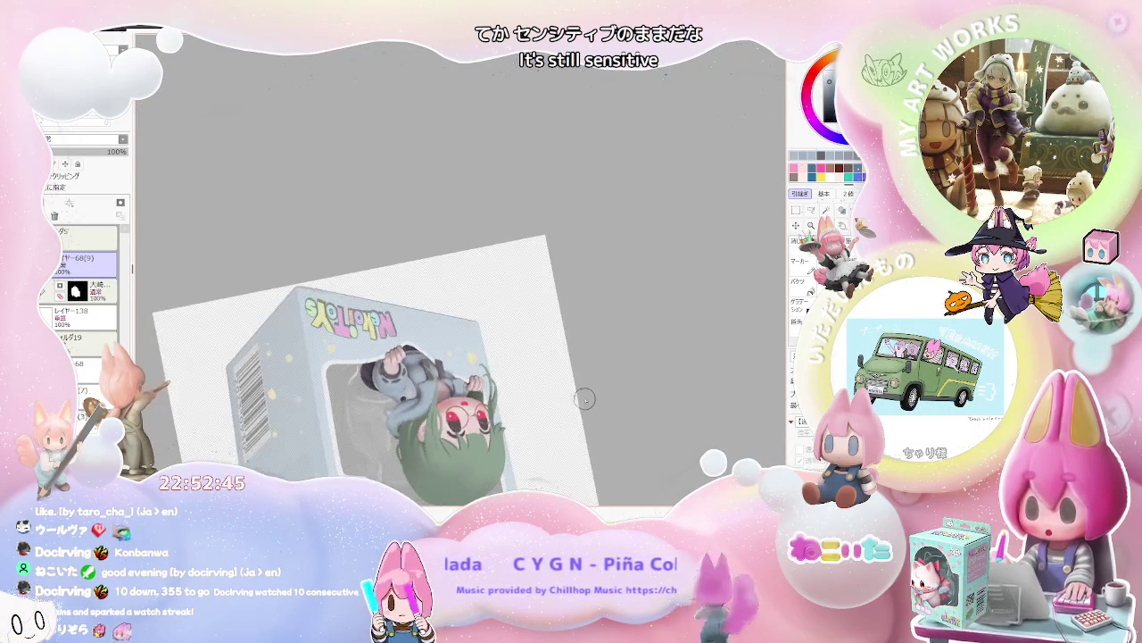
{"action": "scroll", "coordinate": [482, 379], "scroll_direction": "up", "scroll_amount": 1}
{"action": "scroll", "coordinate": [402, 362], "scroll_direction": "up", "scroll_amount": 2}
{"action": "scroll", "coordinate": [365, 352], "scroll_direction": "up", "scroll_amount": 1}
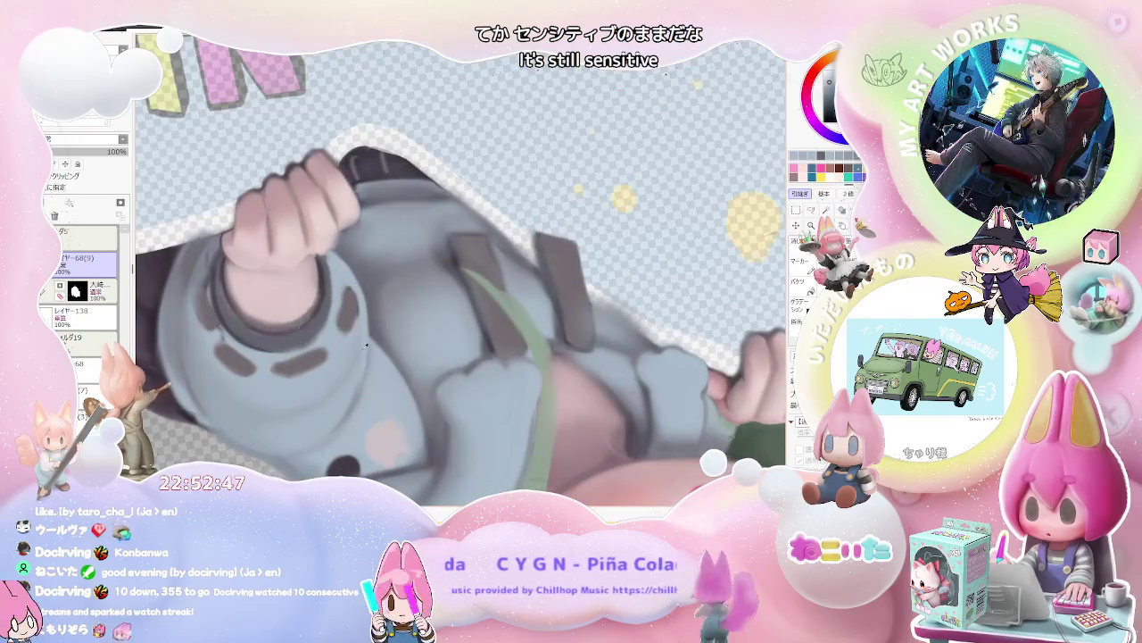
Keep adjusting the zoom while rounding the dark dot into a larger oval.
{"action": "scroll", "coordinate": [361, 342], "scroll_direction": "down", "scroll_amount": 1}
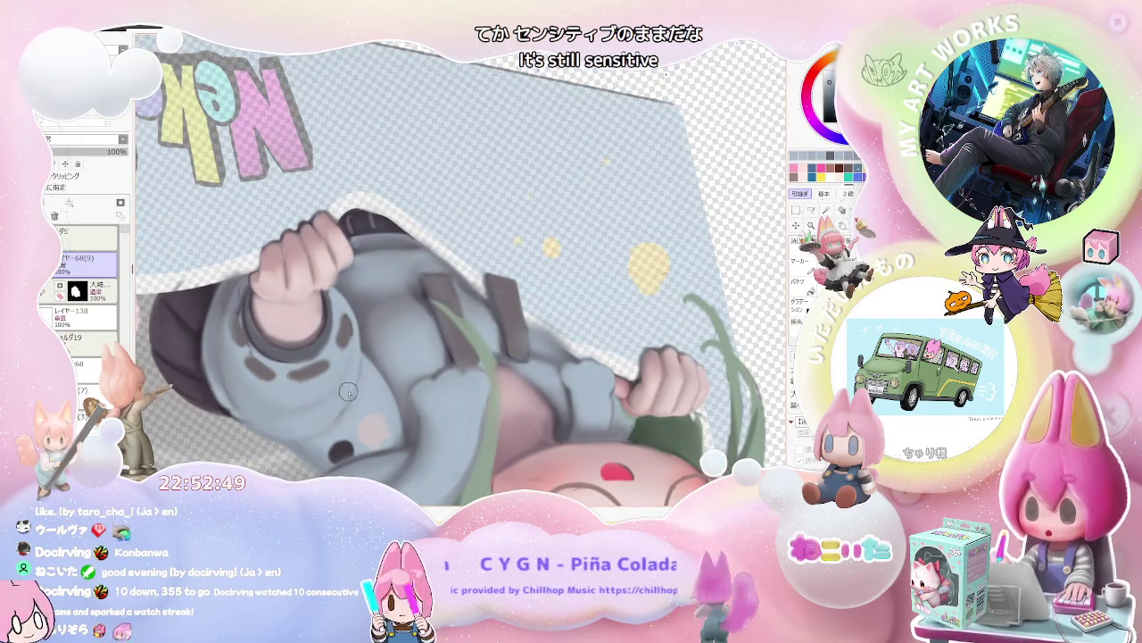
{"action": "scroll", "coordinate": [328, 414], "scroll_direction": "down", "scroll_amount": 3}
{"action": "scroll", "coordinate": [565, 394], "scroll_direction": "down", "scroll_amount": 1}
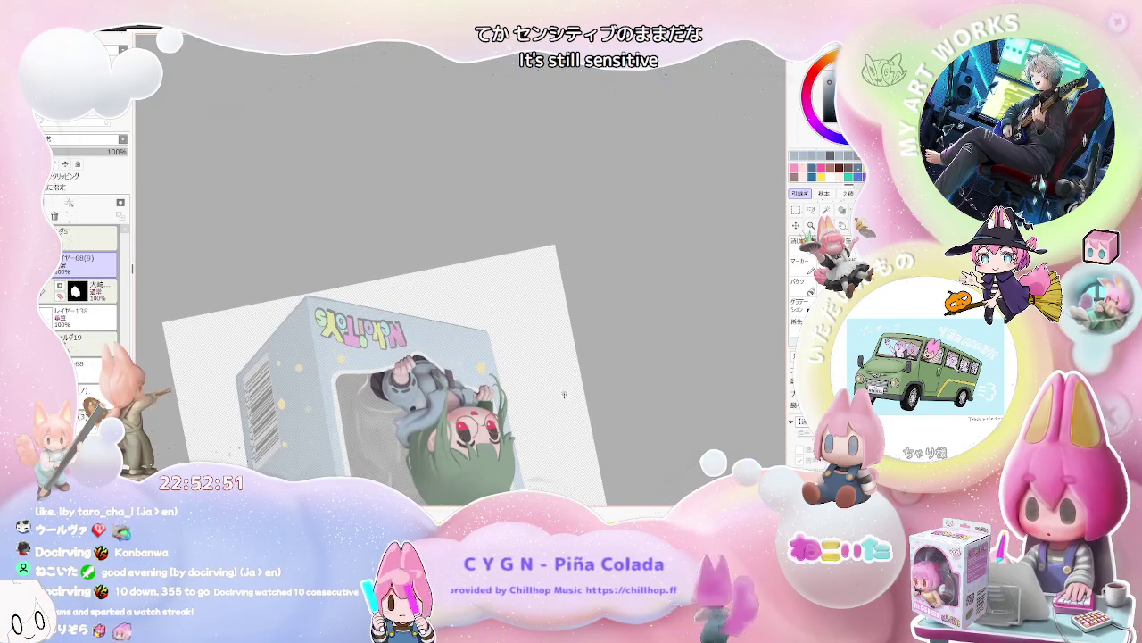
{"action": "scroll", "coordinate": [369, 301], "scroll_direction": "up", "scroll_amount": 1}
{"action": "scroll", "coordinate": [369, 302], "scroll_direction": "up", "scroll_amount": 2}
{"action": "scroll", "coordinate": [368, 302], "scroll_direction": "up", "scroll_amount": 2}
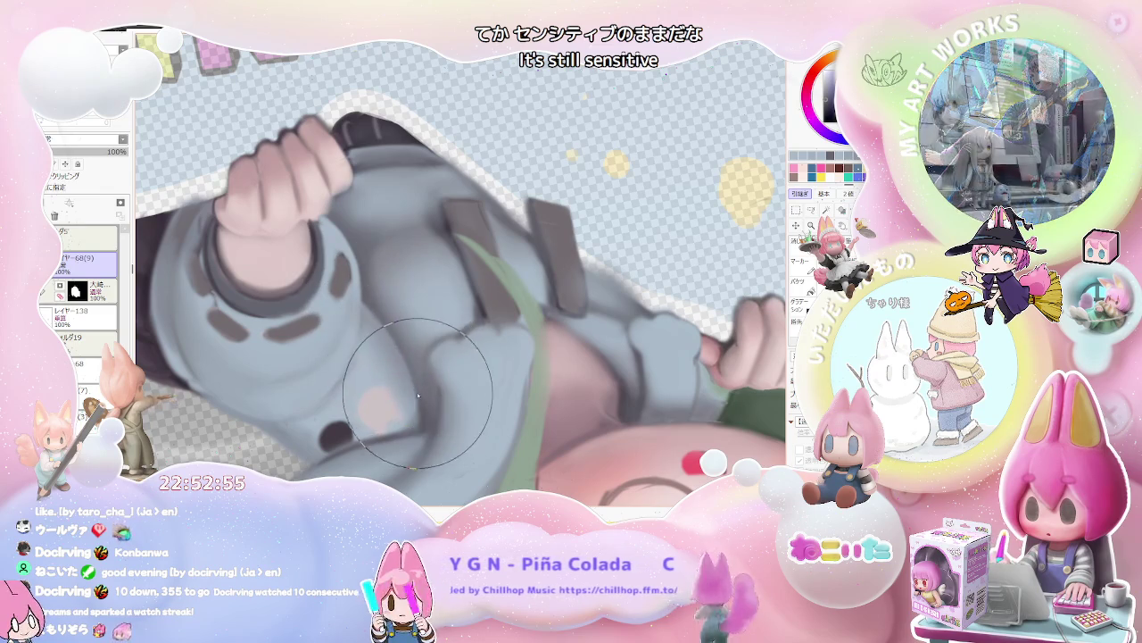
{"action": "scroll", "coordinate": [425, 412], "scroll_direction": "down", "scroll_amount": 1}
{"action": "scroll", "coordinate": [425, 412], "scroll_direction": "down", "scroll_amount": 3}
{"action": "scroll", "coordinate": [500, 424], "scroll_direction": "down", "scroll_amount": 1}
{"action": "scroll", "coordinate": [583, 441], "scroll_direction": "up", "scroll_amount": 1}
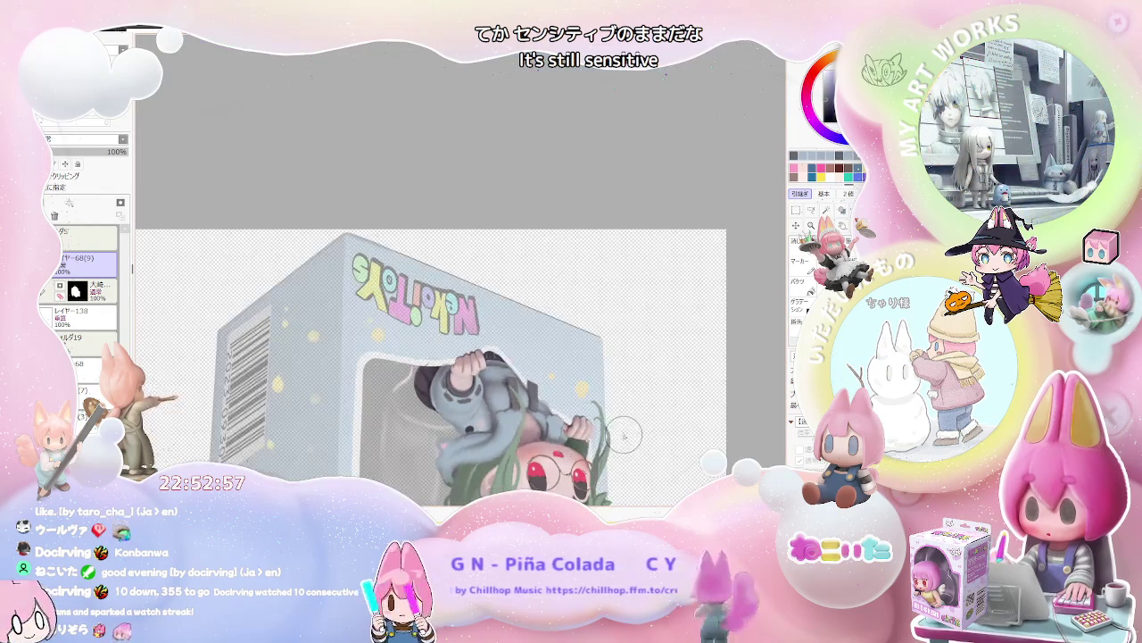
{"action": "scroll", "coordinate": [583, 440], "scroll_direction": "up", "scroll_amount": 1}
{"action": "scroll", "coordinate": [581, 442], "scroll_direction": "up", "scroll_amount": 2}
{"action": "scroll", "coordinate": [315, 288], "scroll_direction": "up", "scroll_amount": 2}
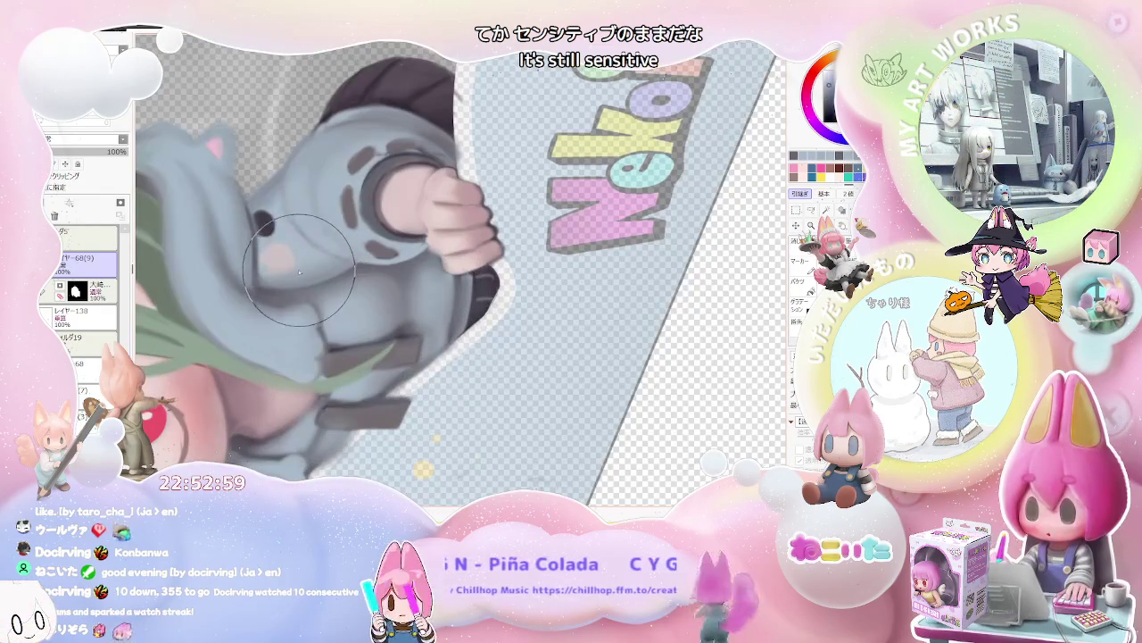
{"action": "scroll", "coordinate": [443, 232], "scroll_direction": "down", "scroll_amount": 2}
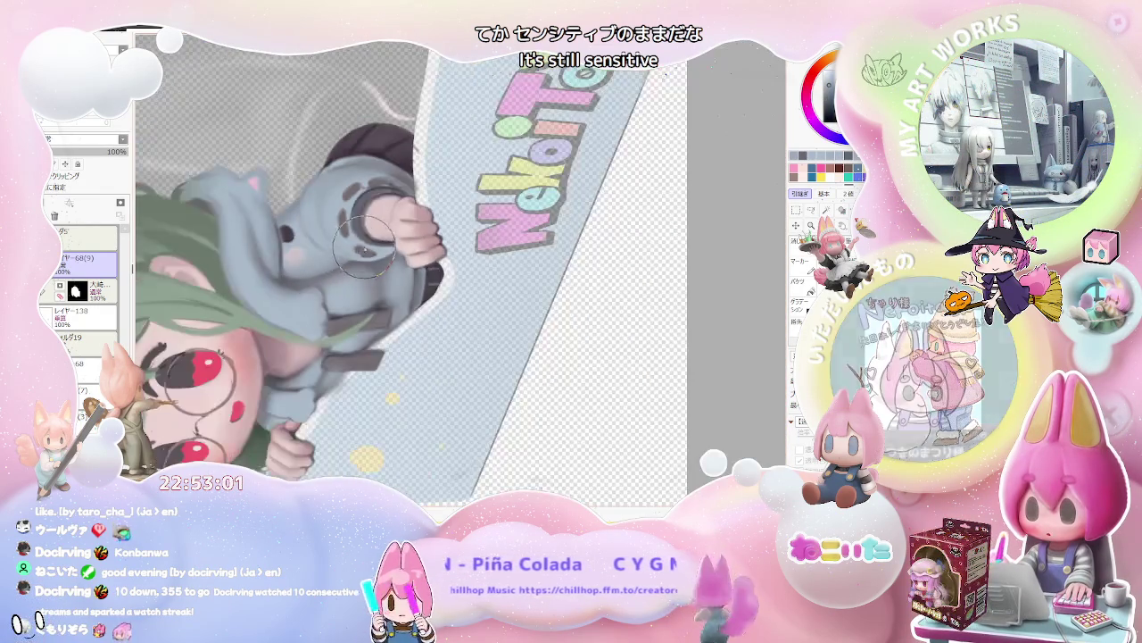
{"action": "scroll", "coordinate": [443, 232], "scroll_direction": "down", "scroll_amount": 1}
Turn the sideways boxed figure upright in view and check the result.
{"action": "left_click_drag", "start_coordinate": [499, 274], "coordinate": [416, 275]}
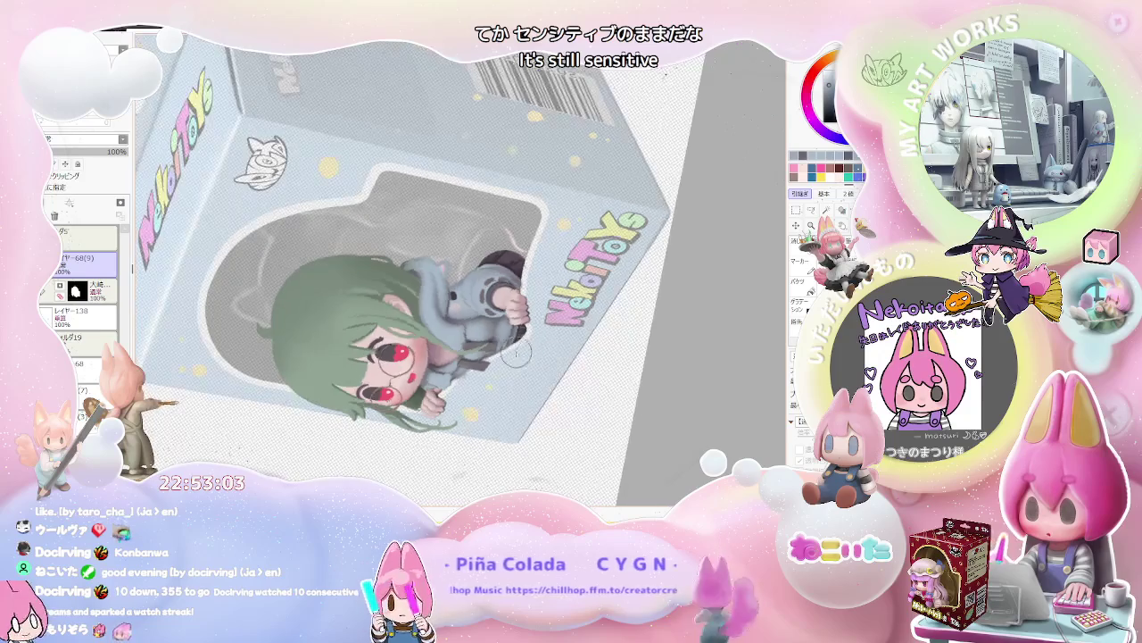
{"action": "scroll", "coordinate": [416, 275], "scroll_direction": "up", "scroll_amount": 2}
{"action": "scroll", "coordinate": [416, 275], "scroll_direction": "up", "scroll_amount": 2}
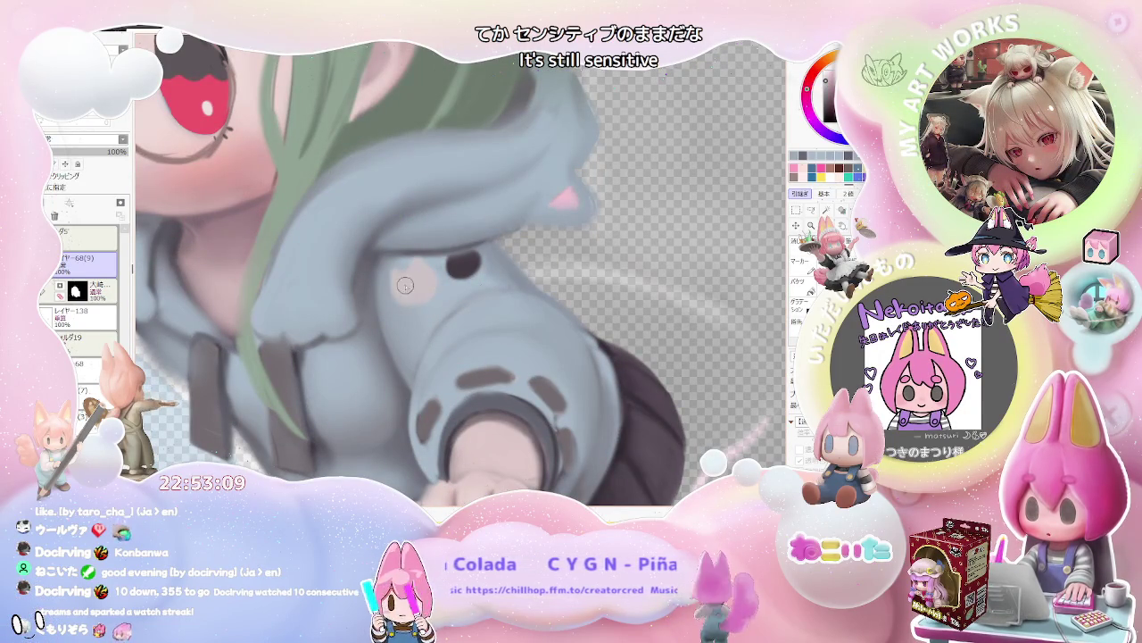
{"action": "scroll", "coordinate": [426, 283], "scroll_direction": "down", "scroll_amount": 2}
Rotate the view and zoom in on the hoodie's dark dot below the green hair.
{"action": "scroll", "coordinate": [427, 283], "scroll_direction": "down", "scroll_amount": 1}
{"action": "scroll", "coordinate": [427, 283], "scroll_direction": "up", "scroll_amount": 1}
{"action": "left_click_drag", "start_coordinate": [427, 283], "coordinate": [478, 271]}
{"action": "scroll", "coordinate": [478, 272], "scroll_direction": "up", "scroll_amount": 3}
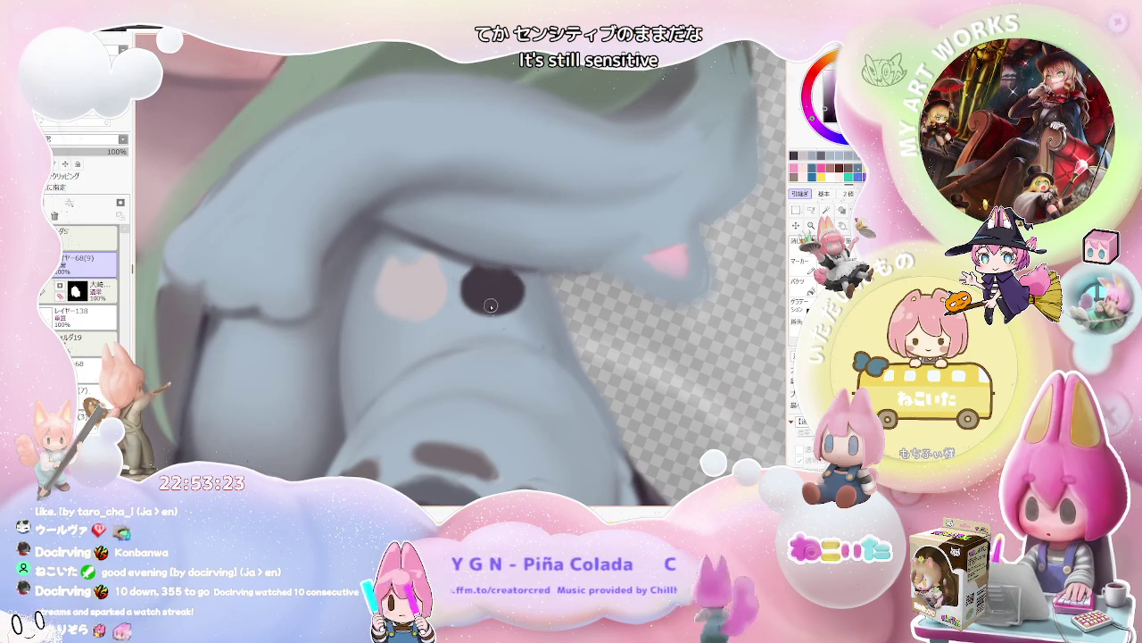
{"action": "scroll", "coordinate": [489, 309], "scroll_direction": "down", "scroll_amount": 2}
{"action": "scroll", "coordinate": [500, 317], "scroll_direction": "down", "scroll_amount": 2}
{"action": "scroll", "coordinate": [553, 339], "scroll_direction": "down", "scroll_amount": 2}
{"action": "scroll", "coordinate": [616, 364], "scroll_direction": "down", "scroll_amount": 1}
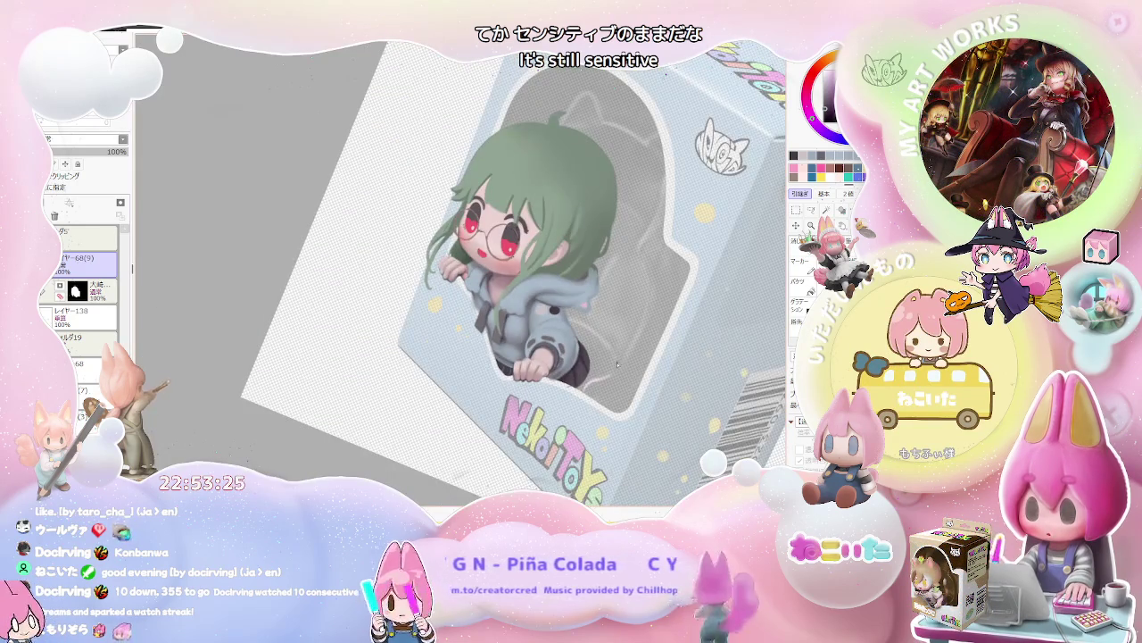
{"action": "scroll", "coordinate": [390, 327], "scroll_direction": "up", "scroll_amount": 3}
{"action": "scroll", "coordinate": [391, 300], "scroll_direction": "up", "scroll_amount": 1}
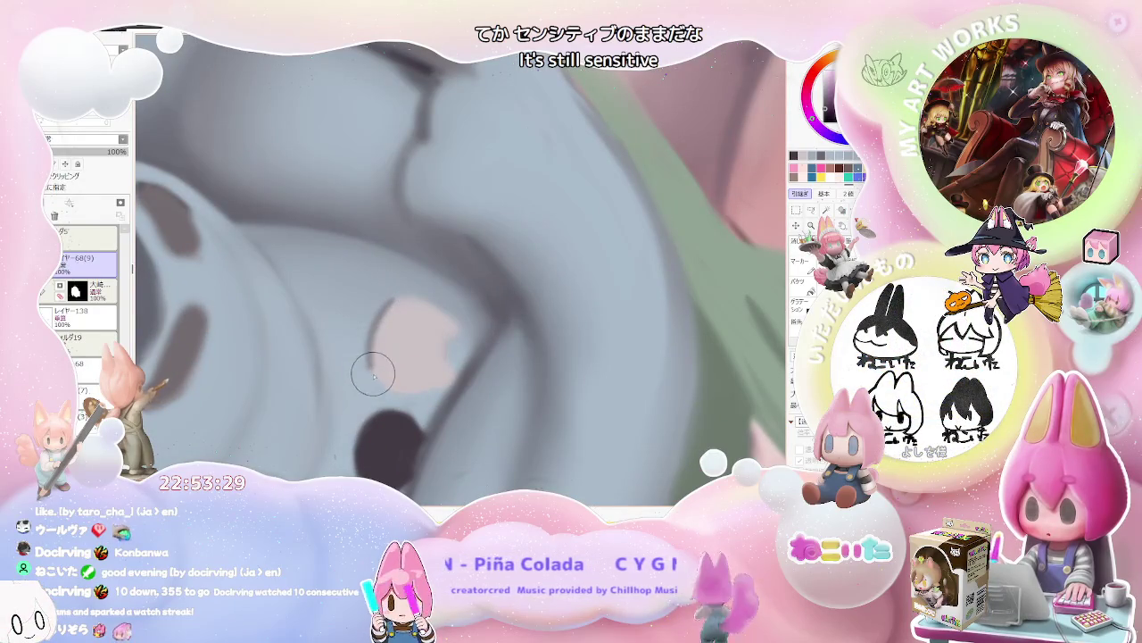
{"action": "scroll", "coordinate": [426, 305], "scroll_direction": "down", "scroll_amount": 1}
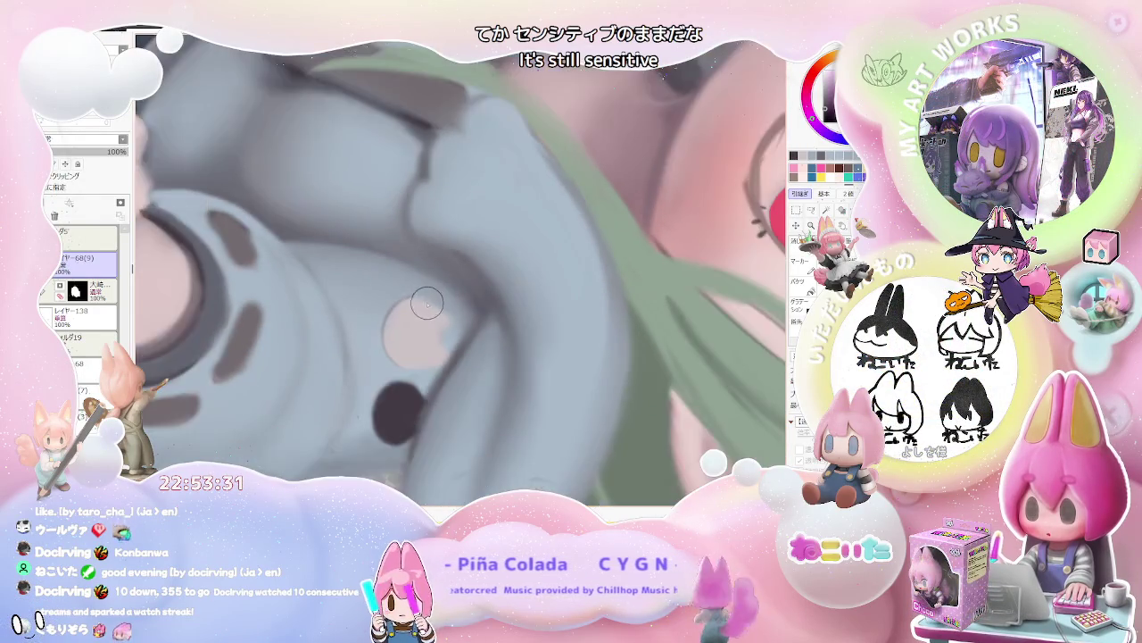
{"action": "scroll", "coordinate": [426, 304], "scroll_direction": "down", "scroll_amount": 3}
{"action": "scroll", "coordinate": [425, 304], "scroll_direction": "down", "scroll_amount": 1}
{"action": "scroll", "coordinate": [424, 293], "scroll_direction": "up", "scroll_amount": 4}
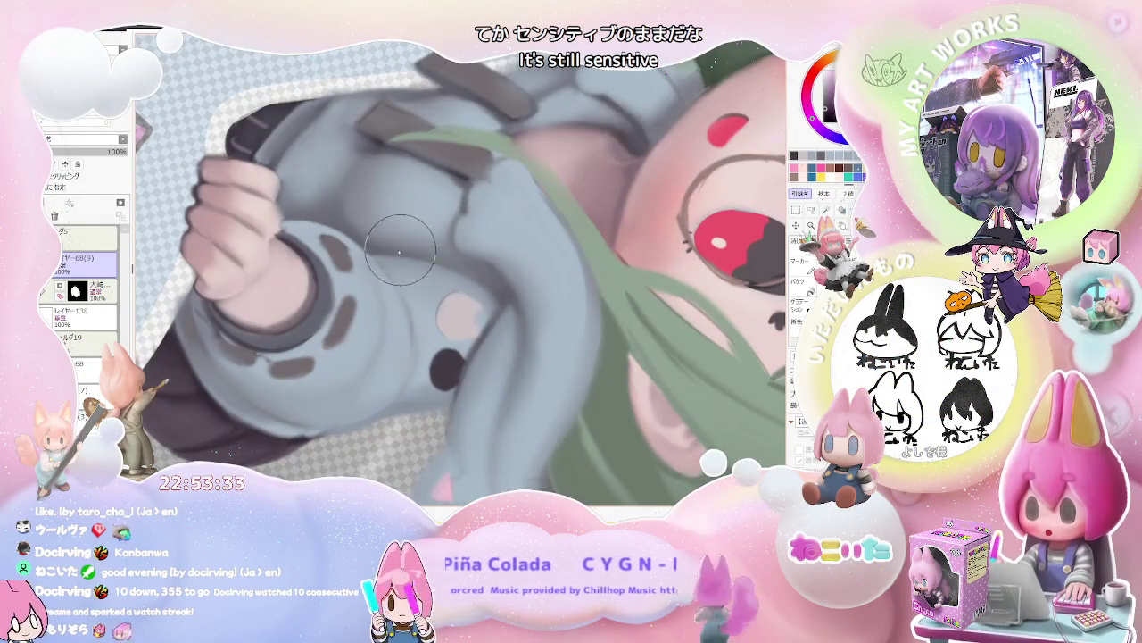
{"action": "scroll", "coordinate": [418, 343], "scroll_direction": "down", "scroll_amount": 3}
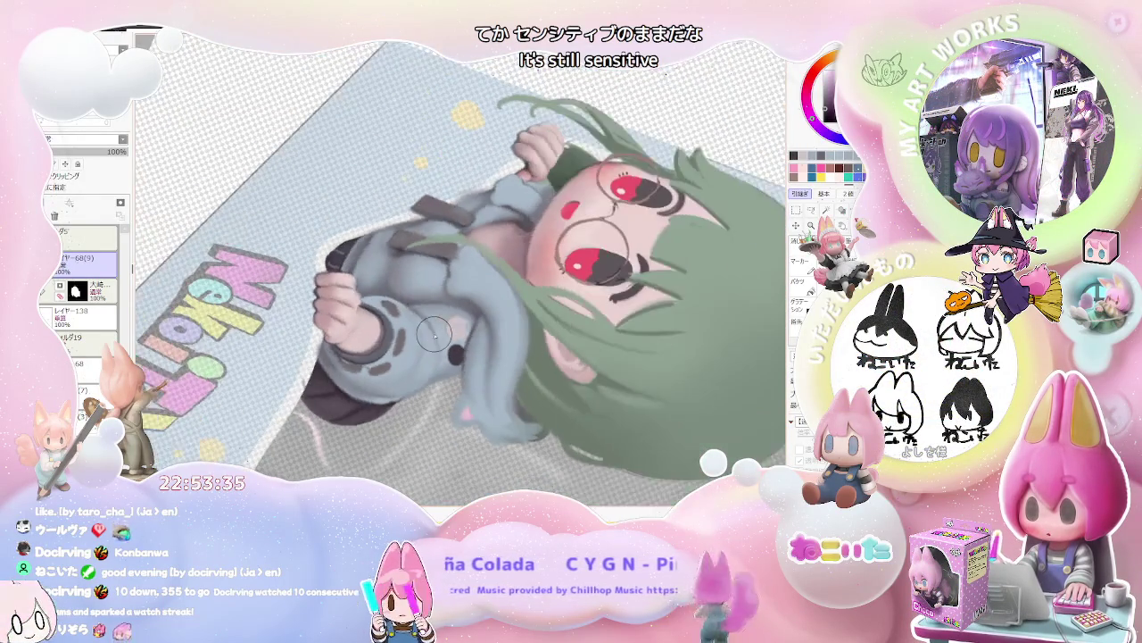
Turn the figure upright and blend the hoodie shading around the pink patch and dark dot.
{"action": "left_click_drag", "start_coordinate": [418, 343], "coordinate": [511, 308], "text": "alt+space"}
{"action": "scroll", "coordinate": [512, 308], "scroll_direction": "up", "scroll_amount": 3}
{"action": "scroll", "coordinate": [511, 308], "scroll_direction": "up", "scroll_amount": 2}
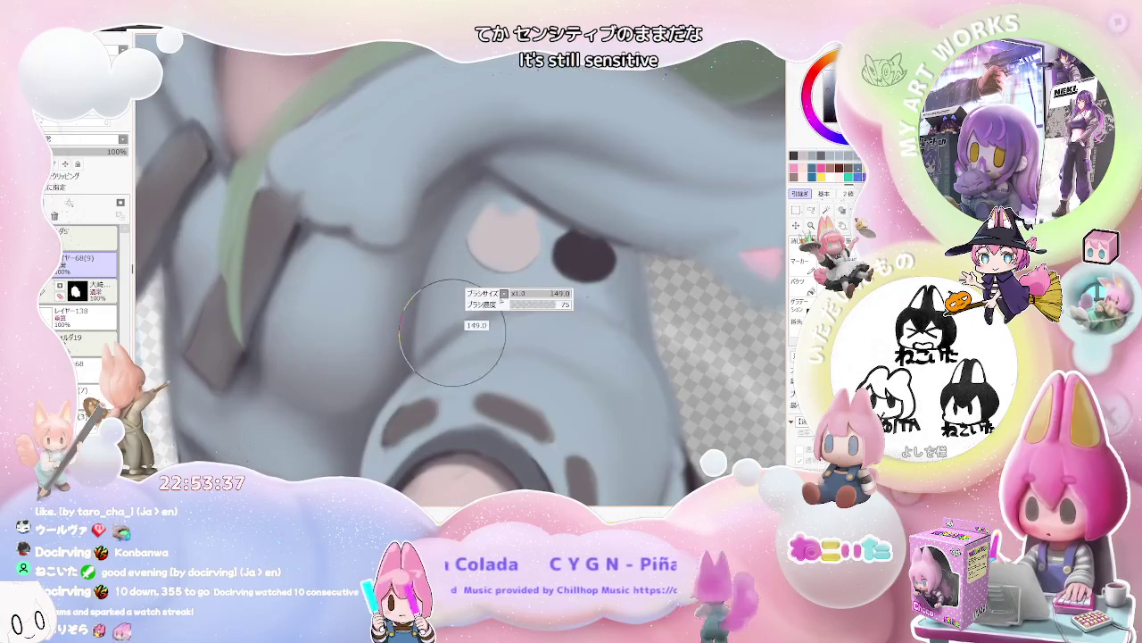
{"action": "scroll", "coordinate": [675, 318], "scroll_direction": "down", "scroll_amount": 2}
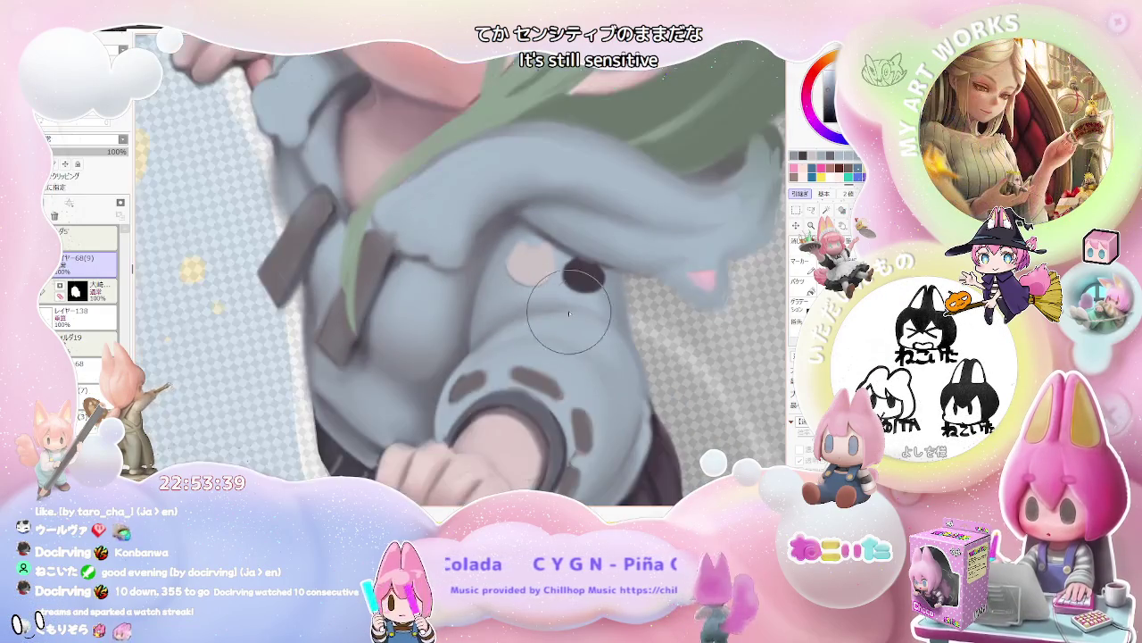
{"action": "scroll", "coordinate": [660, 339], "scroll_direction": "down", "scroll_amount": 2}
{"action": "scroll", "coordinate": [634, 373], "scroll_direction": "down", "scroll_amount": 2}
{"action": "scroll", "coordinate": [634, 371], "scroll_direction": "down", "scroll_amount": 1}
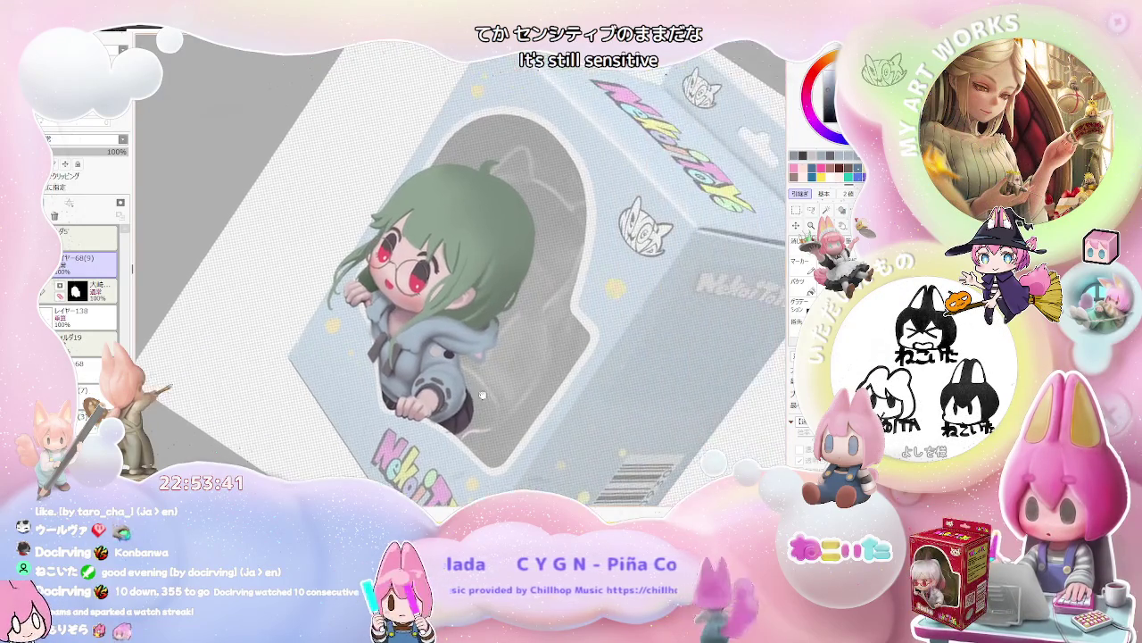
{"action": "scroll", "coordinate": [536, 348], "scroll_direction": "up", "scroll_amount": 2}
{"action": "scroll", "coordinate": [428, 329], "scroll_direction": "up", "scroll_amount": 2}
{"action": "scroll", "coordinate": [429, 329], "scroll_direction": "up", "scroll_amount": 1}
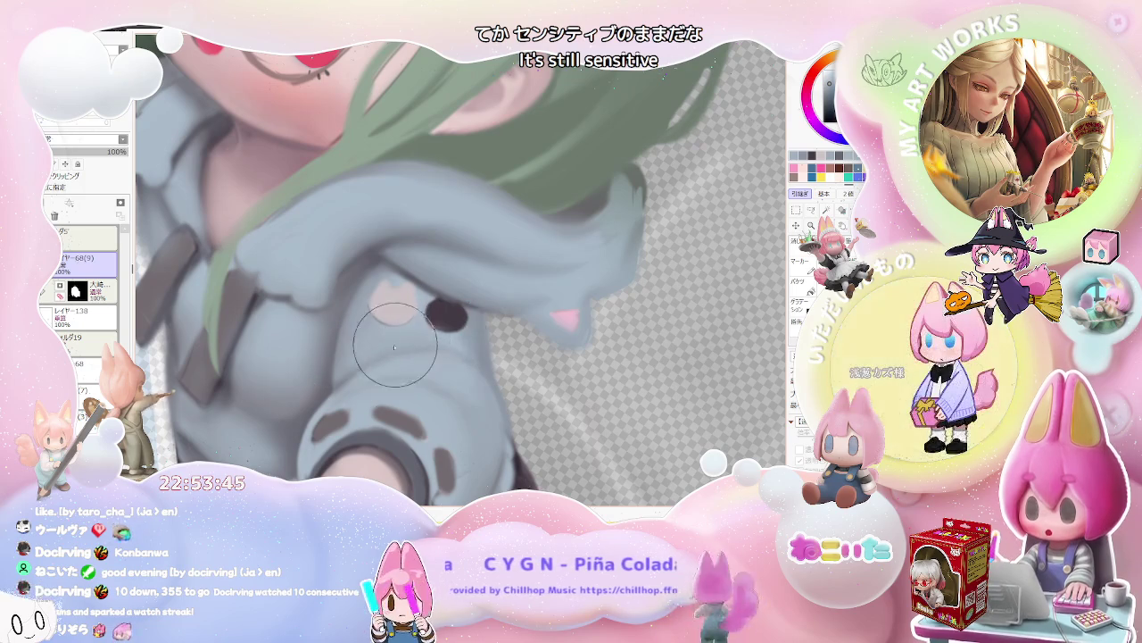
{"action": "scroll", "coordinate": [452, 355], "scroll_direction": "down", "scroll_amount": 1}
{"action": "scroll", "coordinate": [466, 357], "scroll_direction": "down", "scroll_amount": 2}
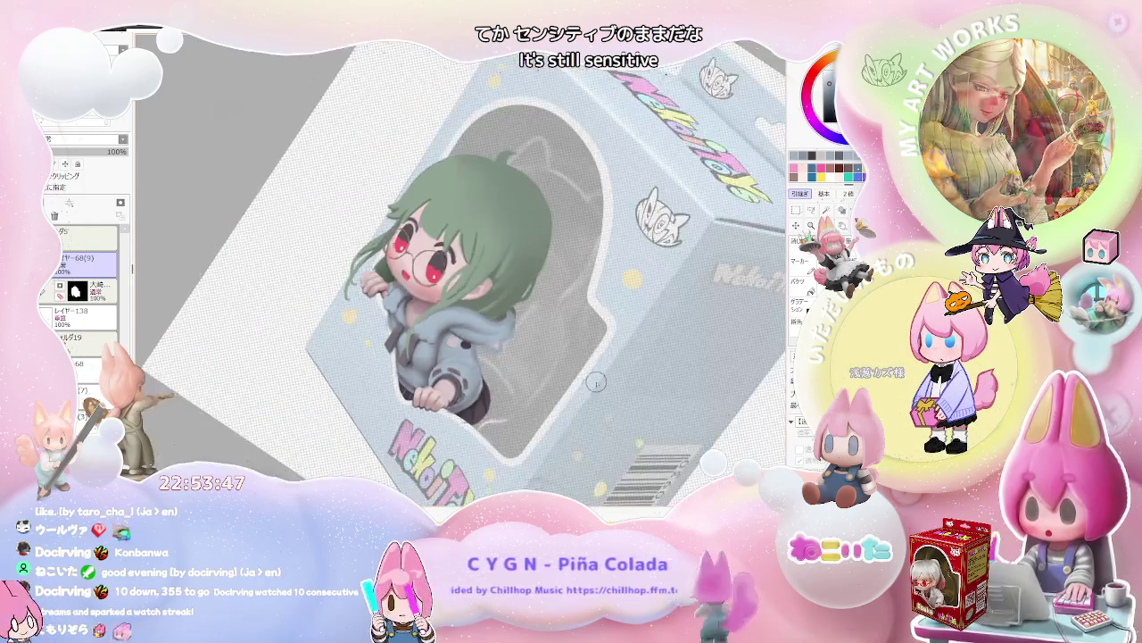
{"action": "scroll", "coordinate": [577, 398], "scroll_direction": "up", "scroll_amount": 2}
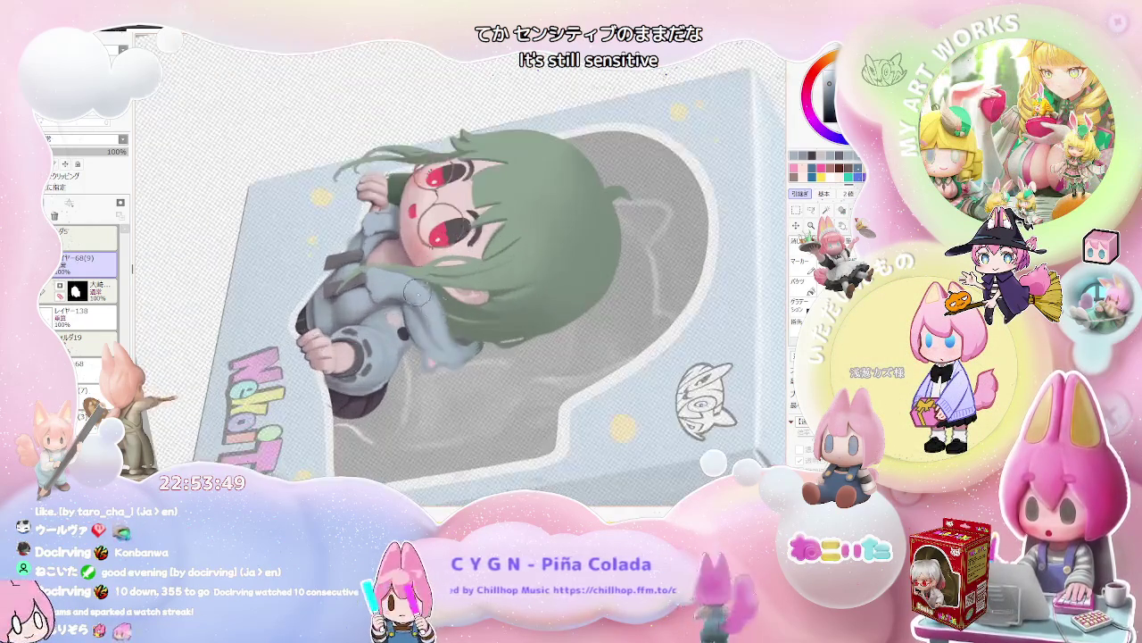
Zoom around the chest to inspect the grey hoodie and its drawstrings.
{"action": "scroll", "coordinate": [396, 337], "scroll_direction": "up", "scroll_amount": 3}
{"action": "scroll", "coordinate": [388, 298], "scroll_direction": "up", "scroll_amount": 2}
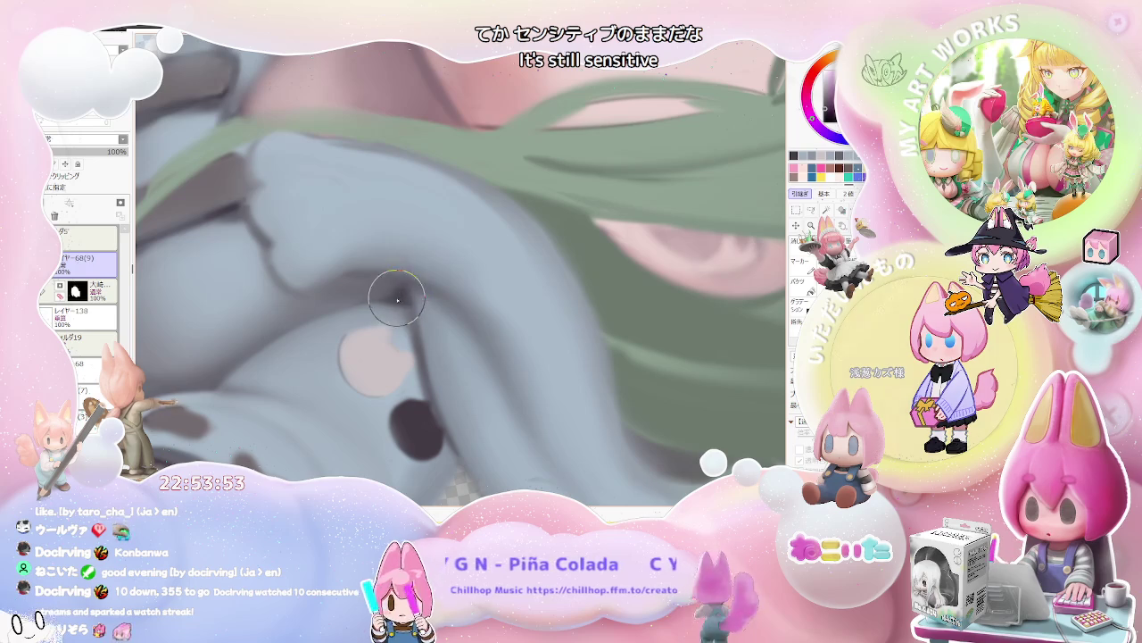
{"action": "scroll", "coordinate": [397, 299], "scroll_direction": "down", "scroll_amount": 2}
{"action": "scroll", "coordinate": [447, 313], "scroll_direction": "down", "scroll_amount": 2}
{"action": "scroll", "coordinate": [538, 332], "scroll_direction": "down", "scroll_amount": 2}
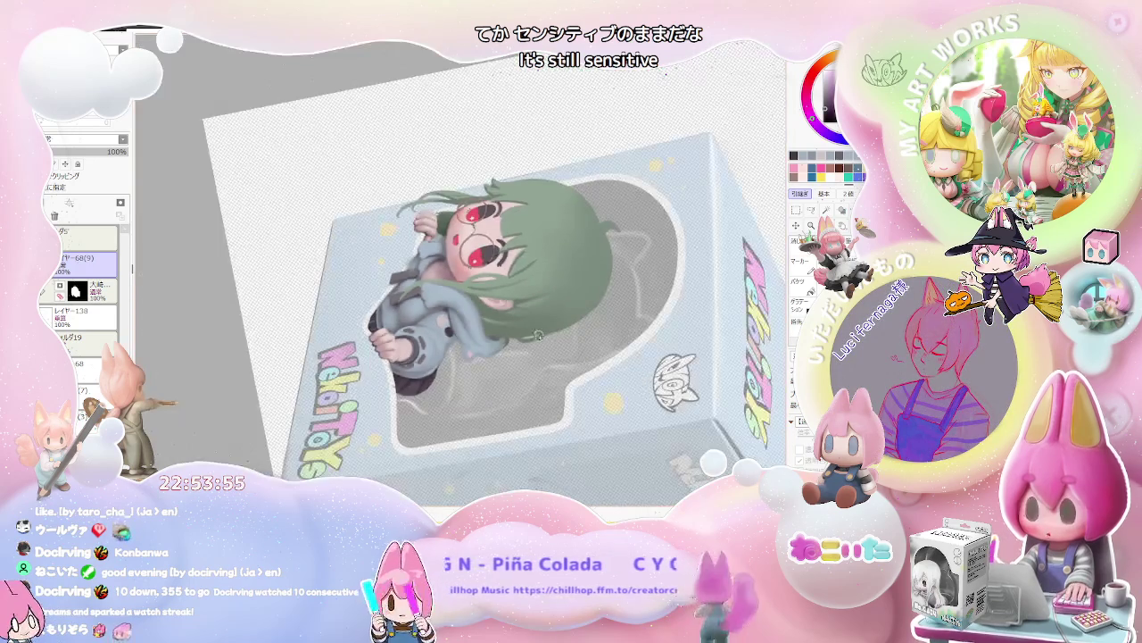
{"action": "scroll", "coordinate": [535, 332], "scroll_direction": "up", "scroll_amount": 1}
{"action": "scroll", "coordinate": [482, 303], "scroll_direction": "up", "scroll_amount": 2}
{"action": "scroll", "coordinate": [420, 264], "scroll_direction": "up", "scroll_amount": 1}
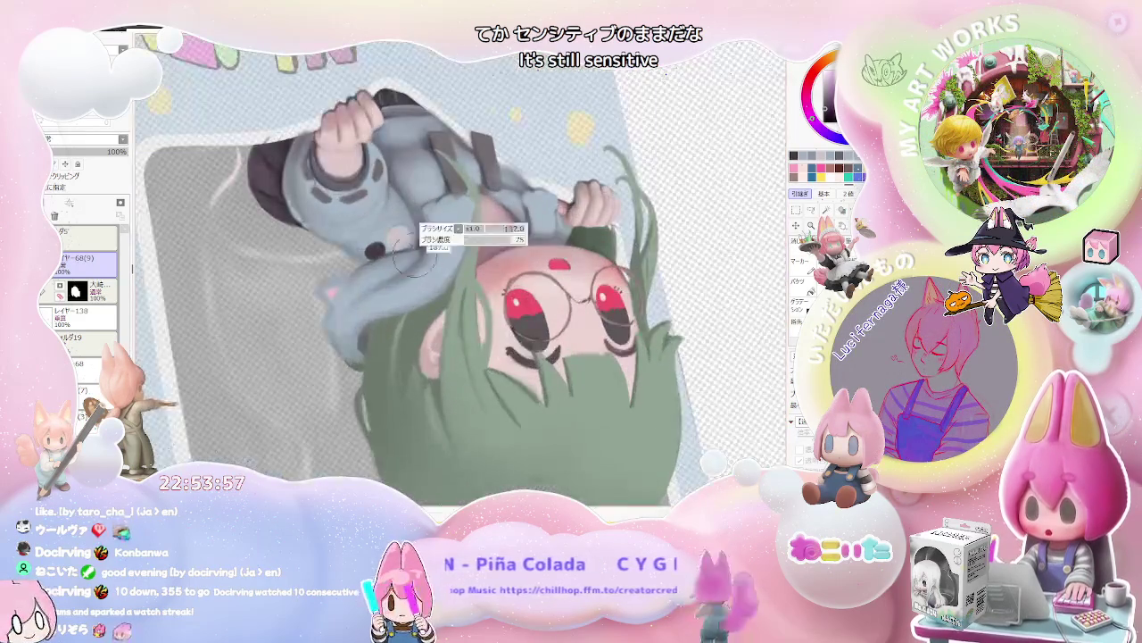
{"action": "scroll", "coordinate": [419, 245], "scroll_direction": "up", "scroll_amount": 2}
{"action": "scroll", "coordinate": [419, 228], "scroll_direction": "down", "scroll_amount": 2}
{"action": "scroll", "coordinate": [416, 259], "scroll_direction": "down", "scroll_amount": 2}
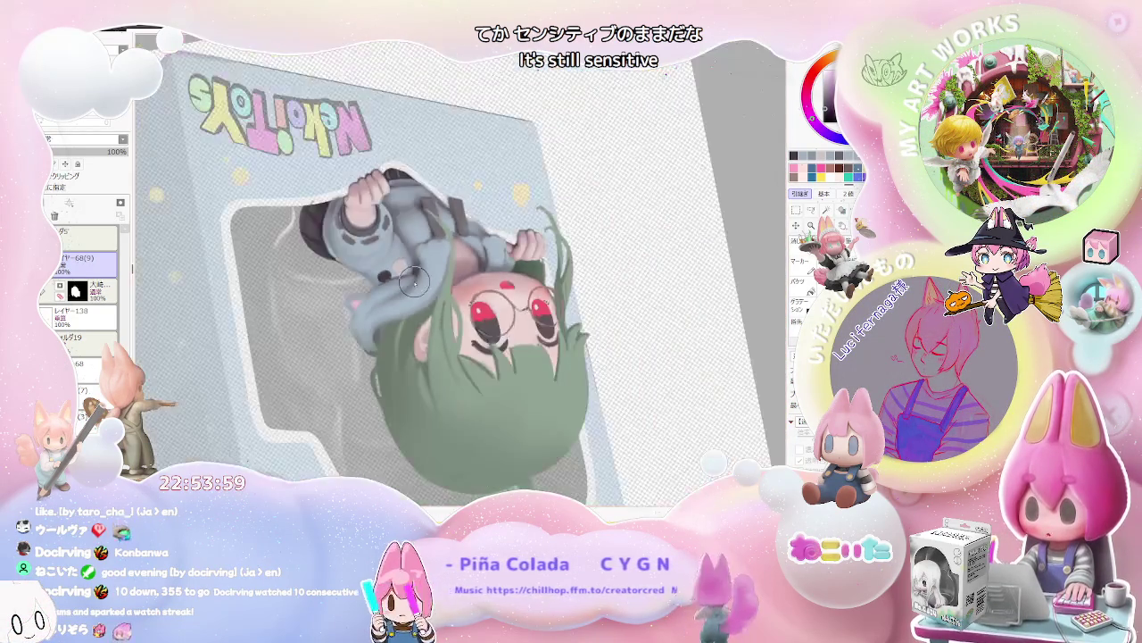
{"action": "scroll", "coordinate": [413, 282], "scroll_direction": "down", "scroll_amount": 1}
{"action": "scroll", "coordinate": [535, 312], "scroll_direction": "up", "scroll_amount": 1}
{"action": "scroll", "coordinate": [509, 308], "scroll_direction": "up", "scroll_amount": 1}
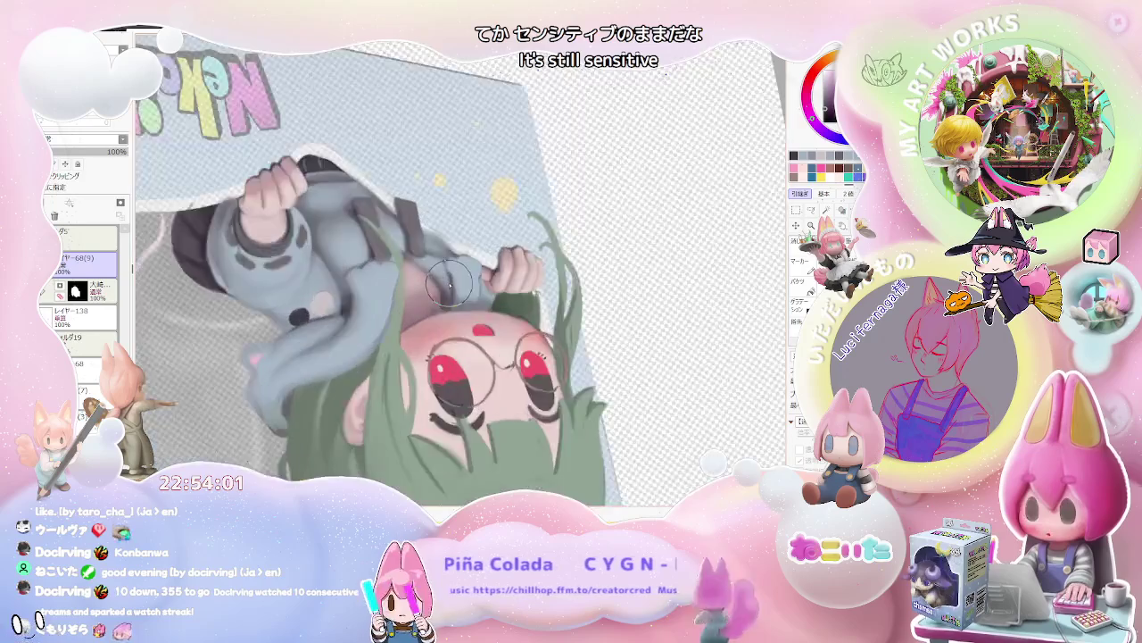
{"action": "scroll", "coordinate": [473, 303], "scroll_direction": "up", "scroll_amount": 2}
{"action": "scroll", "coordinate": [442, 297], "scroll_direction": "up", "scroll_amount": 1}
{"action": "scroll", "coordinate": [446, 294], "scroll_direction": "down", "scroll_amount": 1}
{"action": "scroll", "coordinate": [464, 292], "scroll_direction": "down", "scroll_amount": 2}
{"action": "scroll", "coordinate": [487, 289], "scroll_direction": "down", "scroll_amount": 1}
Rotate the figure upright, enlarge the brush, and refine the hoodie and drawstring shading.
{"action": "key", "text": "Delete"}
{"action": "key", "text": "Delete"}
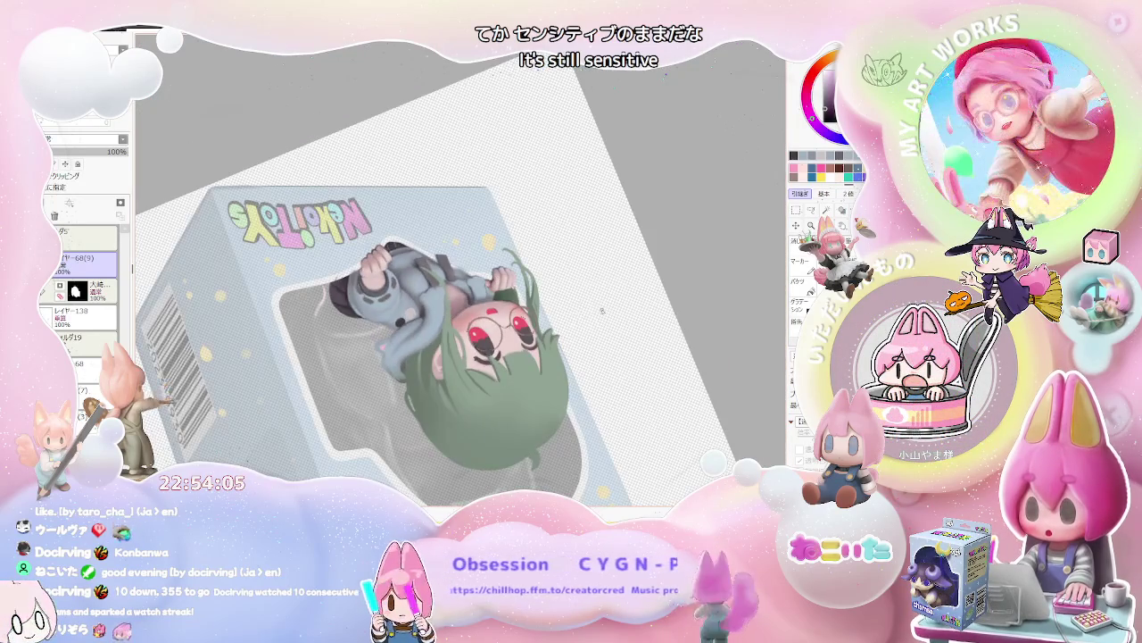
{"action": "key", "text": "Delete"}
{"action": "key", "text": "Delete"}
{"action": "key", "text": "Delete"}
{"action": "key", "text": "Delete"}
{"action": "scroll", "coordinate": [459, 284], "scroll_direction": "up", "scroll_amount": 1}
{"action": "scroll", "coordinate": [459, 284], "scroll_direction": "up", "scroll_amount": 2}
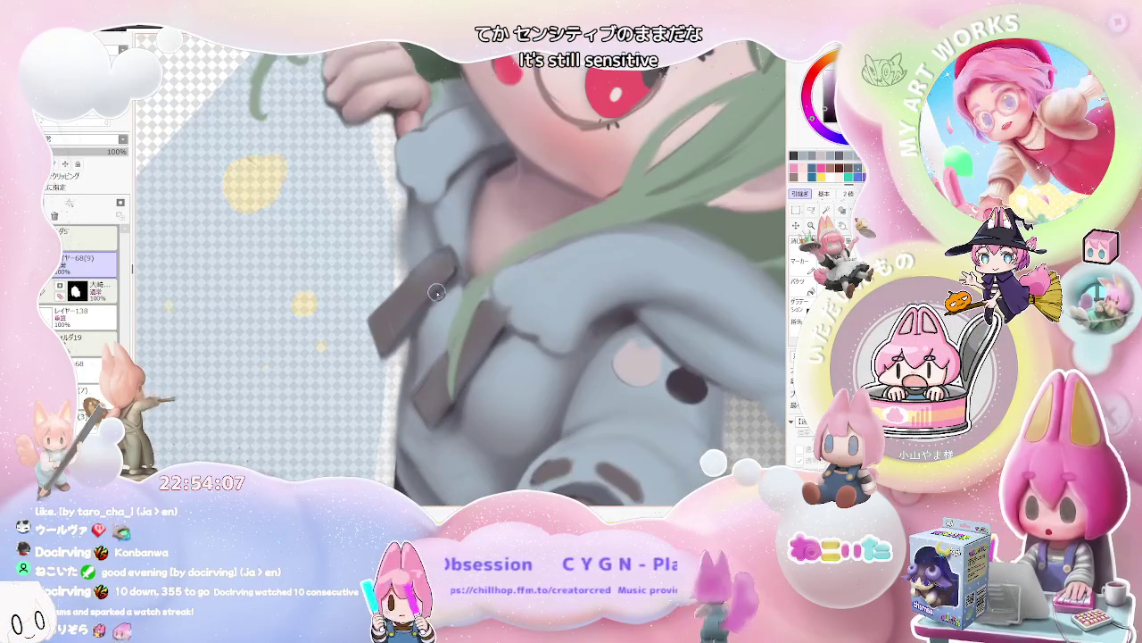
{"action": "scroll", "coordinate": [434, 320], "scroll_direction": "down", "scroll_amount": 2}
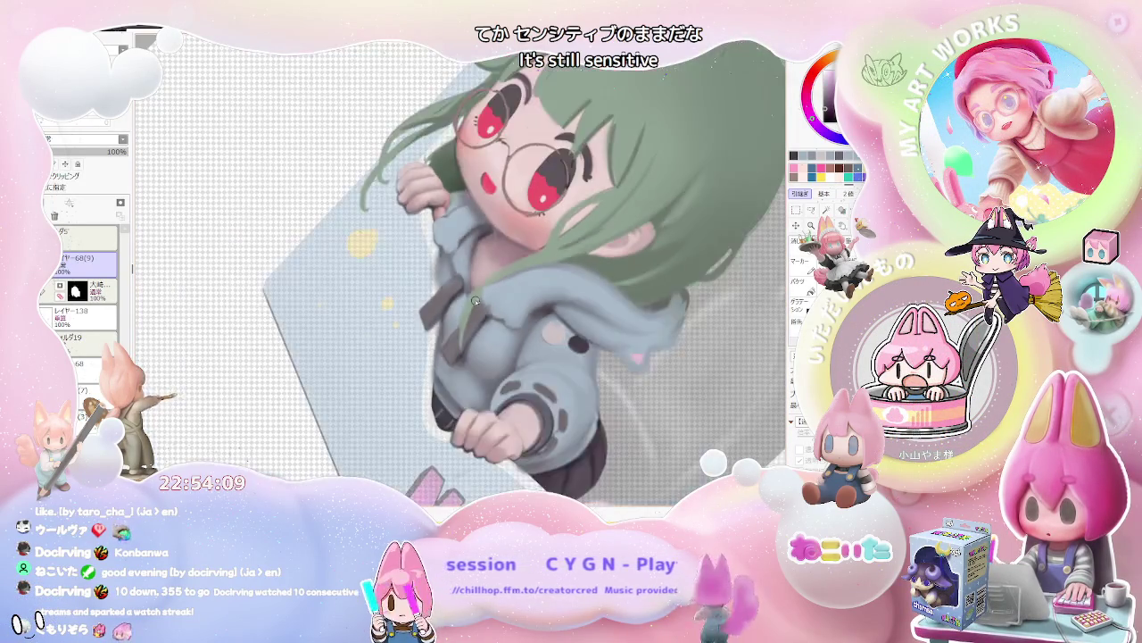
{"action": "scroll", "coordinate": [464, 308], "scroll_direction": "down", "scroll_amount": 1}
{"action": "scroll", "coordinate": [468, 300], "scroll_direction": "up", "scroll_amount": 1}
{"action": "scroll", "coordinate": [437, 299], "scroll_direction": "up", "scroll_amount": 2}
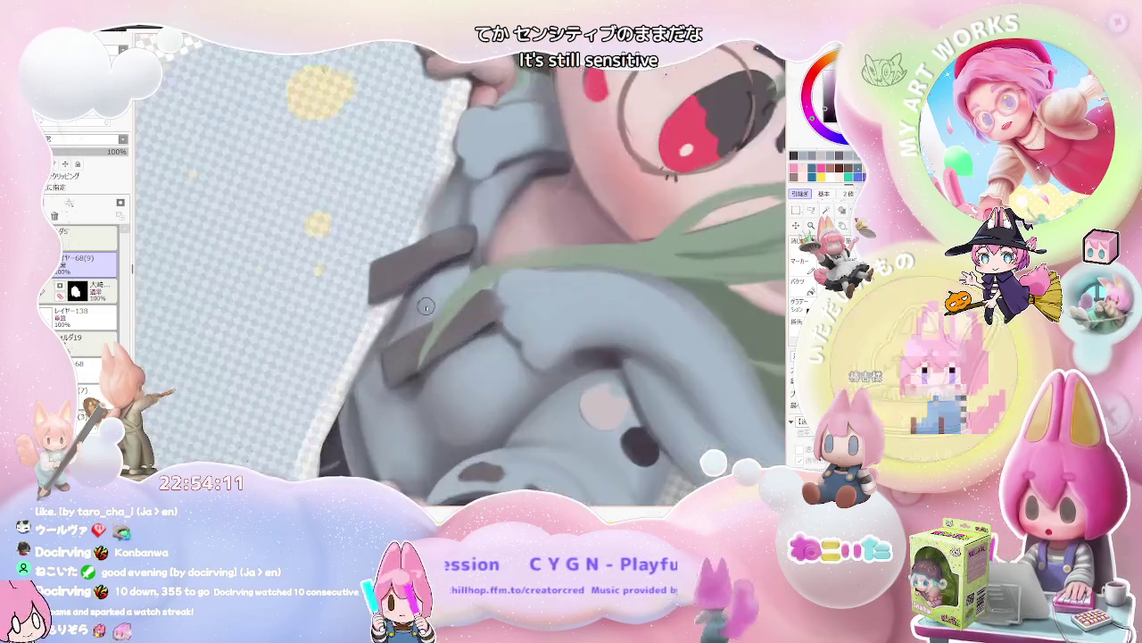
{"action": "scroll", "coordinate": [408, 296], "scroll_direction": "up", "scroll_amount": 1}
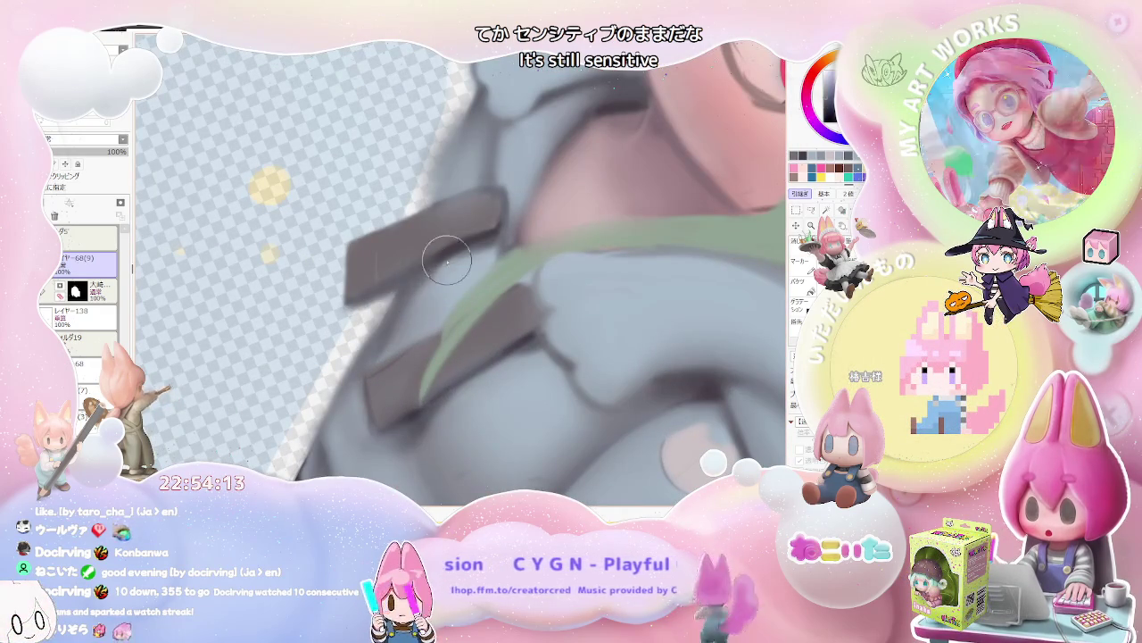
{"action": "key", "text": "bracketright"}
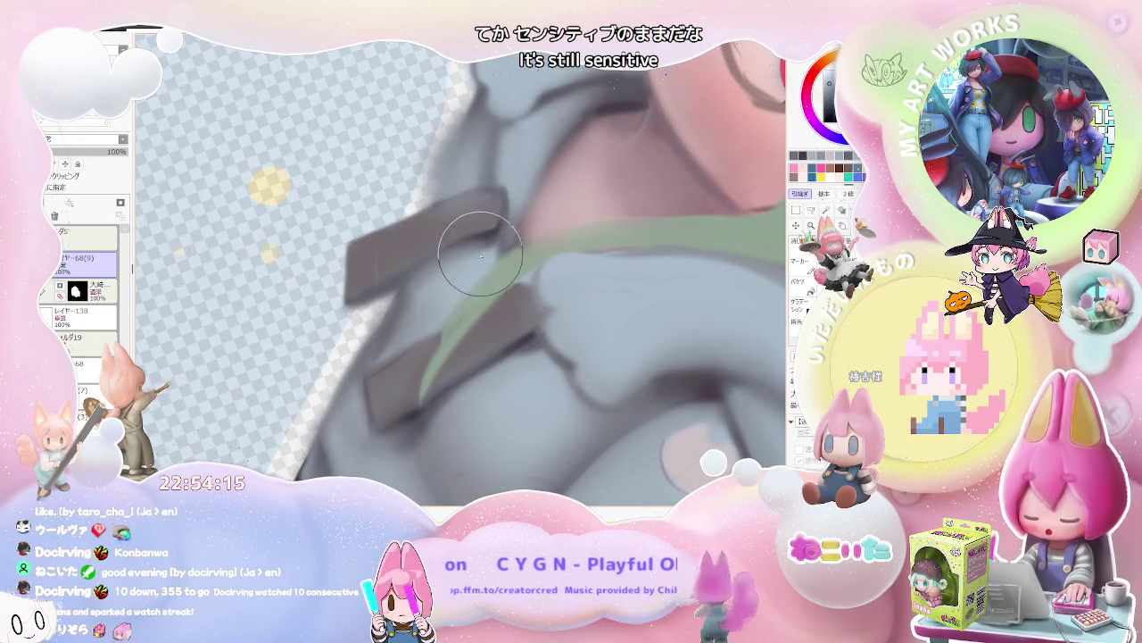
{"action": "scroll", "coordinate": [496, 245], "scroll_direction": "down", "scroll_amount": 1}
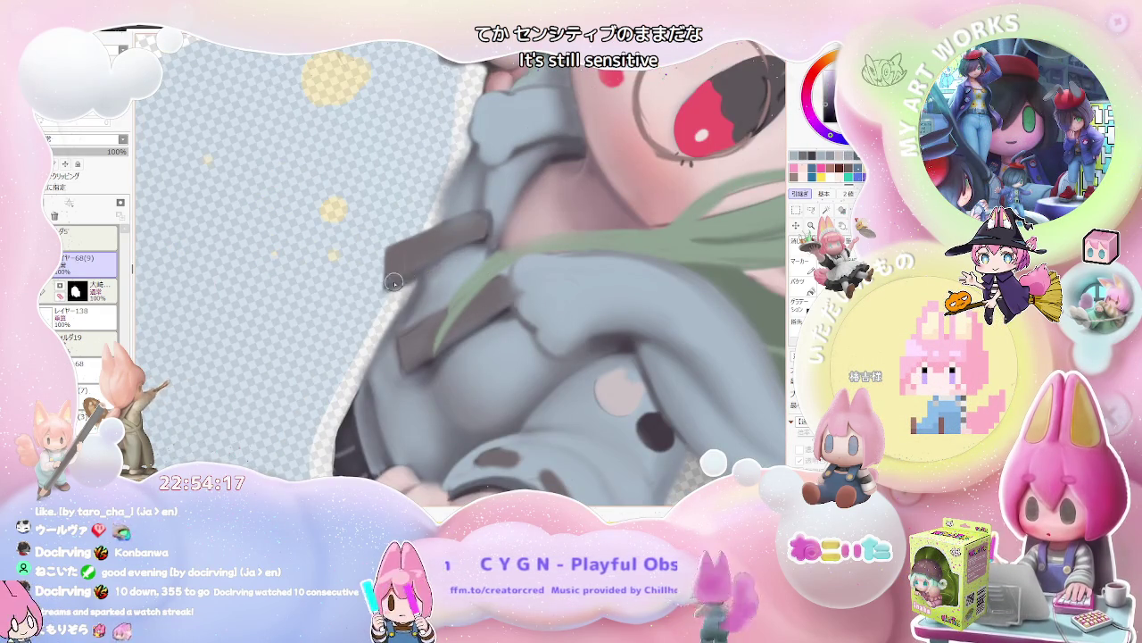
{"action": "scroll", "coordinate": [493, 240], "scroll_direction": "down", "scroll_amount": 2}
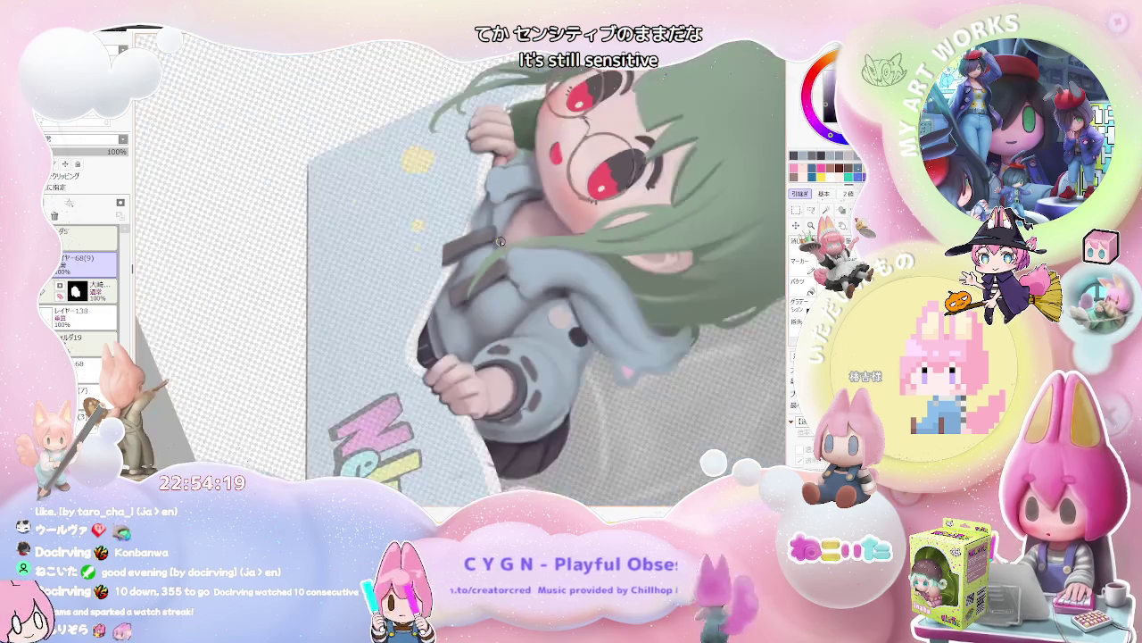
Zoom in on the torso and paint over the drawstring and the crossing green hair strand.
{"action": "scroll", "coordinate": [509, 286], "scroll_direction": "down", "scroll_amount": 1}
{"action": "scroll", "coordinate": [526, 339], "scroll_direction": "up", "scroll_amount": 1}
{"action": "scroll", "coordinate": [532, 364], "scroll_direction": "up", "scroll_amount": 1}
{"action": "scroll", "coordinate": [526, 357], "scroll_direction": "up", "scroll_amount": 1}
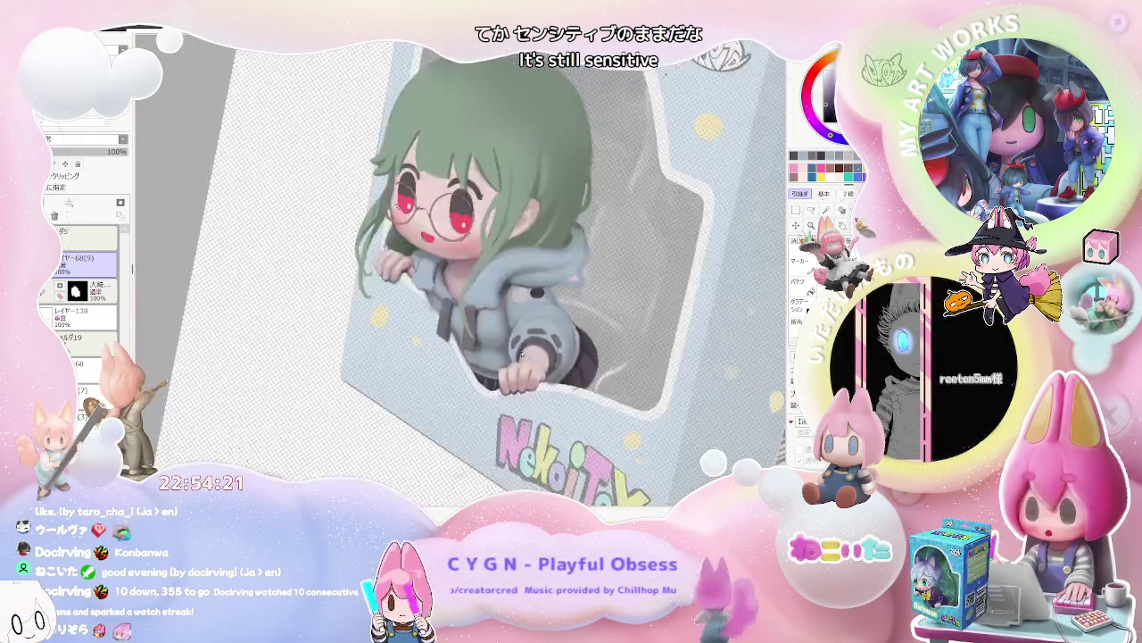
{"action": "scroll", "coordinate": [464, 348], "scroll_direction": "up", "scroll_amount": 1}
{"action": "scroll", "coordinate": [429, 339], "scroll_direction": "up", "scroll_amount": 2}
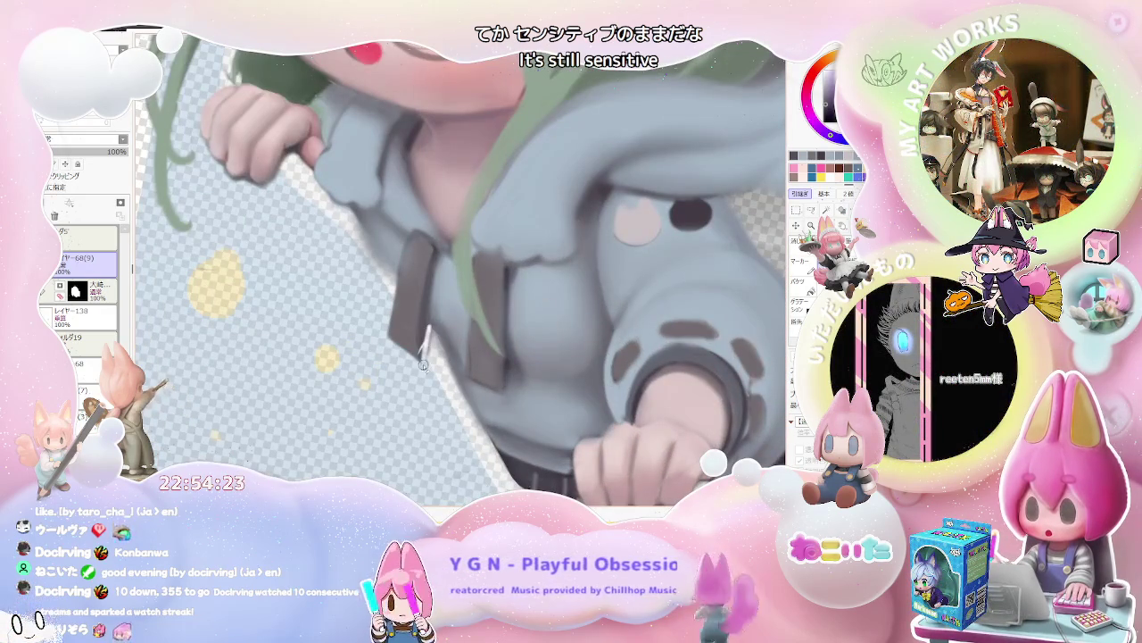
{"action": "left_click_drag", "start_coordinate": [423, 357], "coordinate": [429, 333]}
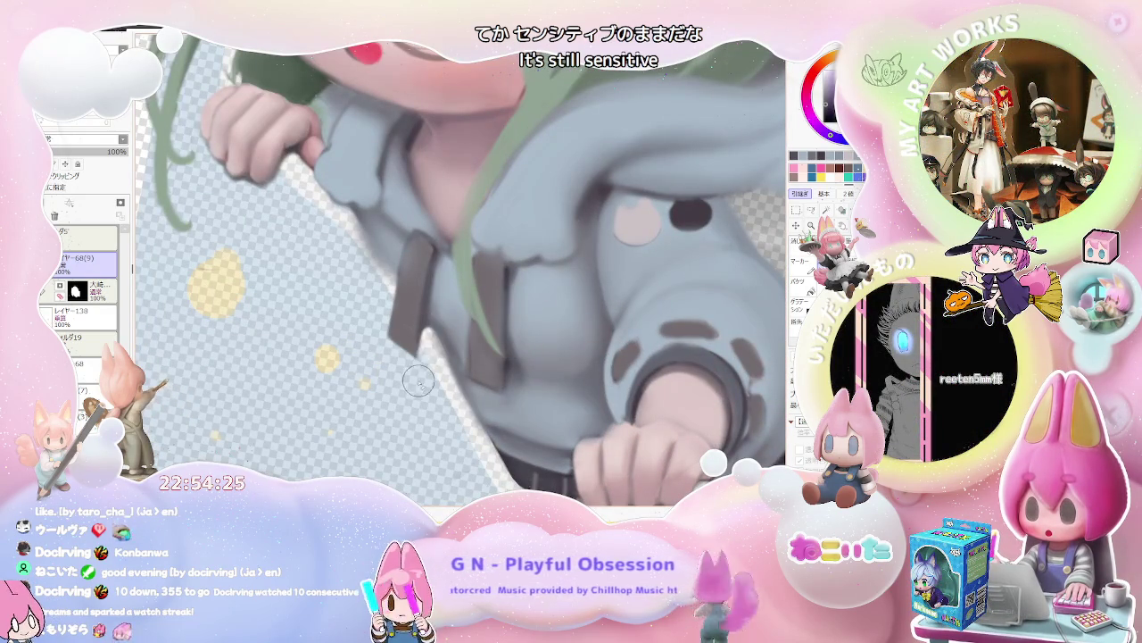
{"action": "scroll", "coordinate": [432, 346], "scroll_direction": "down", "scroll_amount": 2}
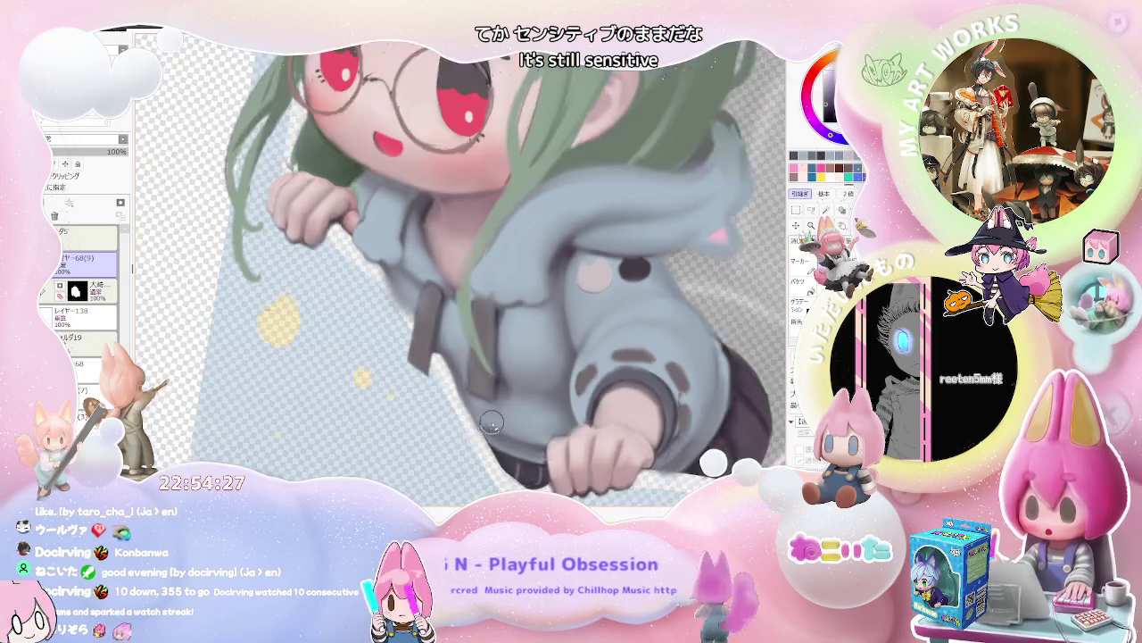
{"action": "scroll", "coordinate": [491, 384], "scroll_direction": "down", "scroll_amount": 1}
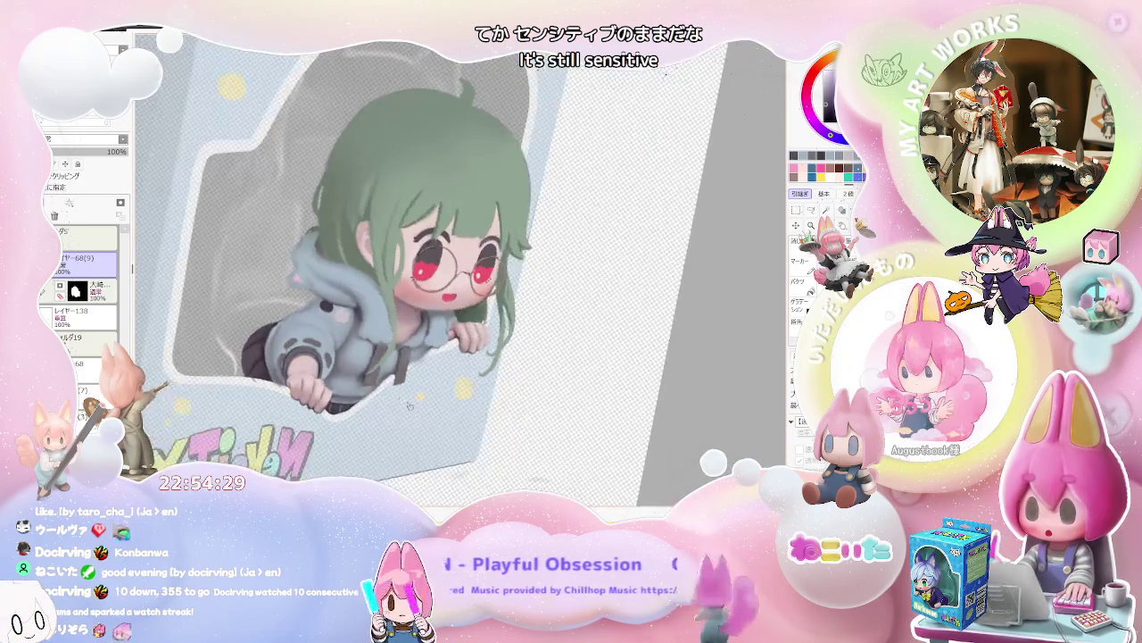
{"action": "scroll", "coordinate": [461, 420], "scroll_direction": "up", "scroll_amount": 1}
{"action": "scroll", "coordinate": [473, 437], "scroll_direction": "up", "scroll_amount": 1}
{"action": "scroll", "coordinate": [420, 384], "scroll_direction": "up", "scroll_amount": 1}
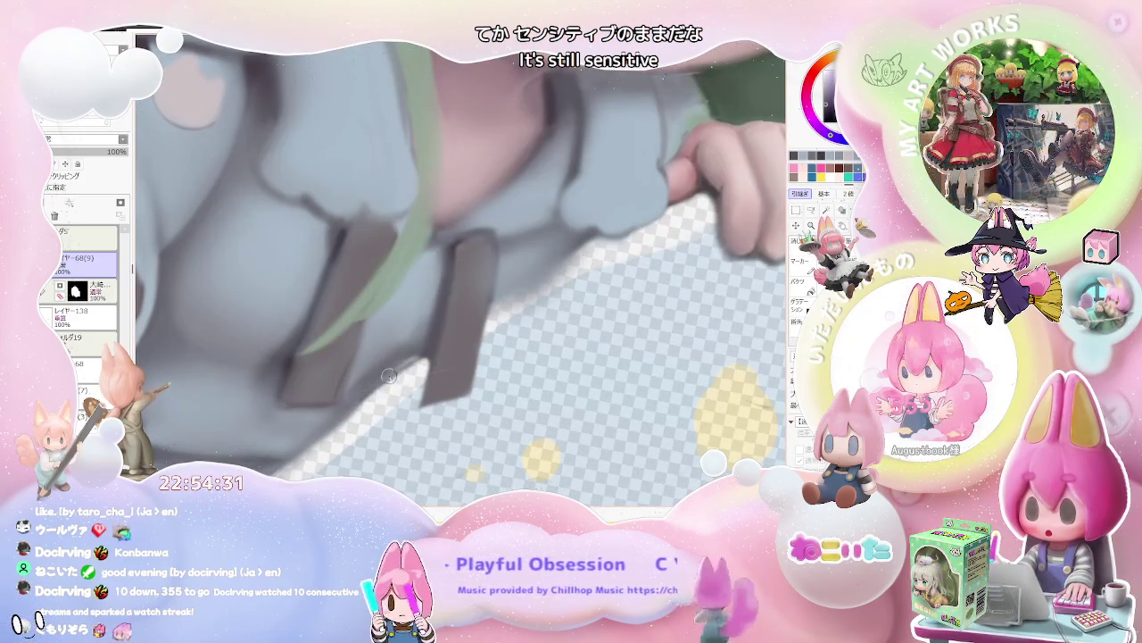
{"action": "scroll", "coordinate": [411, 361], "scroll_direction": "down", "scroll_amount": 1}
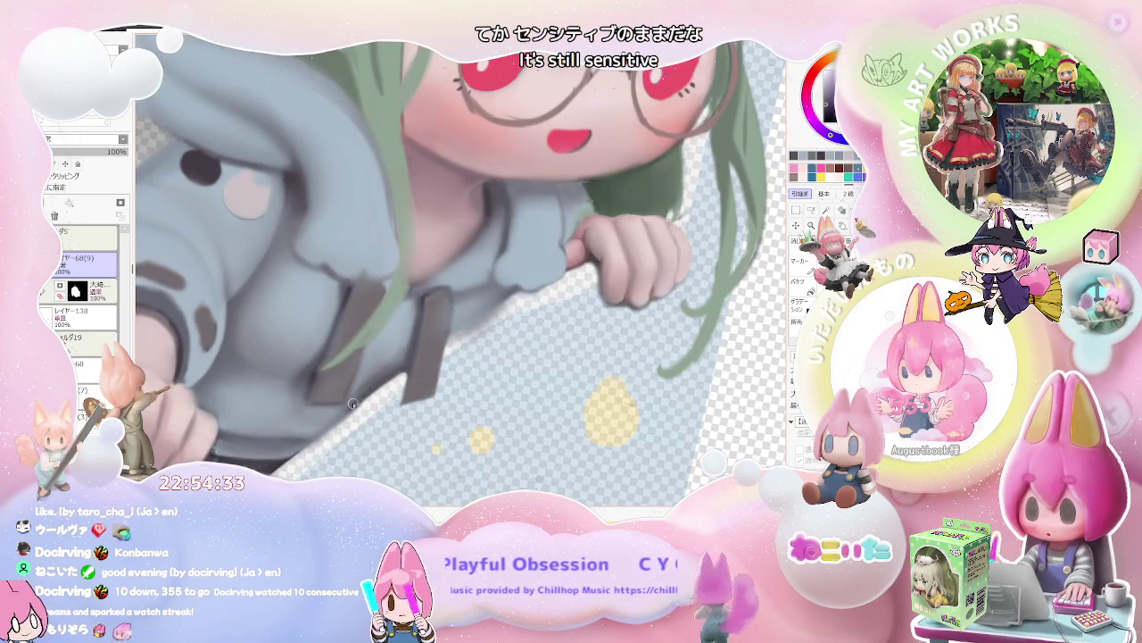
{"action": "scroll", "coordinate": [366, 399], "scroll_direction": "down", "scroll_amount": 1}
{"action": "scroll", "coordinate": [393, 386], "scroll_direction": "down", "scroll_amount": 1}
{"action": "scroll", "coordinate": [419, 373], "scroll_direction": "up", "scroll_amount": 1}
{"action": "scroll", "coordinate": [451, 359], "scroll_direction": "up", "scroll_amount": 1}
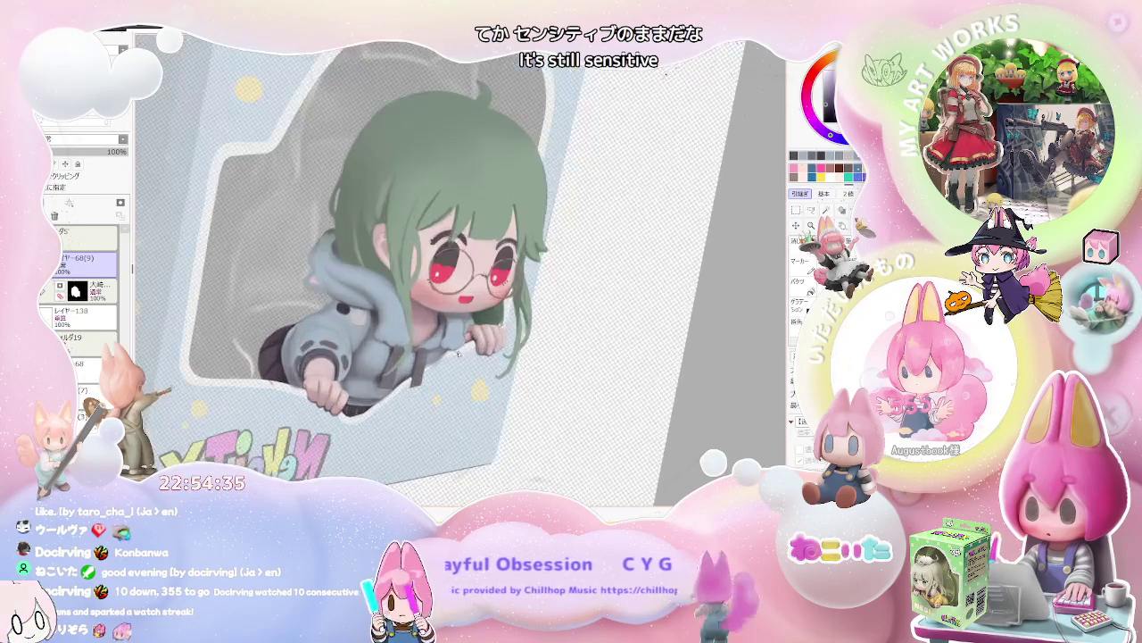
{"action": "scroll", "coordinate": [451, 355], "scroll_direction": "up", "scroll_amount": 2}
{"action": "scroll", "coordinate": [433, 353], "scroll_direction": "up", "scroll_amount": 1}
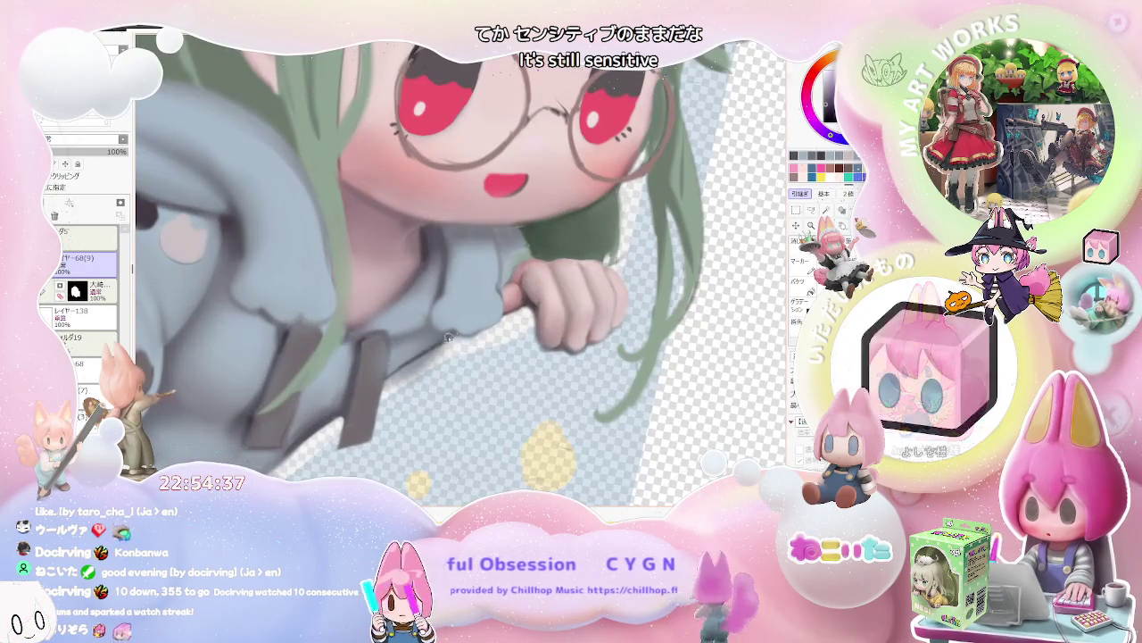
Resize the brush with the size slider for finer touch-ups around the drawstring tabs.
{"action": "left_click_drag", "start_coordinate": [421, 353], "coordinate": [406, 364]}
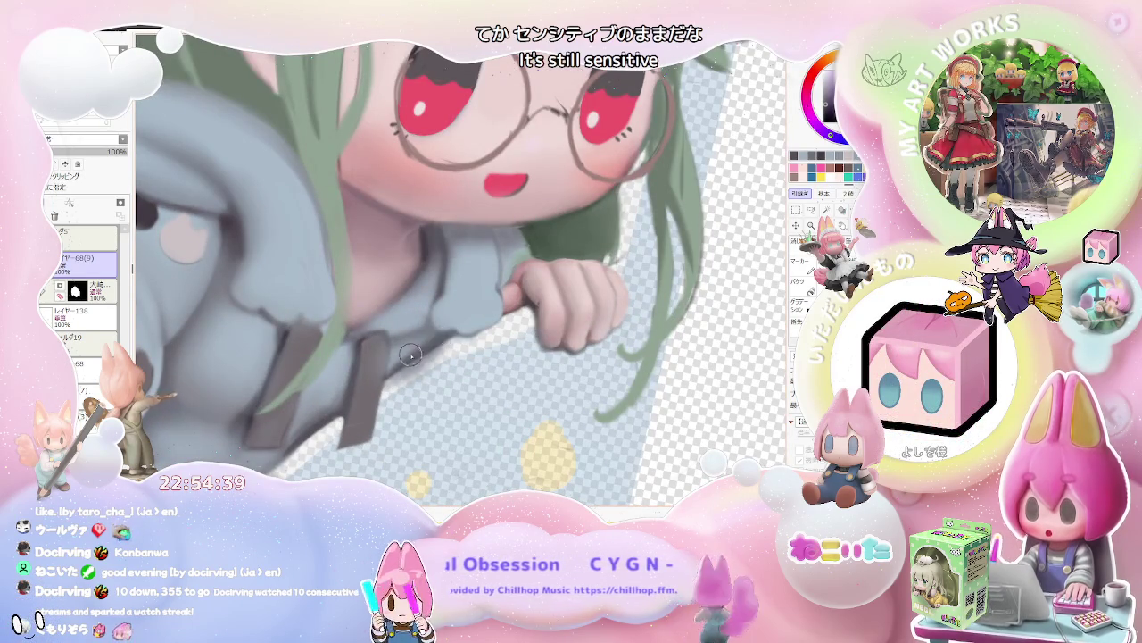
{"action": "scroll", "coordinate": [413, 352], "scroll_direction": "down", "scroll_amount": 1}
{"action": "scroll", "coordinate": [482, 365], "scroll_direction": "down", "scroll_amount": 2}
{"action": "scroll", "coordinate": [559, 377], "scroll_direction": "down", "scroll_amount": 1}
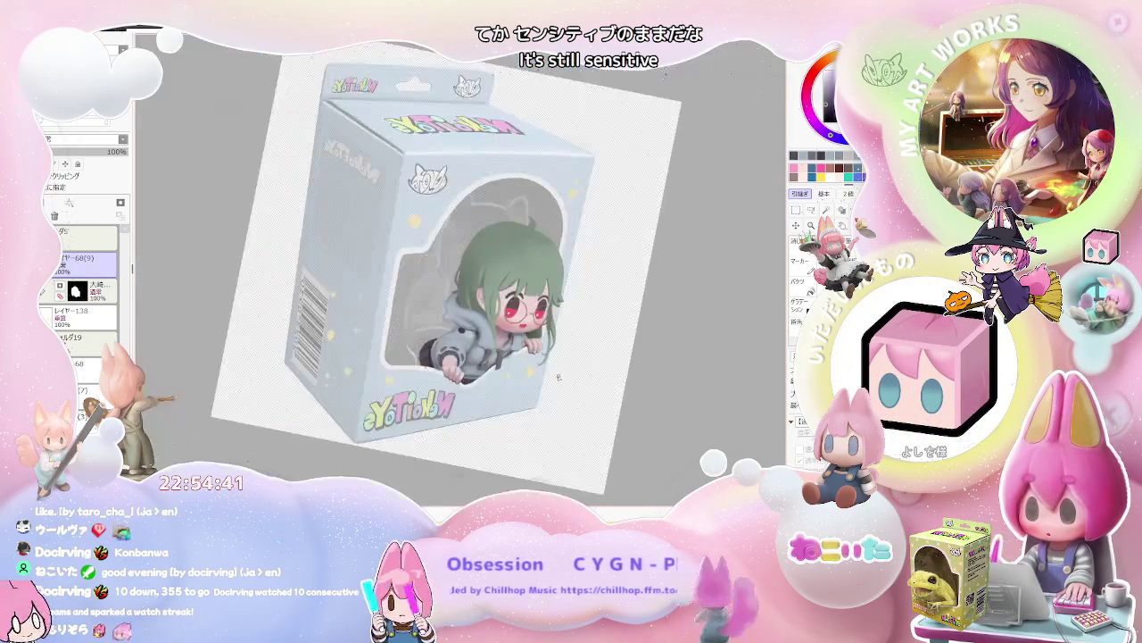
{"action": "scroll", "coordinate": [556, 379], "scroll_direction": "up", "scroll_amount": 1}
{"action": "scroll", "coordinate": [527, 362], "scroll_direction": "up", "scroll_amount": 1}
{"action": "scroll", "coordinate": [491, 344], "scroll_direction": "up", "scroll_amount": 1}
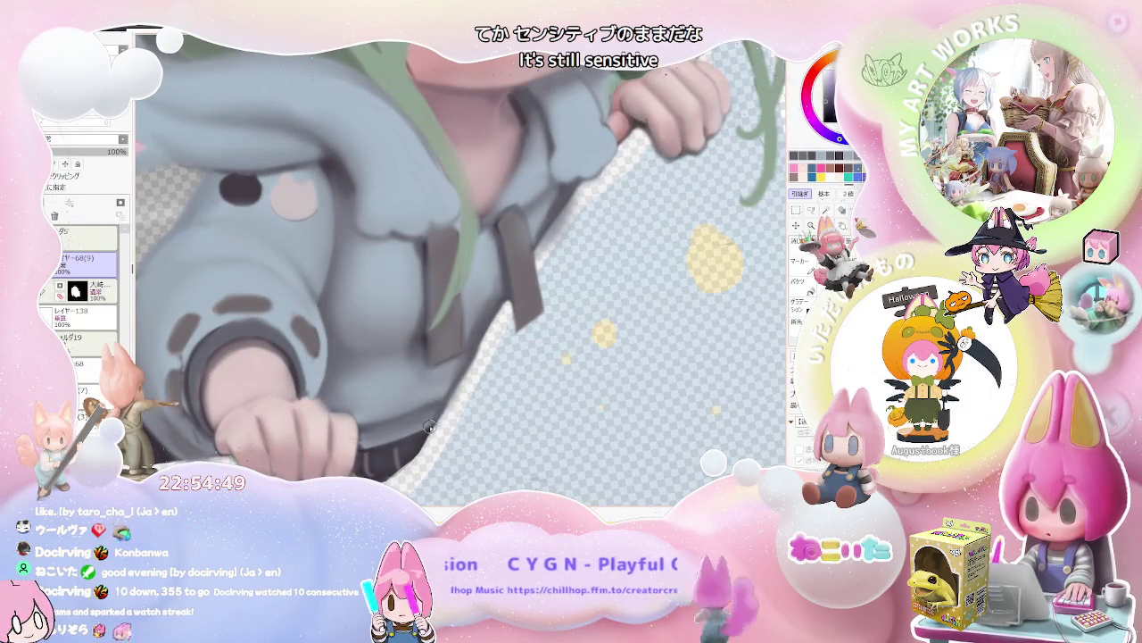
{"action": "scroll", "coordinate": [464, 413], "scroll_direction": "down", "scroll_amount": 1}
{"action": "scroll", "coordinate": [500, 419], "scroll_direction": "down", "scroll_amount": 1}
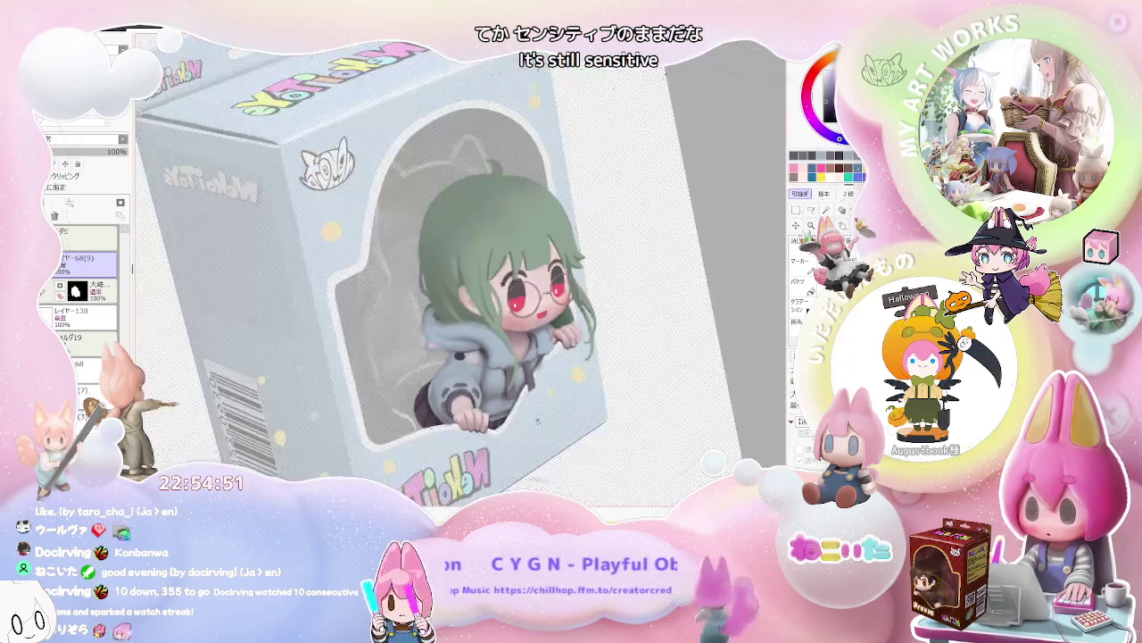
{"action": "scroll", "coordinate": [535, 424], "scroll_direction": "down", "scroll_amount": 1}
{"action": "key", "text": "Home"}
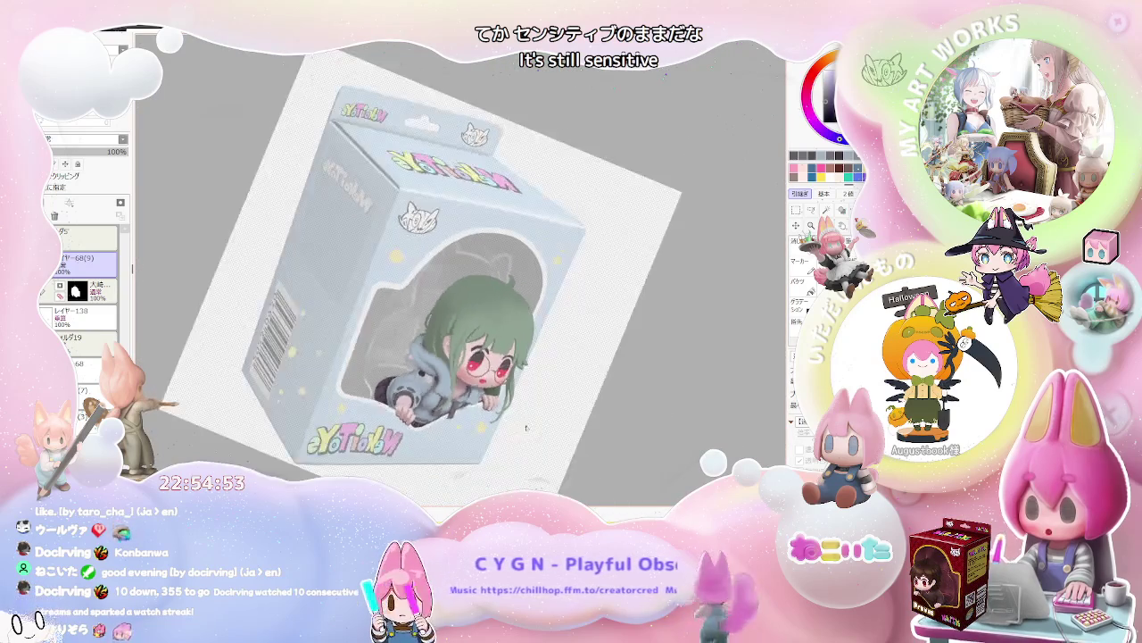
{"action": "left_click_drag", "start_coordinate": [531, 429], "coordinate": [409, 379]}
{"action": "scroll", "coordinate": [408, 379], "scroll_direction": "up", "scroll_amount": 2}
{"action": "scroll", "coordinate": [409, 380], "scroll_direction": "up", "scroll_amount": 1}
{"action": "scroll", "coordinate": [323, 400], "scroll_direction": "up", "scroll_amount": 1}
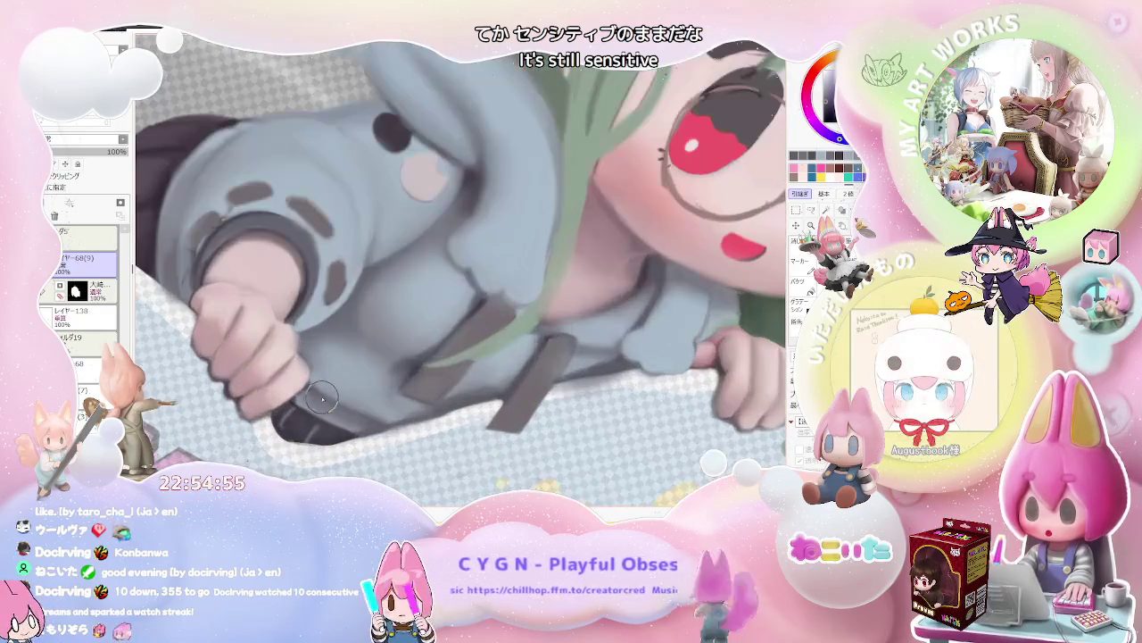
{"action": "scroll", "coordinate": [332, 402], "scroll_direction": "down", "scroll_amount": 1}
{"action": "scroll", "coordinate": [419, 408], "scroll_direction": "down", "scroll_amount": 1}
{"action": "key", "text": "End"}
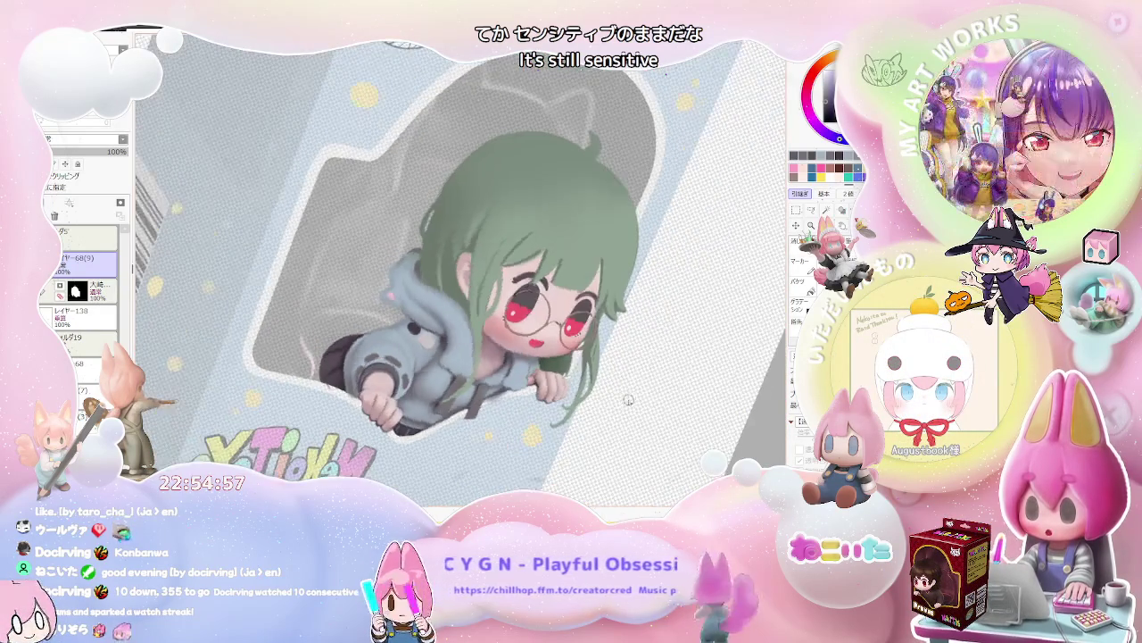
{"action": "key", "text": "End"}
{"action": "scroll", "coordinate": [606, 416], "scroll_direction": "up", "scroll_amount": 1}
{"action": "scroll", "coordinate": [497, 419], "scroll_direction": "up", "scroll_amount": 1}
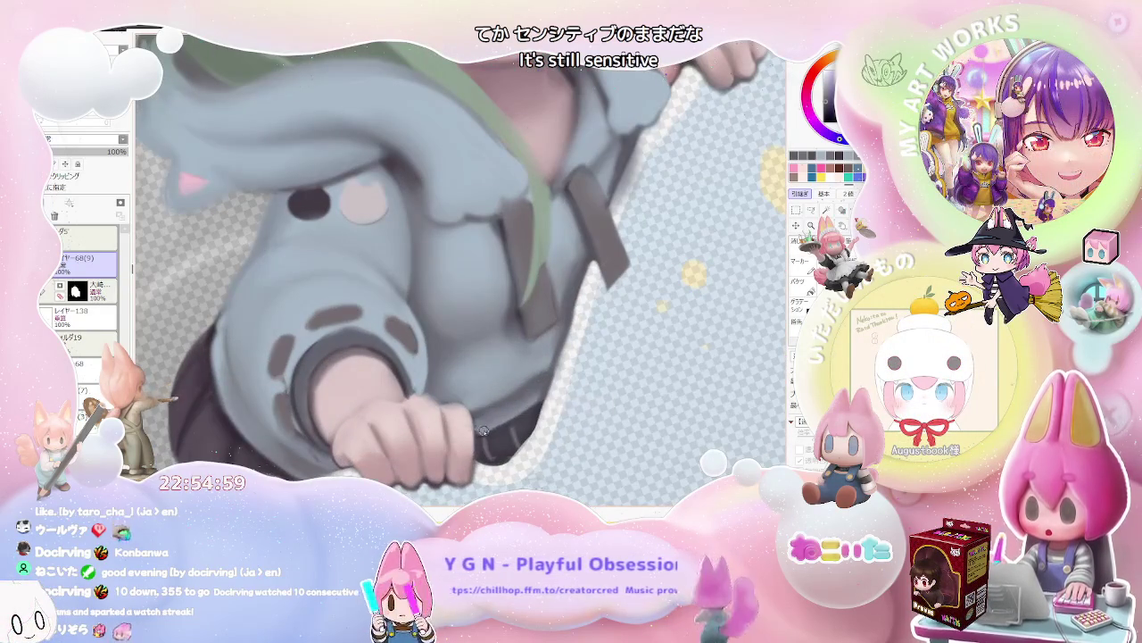
{"action": "scroll", "coordinate": [527, 413], "scroll_direction": "down", "scroll_amount": 1}
{"action": "scroll", "coordinate": [539, 417], "scroll_direction": "down", "scroll_amount": 1}
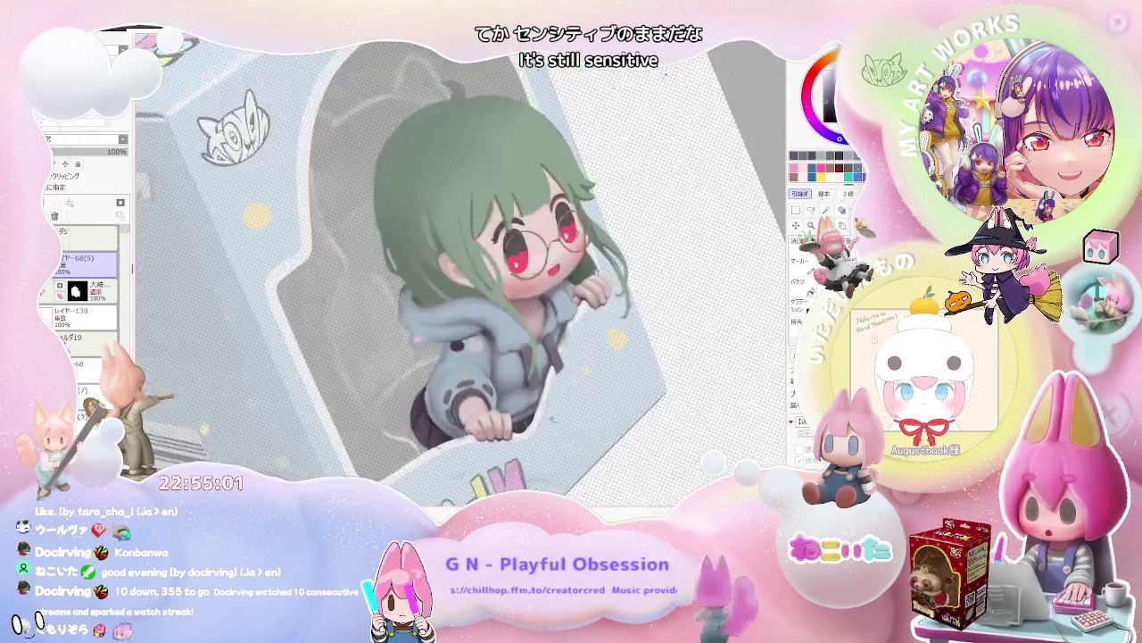
{"action": "scroll", "coordinate": [554, 422], "scroll_direction": "down", "scroll_amount": 1}
{"action": "key", "text": "End"}
{"action": "scroll", "coordinate": [536, 418], "scroll_direction": "up", "scroll_amount": 1}
{"action": "scroll", "coordinate": [526, 415], "scroll_direction": "up", "scroll_amount": 1}
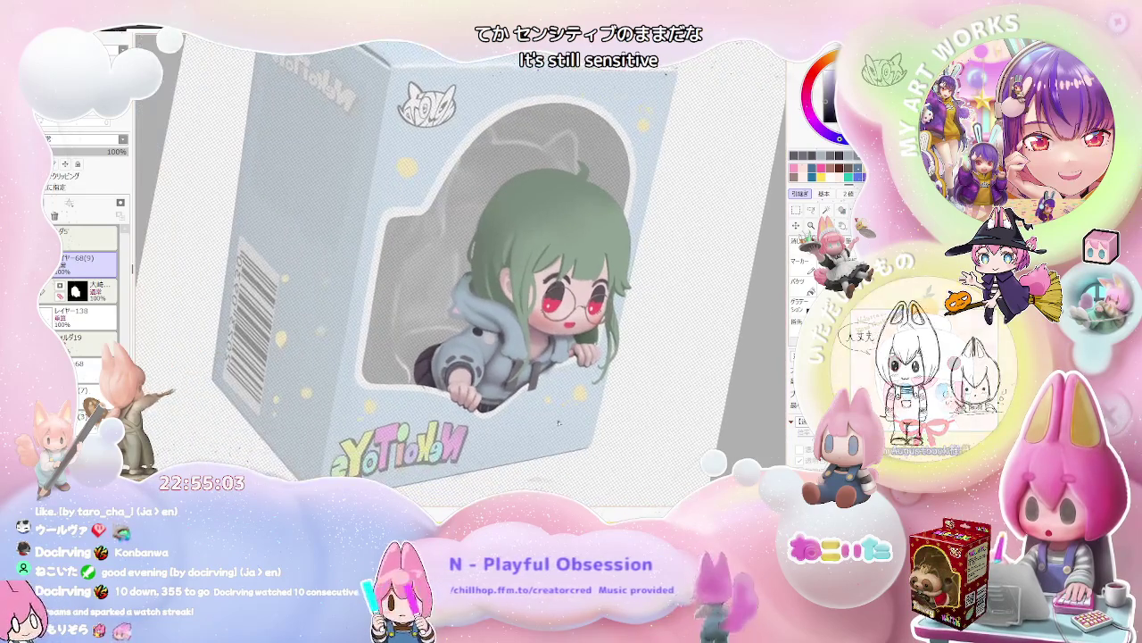
{"action": "scroll", "coordinate": [502, 406], "scroll_direction": "up", "scroll_amount": 2}
{"action": "scroll", "coordinate": [437, 394], "scroll_direction": "up", "scroll_amount": 2}
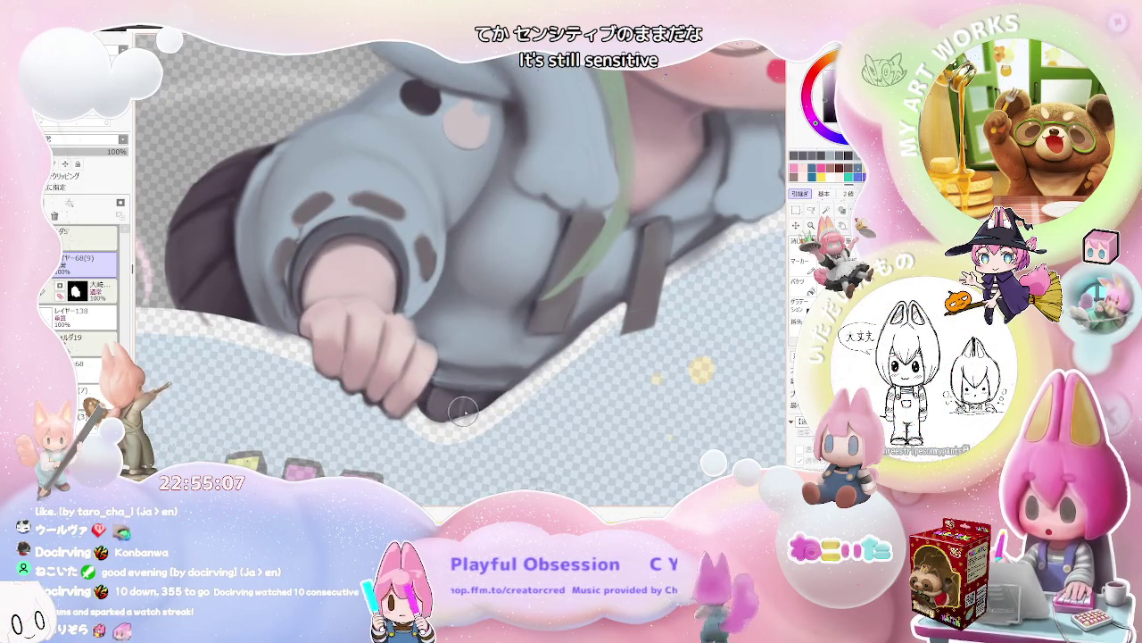
{"action": "scroll", "coordinate": [492, 403], "scroll_direction": "down", "scroll_amount": 2}
{"action": "scroll", "coordinate": [492, 401], "scroll_direction": "down", "scroll_amount": 1}
{"action": "scroll", "coordinate": [493, 397], "scroll_direction": "down", "scroll_amount": 2}
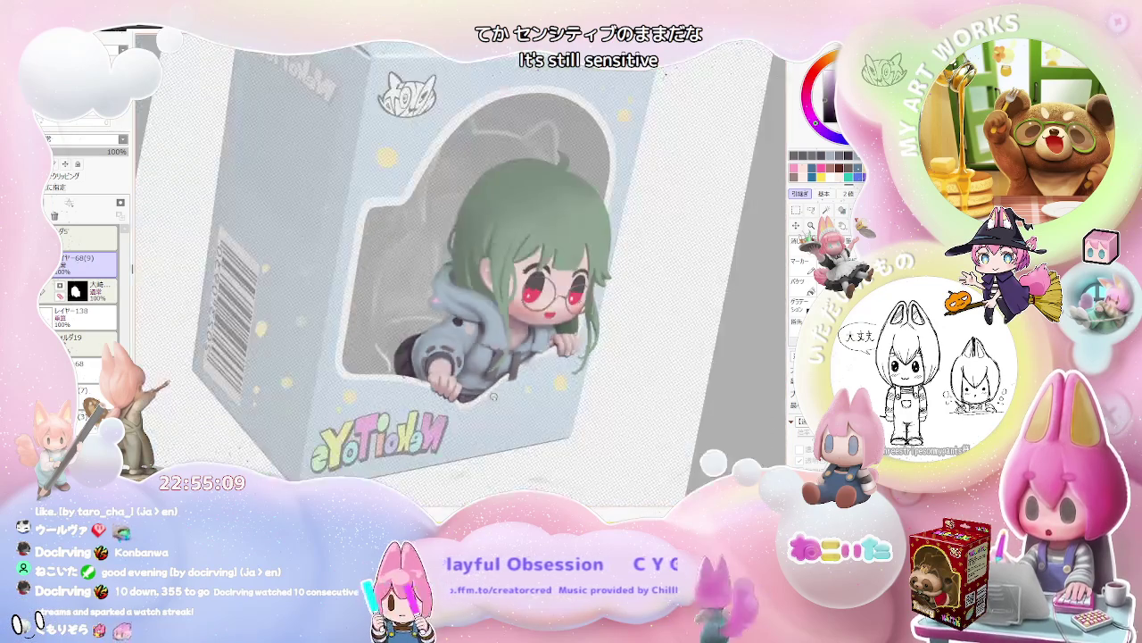
{"action": "scroll", "coordinate": [500, 397], "scroll_direction": "up", "scroll_amount": 2}
{"action": "scroll", "coordinate": [446, 380], "scroll_direction": "up", "scroll_amount": 1}
{"action": "scroll", "coordinate": [411, 368], "scroll_direction": "up", "scroll_amount": 1}
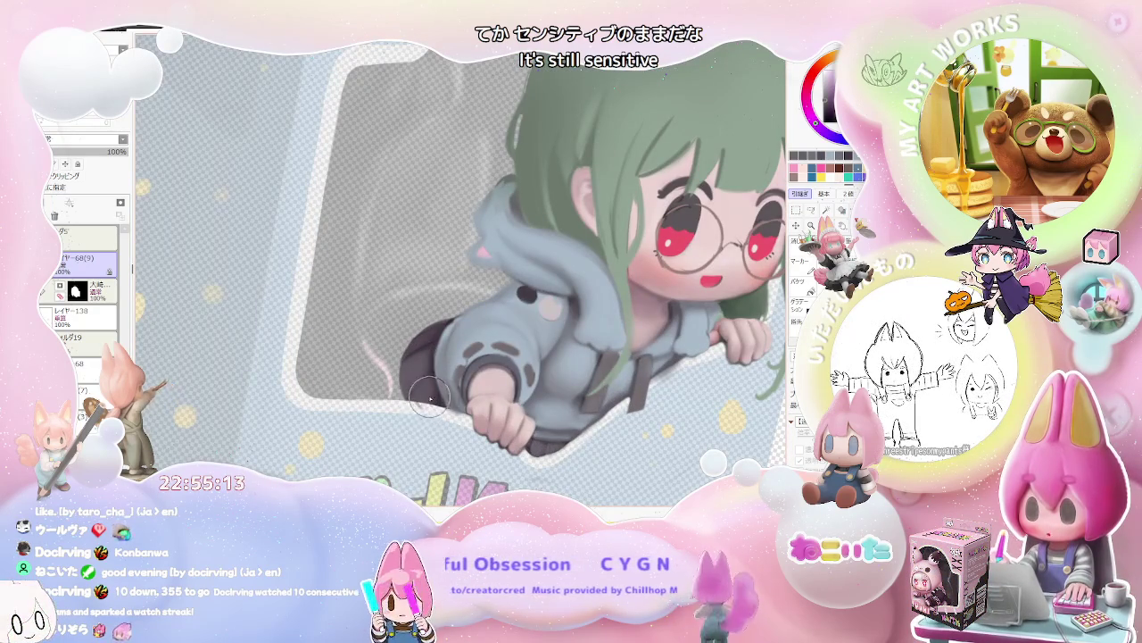
{"action": "scroll", "coordinate": [607, 335], "scroll_direction": "down", "scroll_amount": 2}
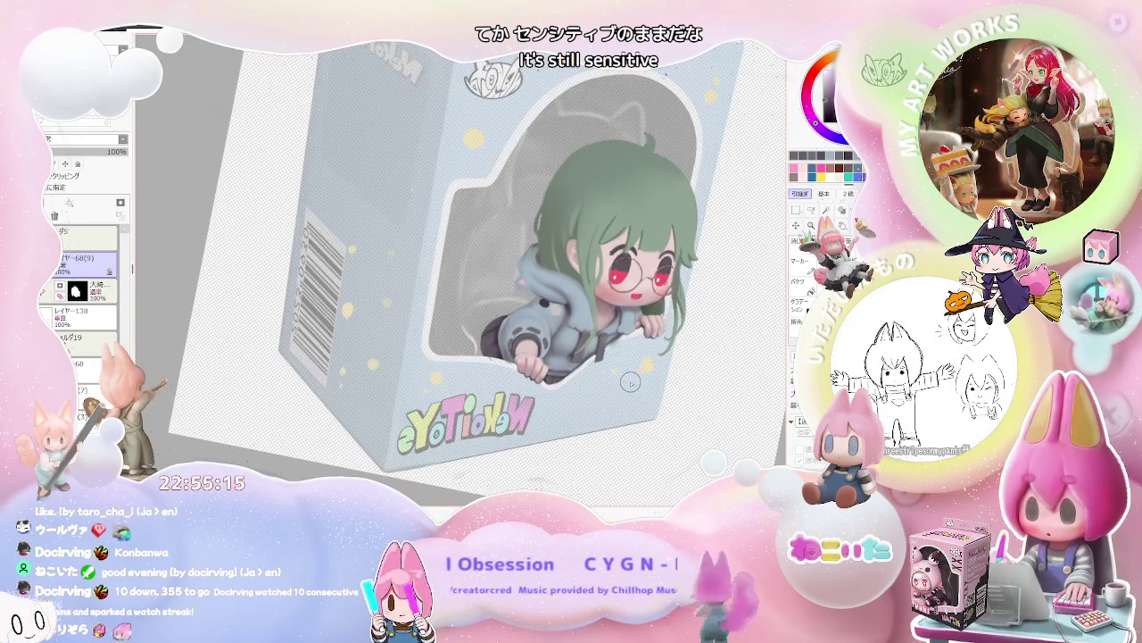
{"action": "key", "text": "Delete"}
{"action": "key", "text": "Delete"}
{"action": "scroll", "coordinate": [518, 439], "scroll_direction": "up", "scroll_amount": 1}
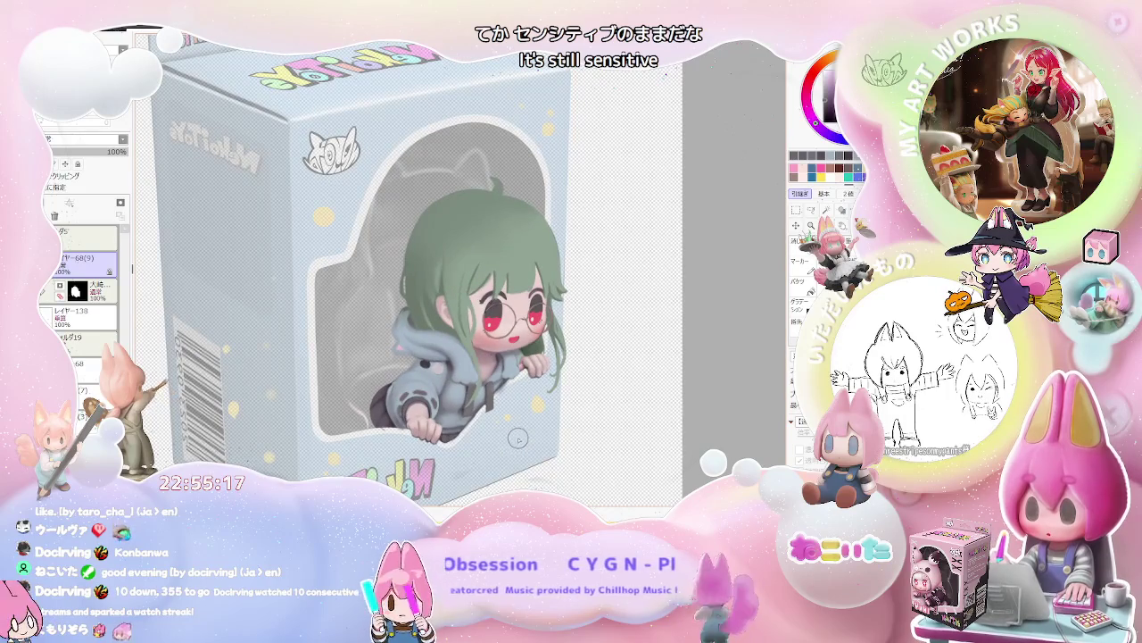
{"action": "scroll", "coordinate": [518, 440], "scroll_direction": "up", "scroll_amount": 2}
{"action": "scroll", "coordinate": [500, 402], "scroll_direction": "up", "scroll_amount": 2}
{"action": "scroll", "coordinate": [482, 366], "scroll_direction": "up", "scroll_amount": 2}
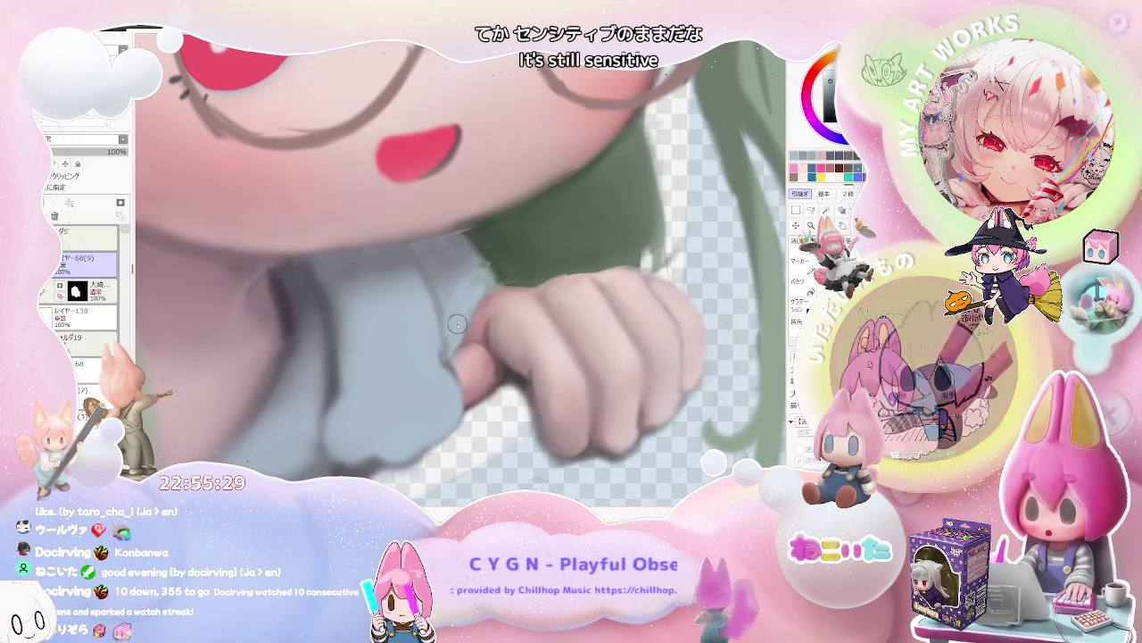
Zoom out to check the whole figure, then zoom back in on the hair and hood.
{"action": "scroll", "coordinate": [455, 304], "scroll_direction": "down", "scroll_amount": 1}
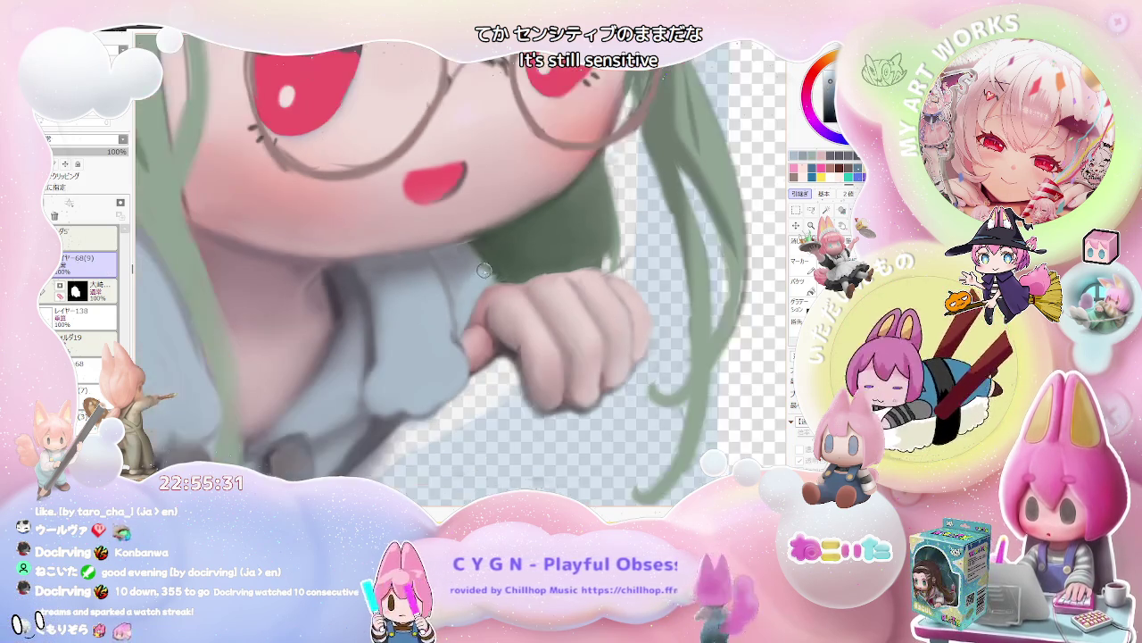
{"action": "scroll", "coordinate": [500, 317], "scroll_direction": "down", "scroll_amount": 1}
{"action": "scroll", "coordinate": [553, 330], "scroll_direction": "down", "scroll_amount": 1}
{"action": "scroll", "coordinate": [639, 348], "scroll_direction": "down", "scroll_amount": 1}
{"action": "scroll", "coordinate": [638, 349], "scroll_direction": "up", "scroll_amount": 1}
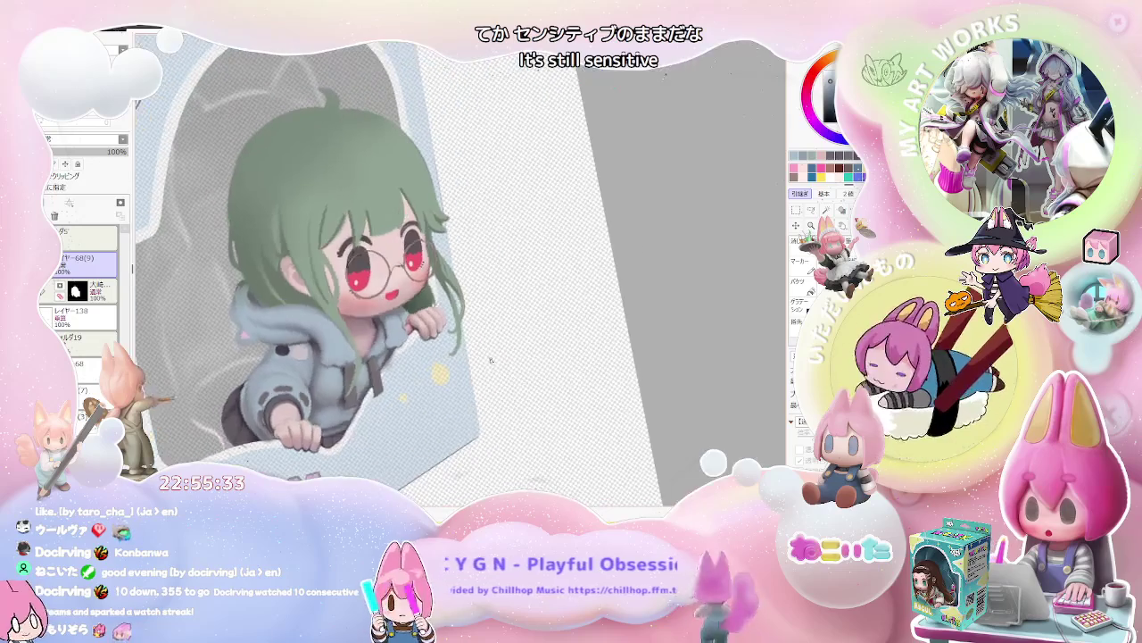
{"action": "scroll", "coordinate": [554, 330], "scroll_direction": "up", "scroll_amount": 1}
{"action": "scroll", "coordinate": [455, 303], "scroll_direction": "up", "scroll_amount": 1}
{"action": "scroll", "coordinate": [456, 303], "scroll_direction": "up", "scroll_amount": 2}
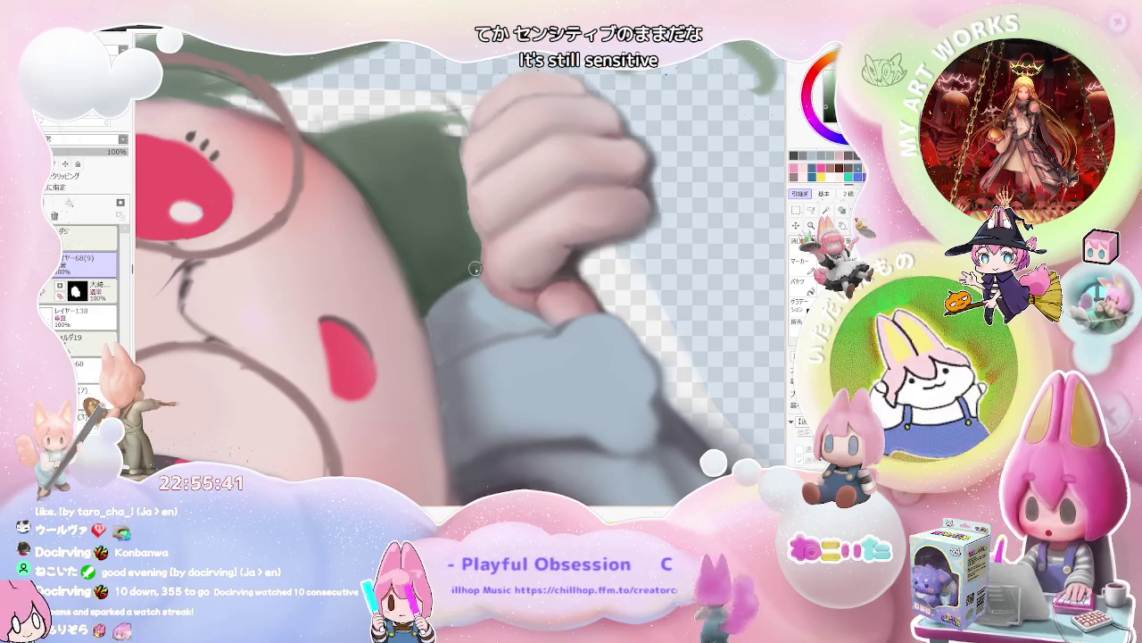
Set the brush size to 49 and softly shade where the green hair falls over the hood.
{"action": "key", "text": "bracketright"}
{"action": "scroll", "coordinate": [461, 282], "scroll_direction": "down", "scroll_amount": 3}
{"action": "scroll", "coordinate": [535, 321], "scroll_direction": "down", "scroll_amount": 2}
{"action": "scroll", "coordinate": [639, 366], "scroll_direction": "up", "scroll_amount": 1}
{"action": "scroll", "coordinate": [639, 366], "scroll_direction": "up", "scroll_amount": 2}
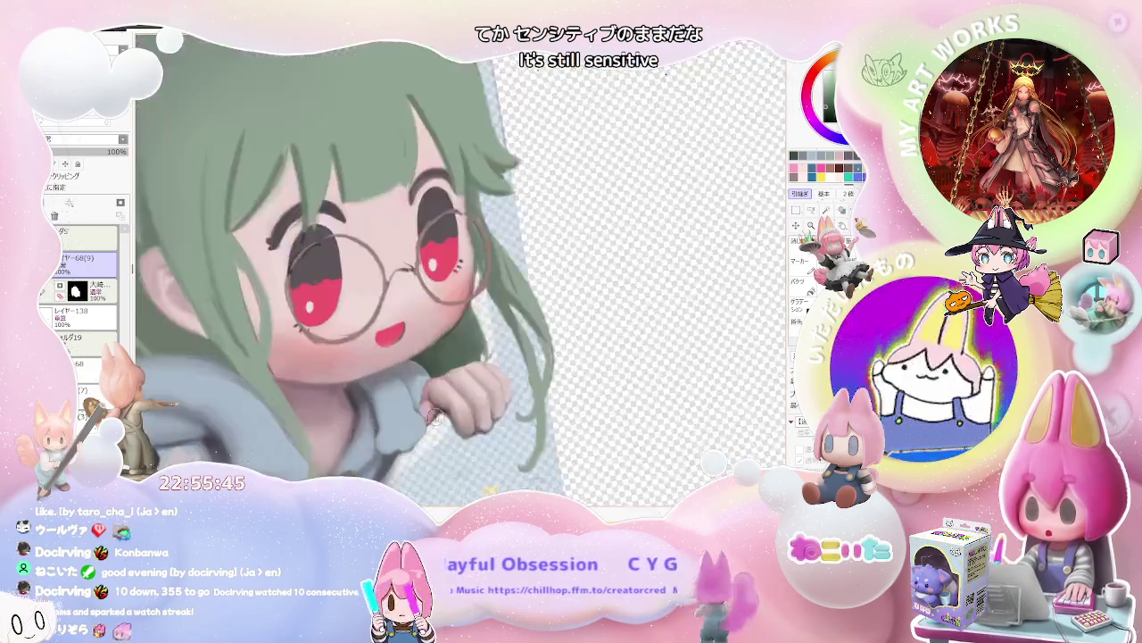
{"action": "scroll", "coordinate": [553, 373], "scroll_direction": "up", "scroll_amount": 2}
{"action": "scroll", "coordinate": [464, 379], "scroll_direction": "up", "scroll_amount": 1}
{"action": "key", "text": "bracketleft"}
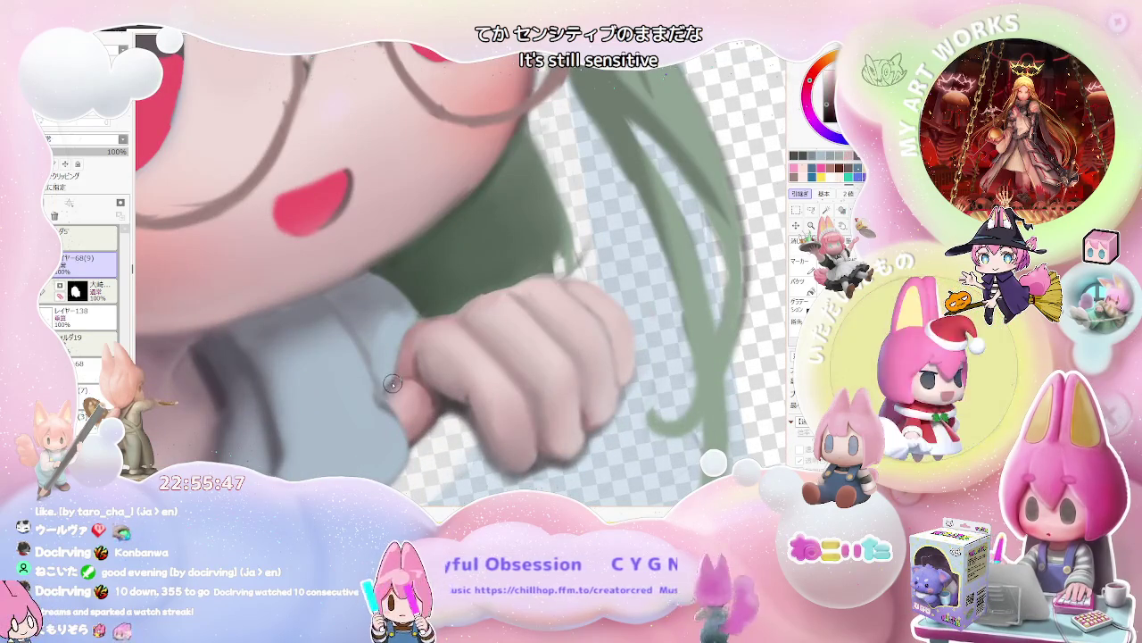
{"action": "scroll", "coordinate": [455, 308], "scroll_direction": "down", "scroll_amount": 2}
{"action": "scroll", "coordinate": [457, 321], "scroll_direction": "down", "scroll_amount": 1}
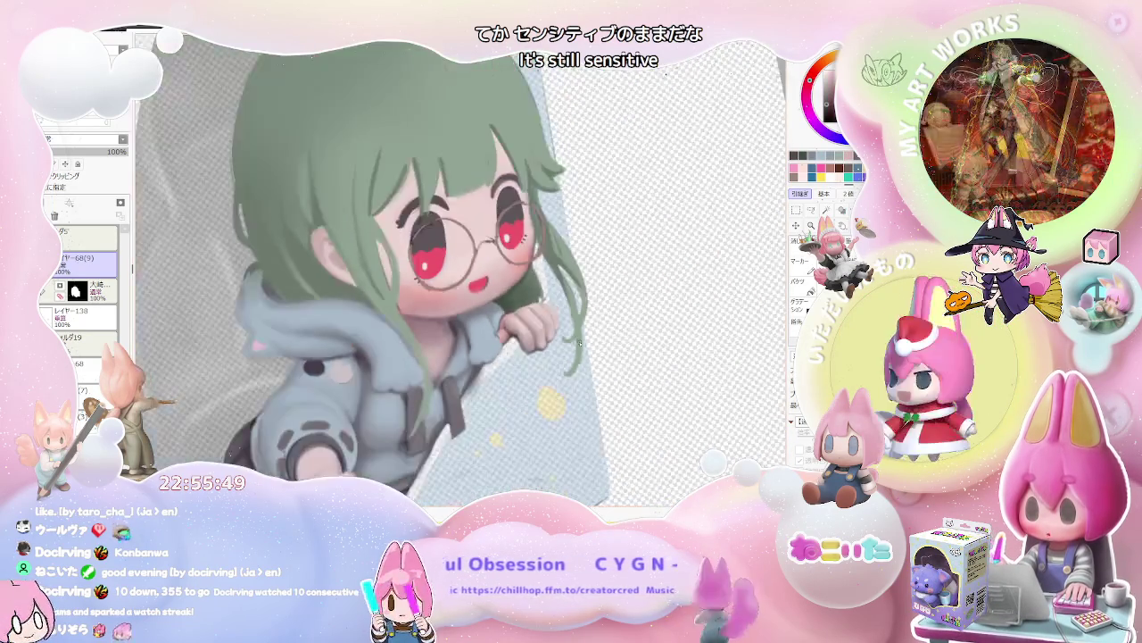
{"action": "scroll", "coordinate": [460, 348], "scroll_direction": "down", "scroll_amount": 1}
{"action": "scroll", "coordinate": [464, 374], "scroll_direction": "down", "scroll_amount": 1}
{"action": "scroll", "coordinate": [464, 374], "scroll_direction": "up", "scroll_amount": 1}
{"action": "scroll", "coordinate": [450, 379], "scroll_direction": "up", "scroll_amount": 1}
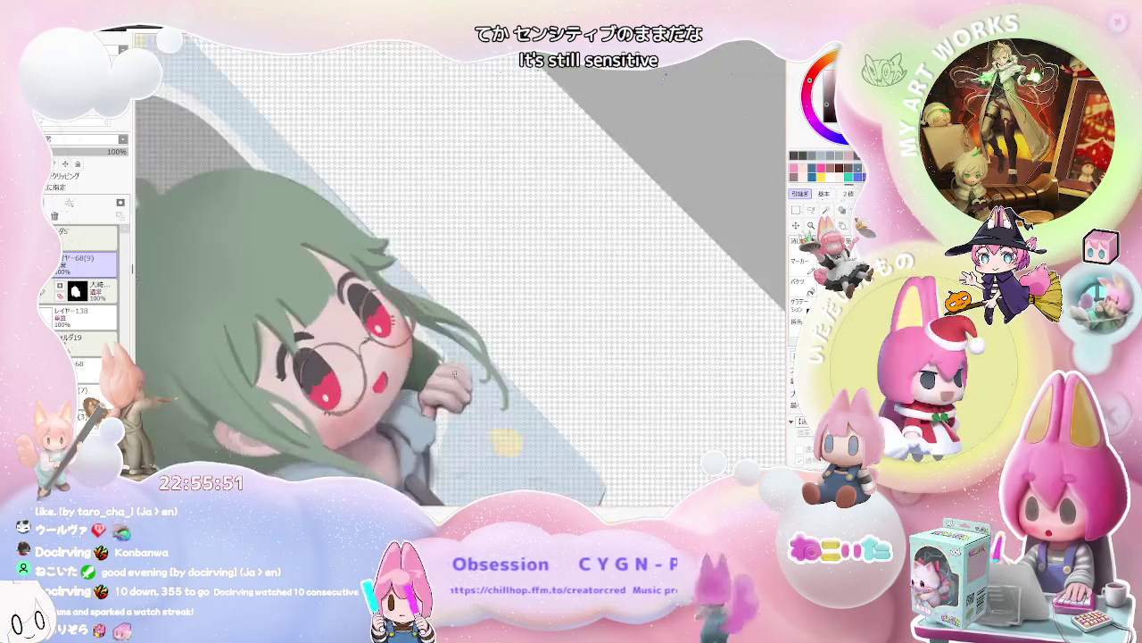
{"action": "scroll", "coordinate": [428, 393], "scroll_direction": "up", "scroll_amount": 1}
{"action": "scroll", "coordinate": [405, 408], "scroll_direction": "up", "scroll_amount": 2}
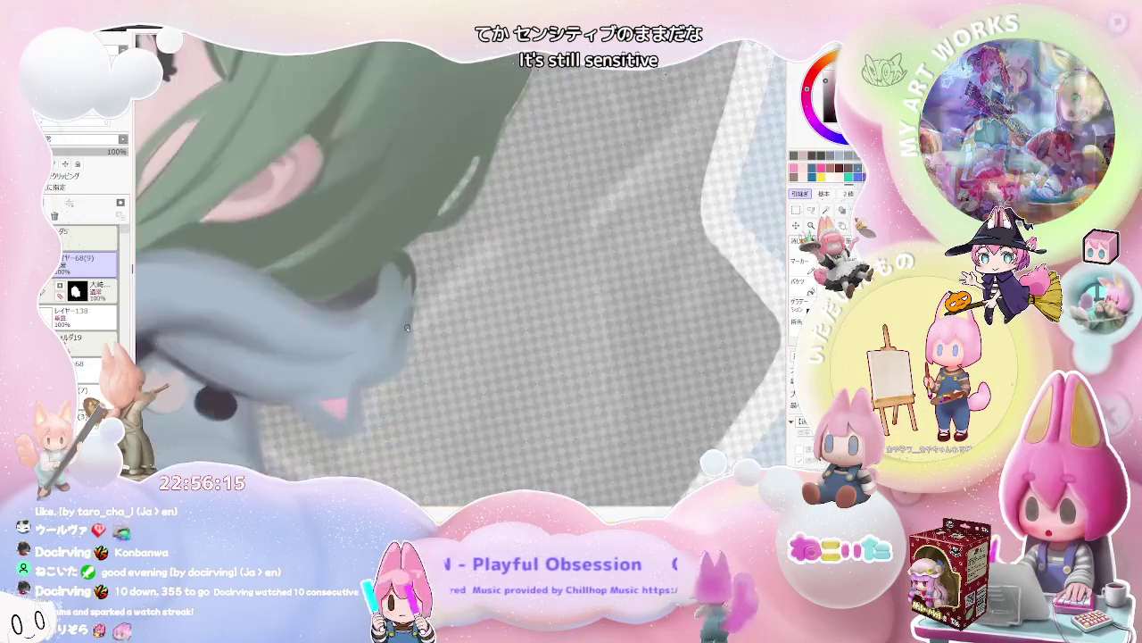
Make the brush much larger with a Ctrl+Alt drag for shading the sleeve and fist.
{"action": "left_click_drag", "start_coordinate": [378, 345], "coordinate": [370, 366]}
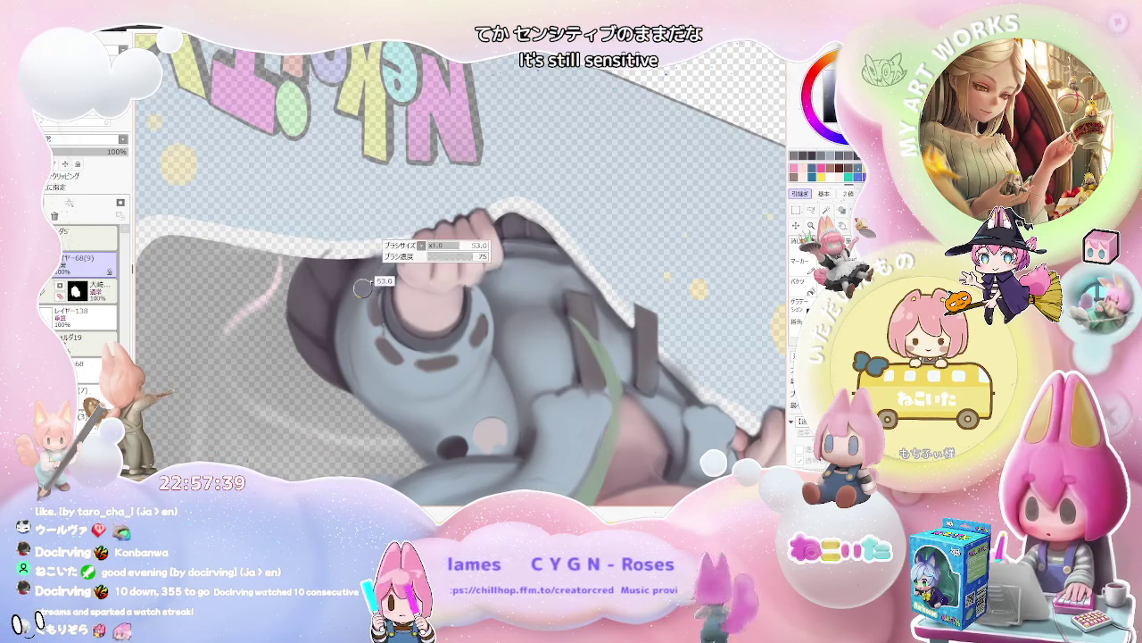
Rotate the canvas so the sleeve can be painted sideways.
{"action": "scroll", "coordinate": [593, 390], "scroll_direction": "down", "scroll_amount": 5}
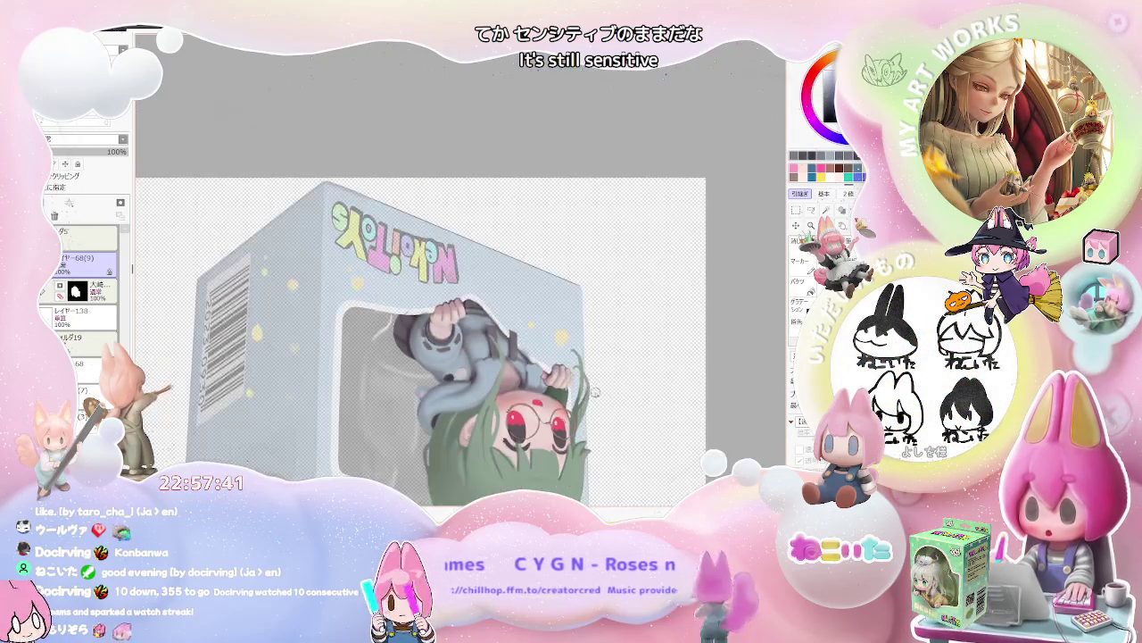
{"action": "scroll", "coordinate": [450, 371], "scroll_direction": "up", "scroll_amount": 3}
{"action": "scroll", "coordinate": [448, 366], "scroll_direction": "up", "scroll_amount": 2}
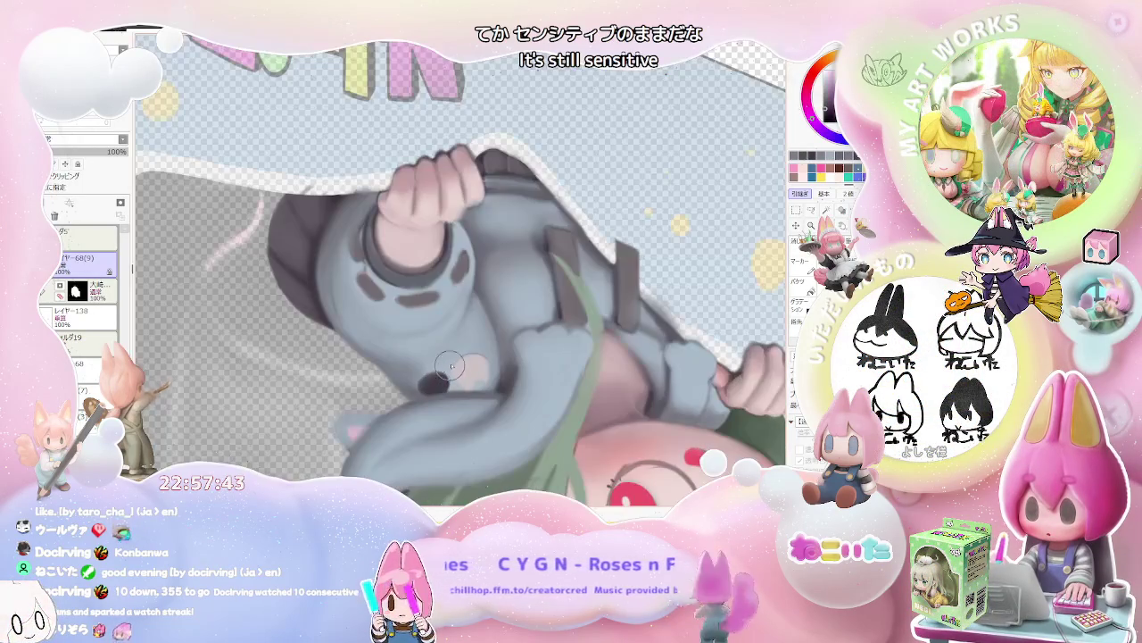
{"action": "left_click_drag", "start_coordinate": [455, 361], "coordinate": [536, 333]}
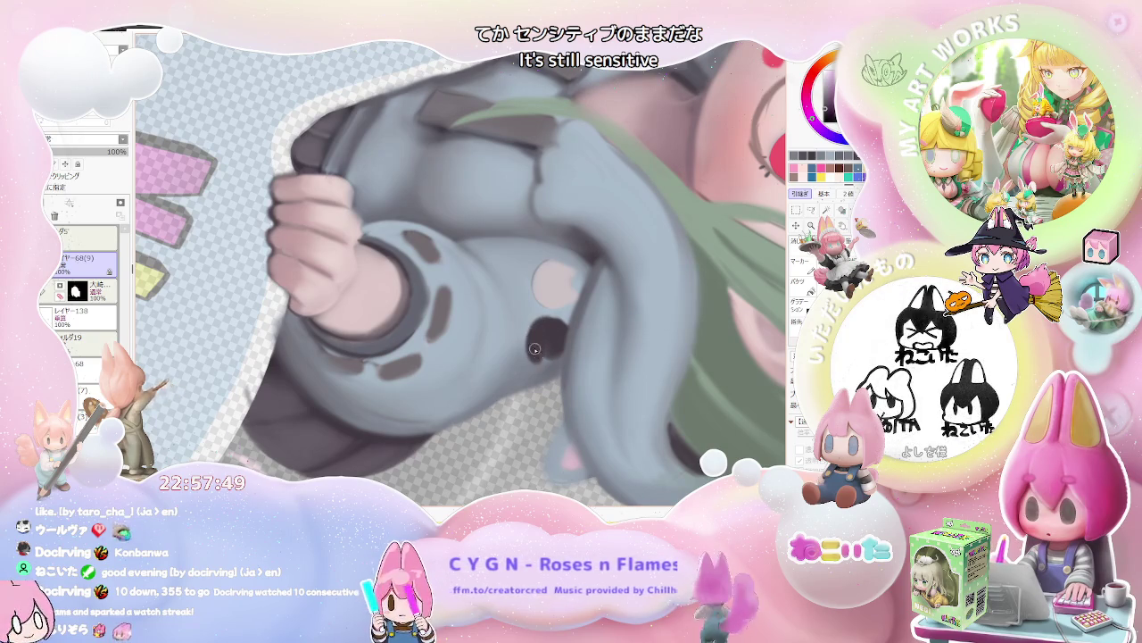
Zoom into the sleeve and repaint the cuff and its dark dash markings with a 13 px brush.
{"action": "scroll", "coordinate": [550, 323], "scroll_direction": "up", "scroll_amount": 2}
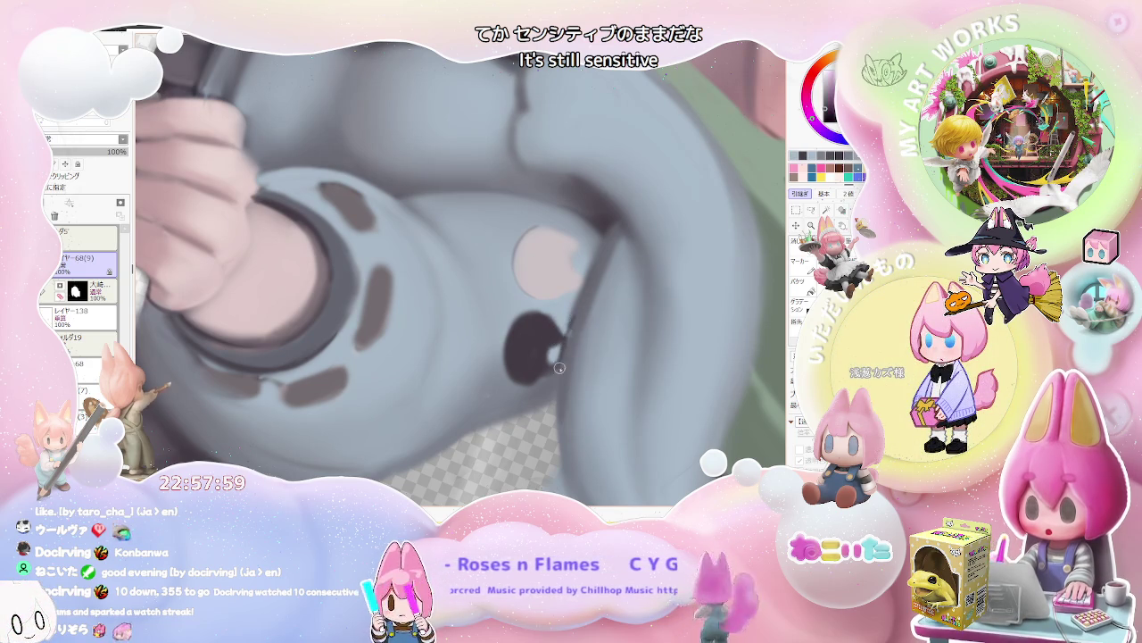
{"action": "scroll", "coordinate": [559, 362], "scroll_direction": "down", "scroll_amount": 2}
{"action": "scroll", "coordinate": [560, 379], "scroll_direction": "up", "scroll_amount": 2}
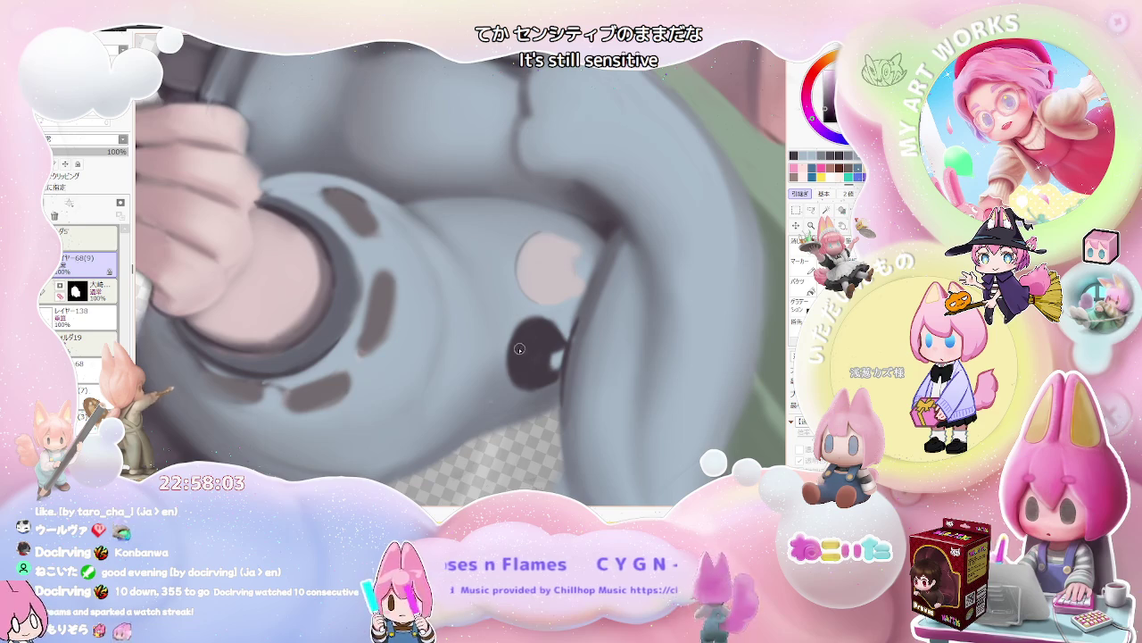
{"action": "scroll", "coordinate": [521, 349], "scroll_direction": "down", "scroll_amount": 1}
{"action": "scroll", "coordinate": [535, 357], "scroll_direction": "down", "scroll_amount": 2}
{"action": "scroll", "coordinate": [571, 370], "scroll_direction": "down", "scroll_amount": 1}
{"action": "scroll", "coordinate": [588, 382], "scroll_direction": "down", "scroll_amount": 1}
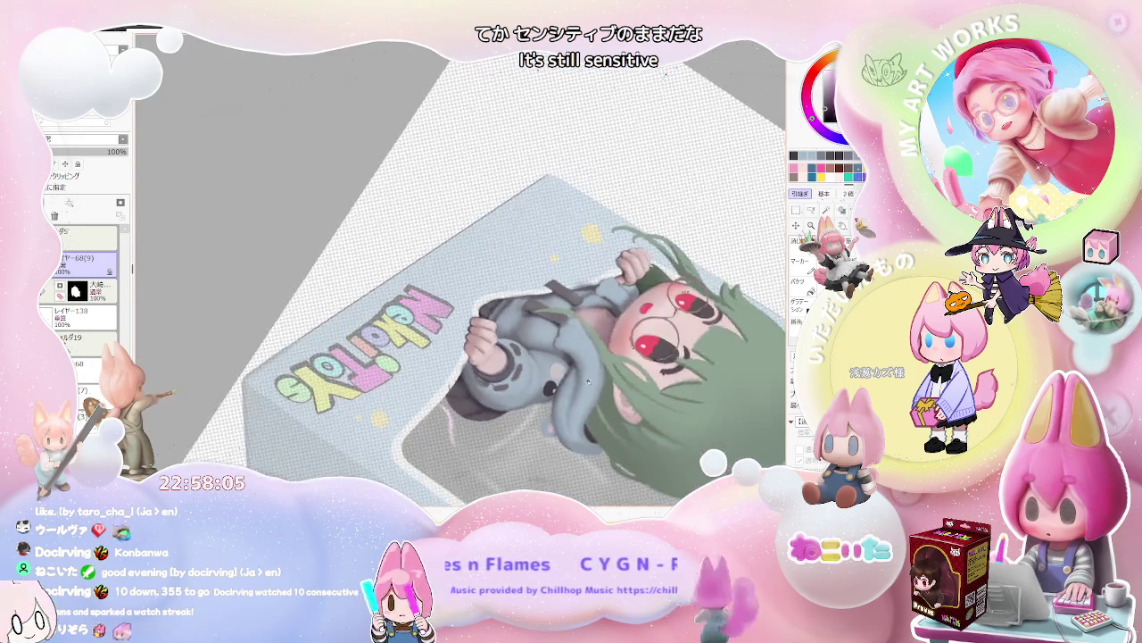
{"action": "scroll", "coordinate": [580, 375], "scroll_direction": "up", "scroll_amount": 1}
{"action": "scroll", "coordinate": [536, 344], "scroll_direction": "up", "scroll_amount": 2}
{"action": "scroll", "coordinate": [486, 312], "scroll_direction": "up", "scroll_amount": 2}
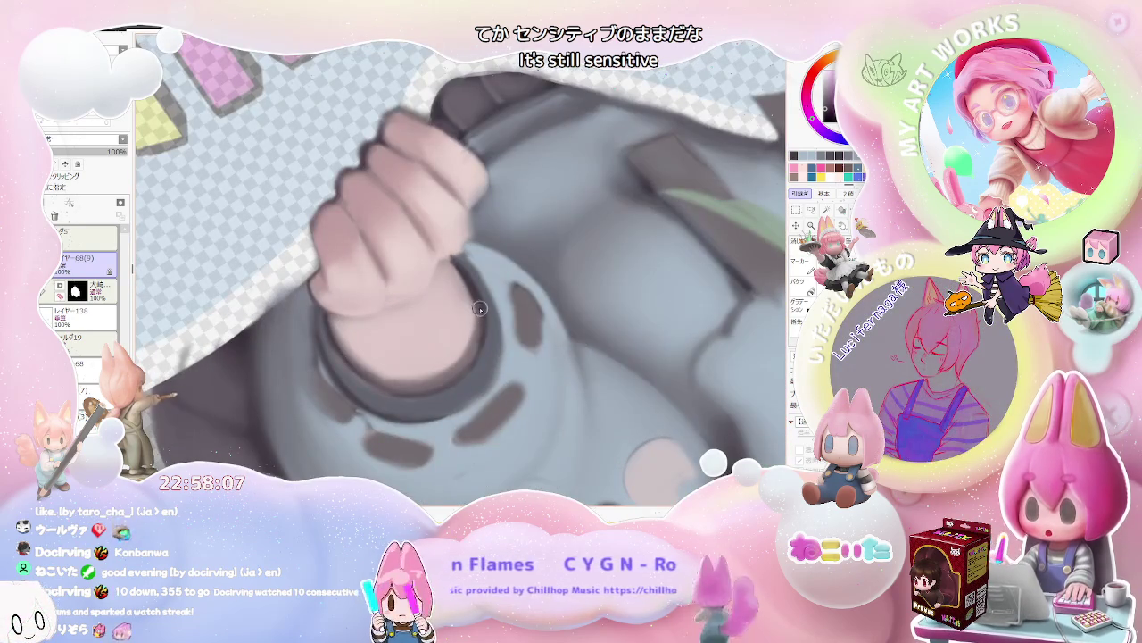
{"action": "scroll", "coordinate": [482, 320], "scroll_direction": "down", "scroll_amount": 1}
{"action": "scroll", "coordinate": [495, 326], "scroll_direction": "down", "scroll_amount": 2}
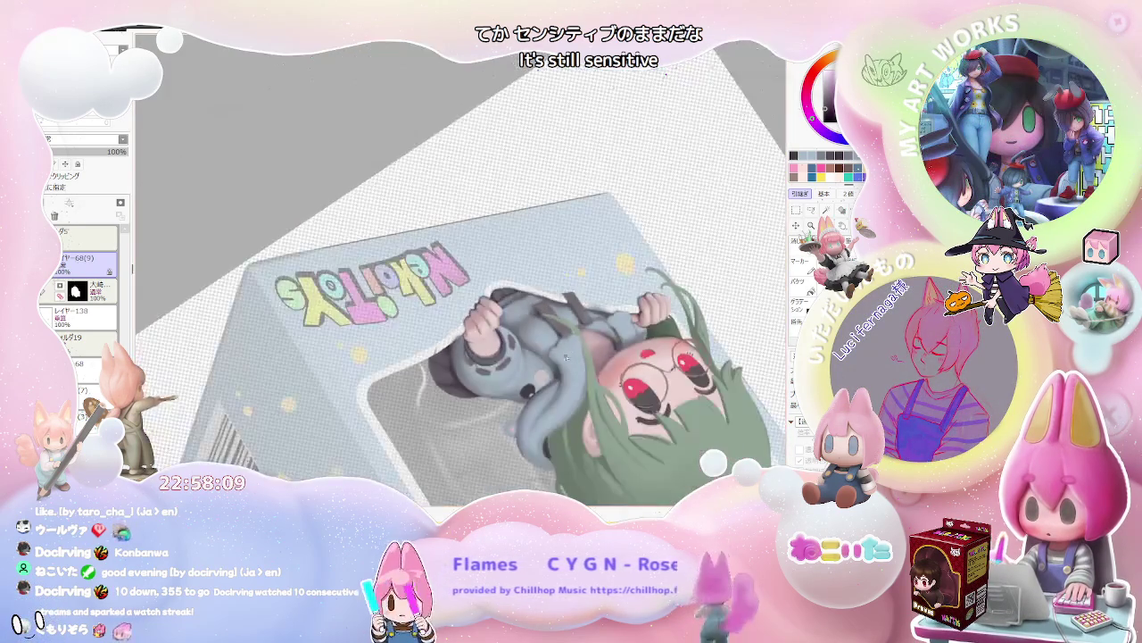
{"action": "scroll", "coordinate": [514, 340], "scroll_direction": "up", "scroll_amount": 2}
{"action": "scroll", "coordinate": [508, 338], "scroll_direction": "up", "scroll_amount": 2}
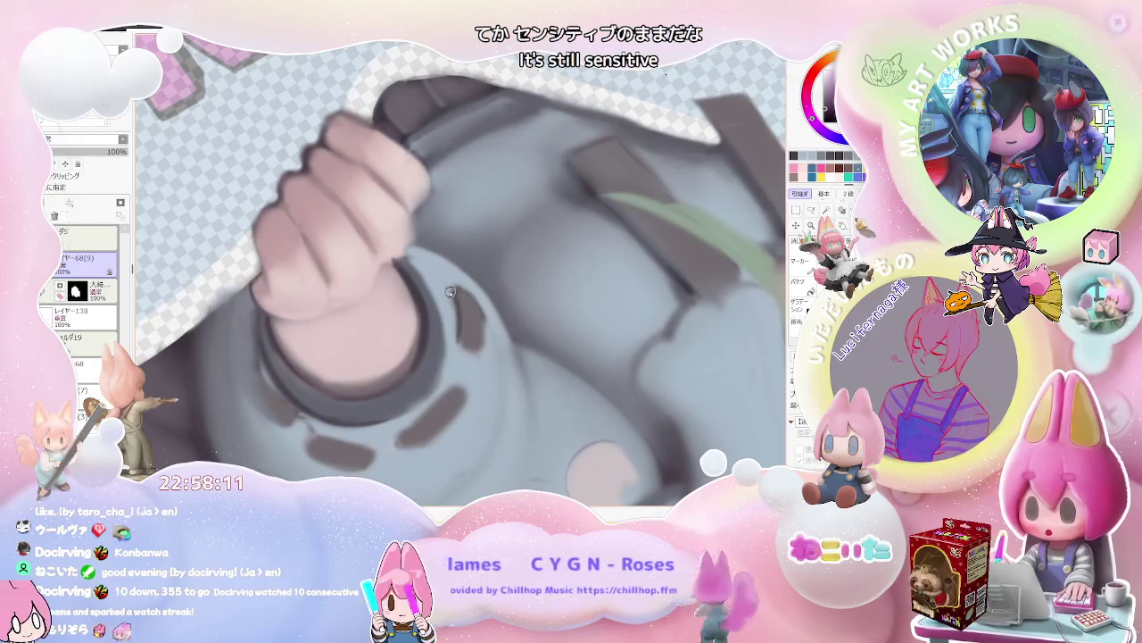
{"action": "scroll", "coordinate": [466, 336], "scroll_direction": "down", "scroll_amount": 1}
{"action": "scroll", "coordinate": [466, 336], "scroll_direction": "down", "scroll_amount": 2}
{"action": "scroll", "coordinate": [464, 348], "scroll_direction": "up", "scroll_amount": 2}
{"action": "scroll", "coordinate": [463, 361], "scroll_direction": "up", "scroll_amount": 2}
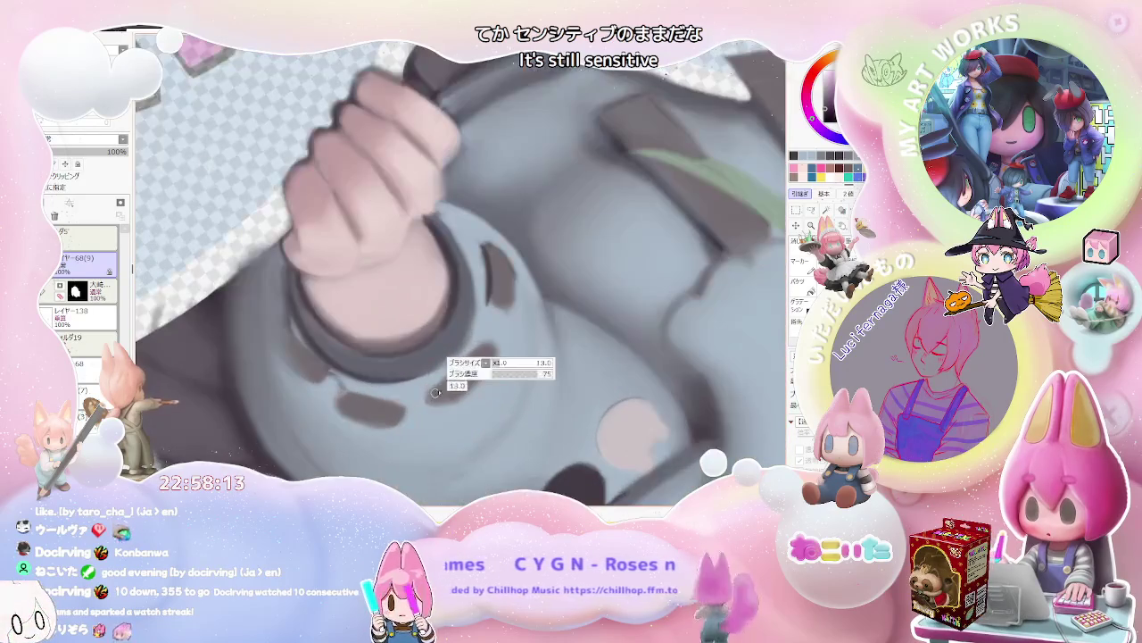
{"action": "scroll", "coordinate": [457, 368], "scroll_direction": "down", "scroll_amount": 1}
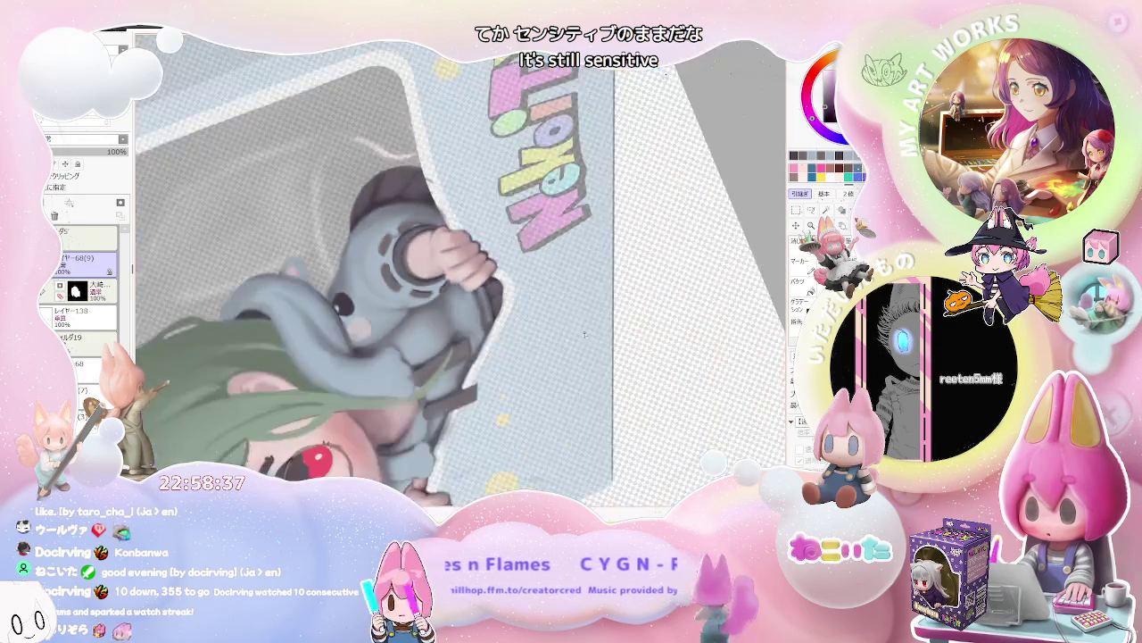
Zoom in on the second sleeve's cuff and the hand gripping the box window's edge.
{"action": "scroll", "coordinate": [478, 280], "scroll_direction": "up", "scroll_amount": 5}
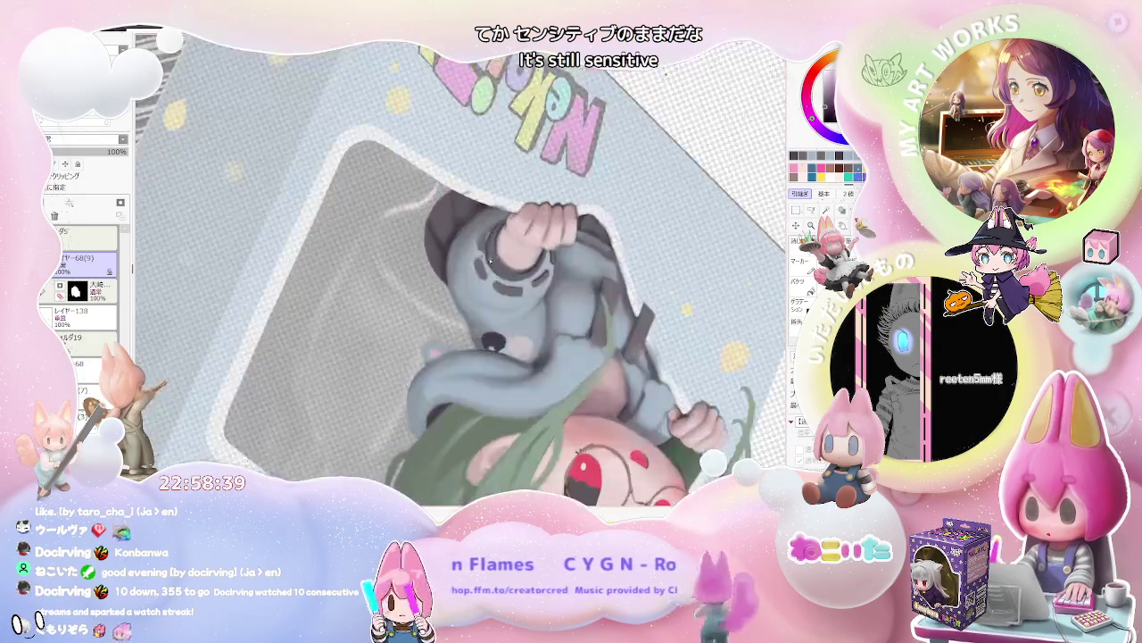
{"action": "scroll", "coordinate": [478, 280], "scroll_direction": "down", "scroll_amount": 5}
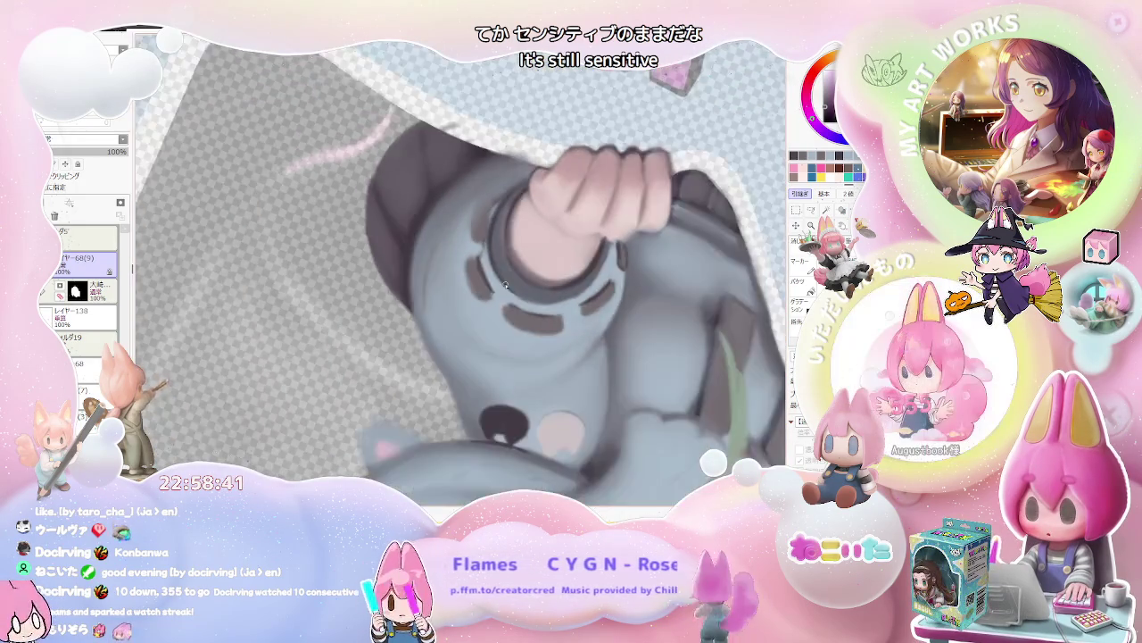
{"action": "scroll", "coordinate": [573, 319], "scroll_direction": "up", "scroll_amount": 5}
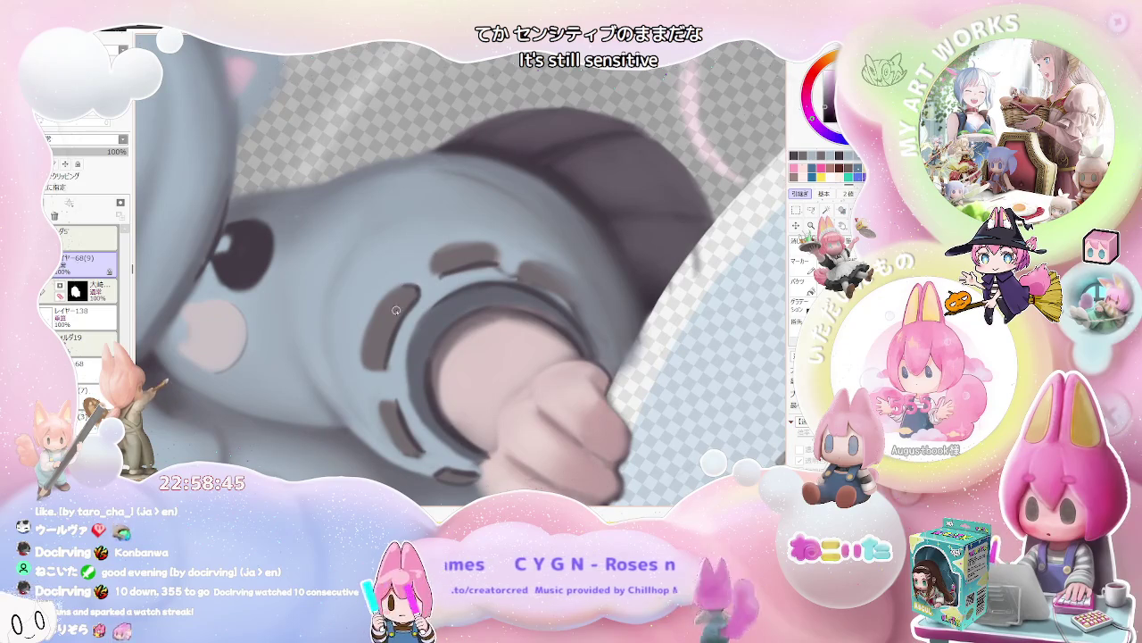
{"action": "scroll", "coordinate": [393, 292], "scroll_direction": "down", "scroll_amount": 3}
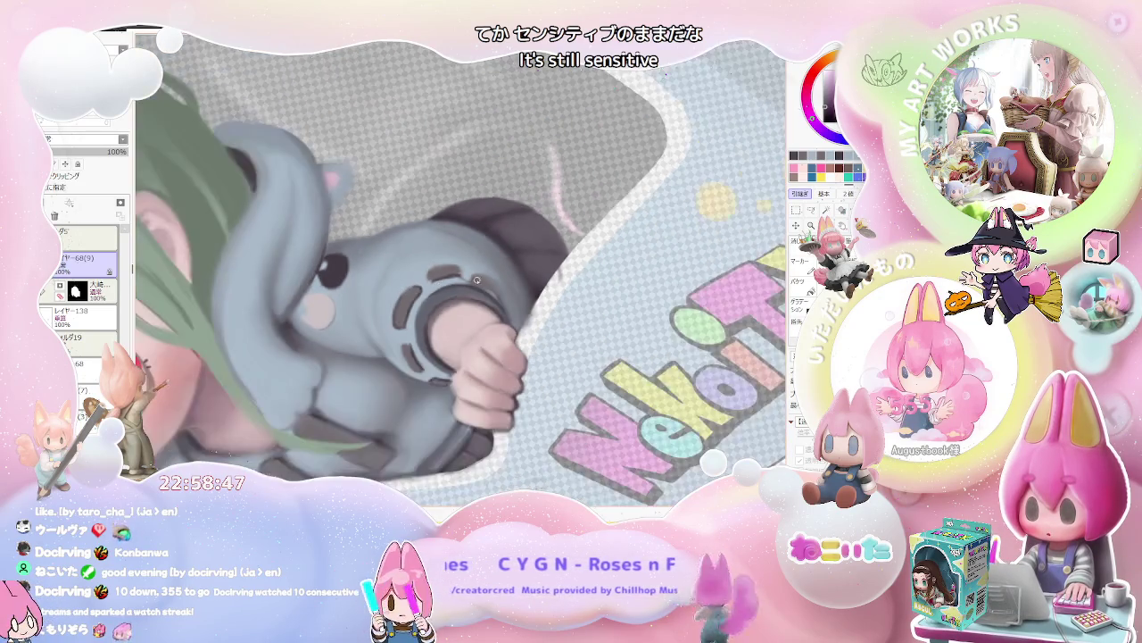
{"action": "scroll", "coordinate": [447, 330], "scroll_direction": "down", "scroll_amount": 2}
{"action": "scroll", "coordinate": [496, 364], "scroll_direction": "up", "scroll_amount": 2}
{"action": "scroll", "coordinate": [482, 357], "scroll_direction": "up", "scroll_amount": 2}
{"action": "scroll", "coordinate": [465, 352], "scroll_direction": "up", "scroll_amount": 2}
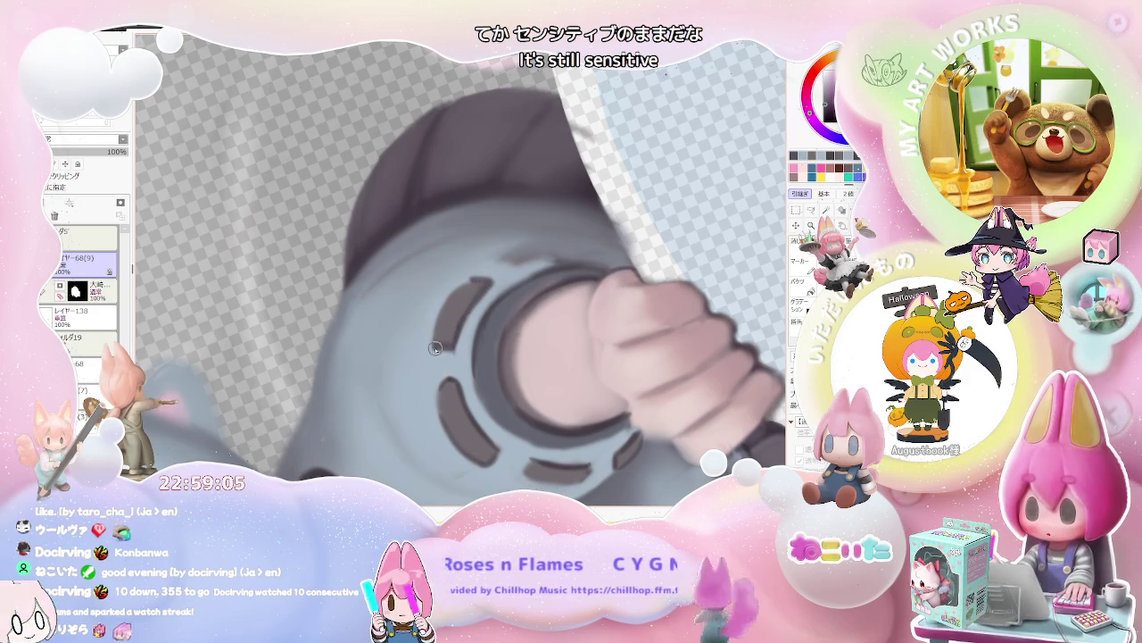
Zoom out to review the finished cuff markings and knuckle shading, then zoom back in.
{"action": "scroll", "coordinate": [446, 370], "scroll_direction": "down", "scroll_amount": 1}
{"action": "scroll", "coordinate": [445, 373], "scroll_direction": "down", "scroll_amount": 1}
{"action": "scroll", "coordinate": [445, 374], "scroll_direction": "down", "scroll_amount": 1}
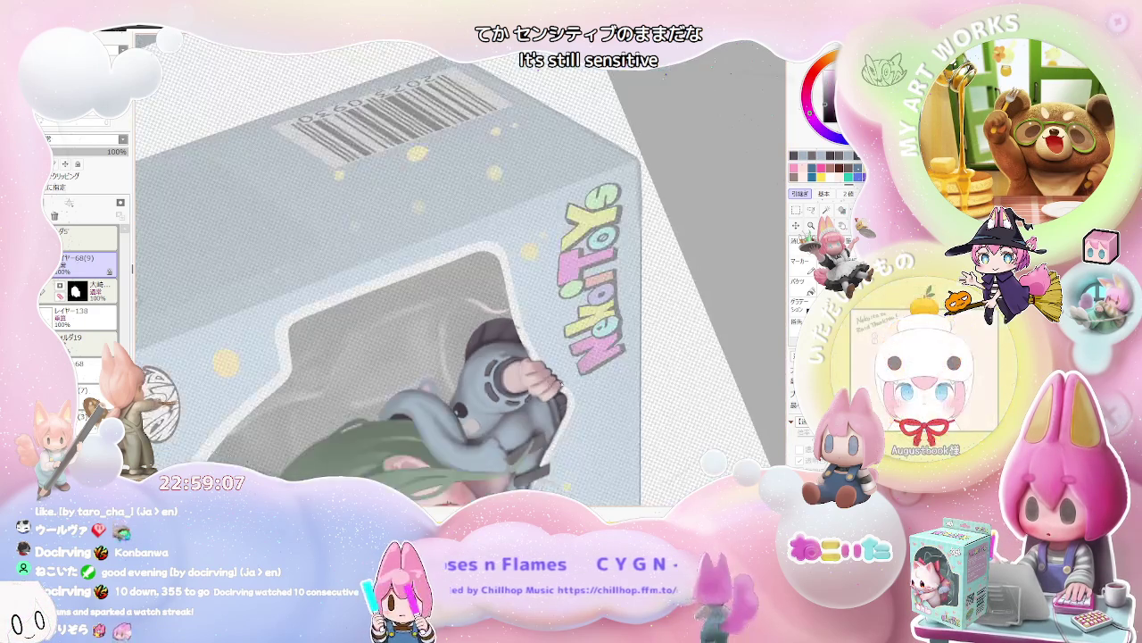
{"action": "scroll", "coordinate": [446, 373], "scroll_direction": "down", "scroll_amount": 1}
{"action": "scroll", "coordinate": [591, 390], "scroll_direction": "up", "scroll_amount": 1}
{"action": "scroll", "coordinate": [554, 374], "scroll_direction": "up", "scroll_amount": 1}
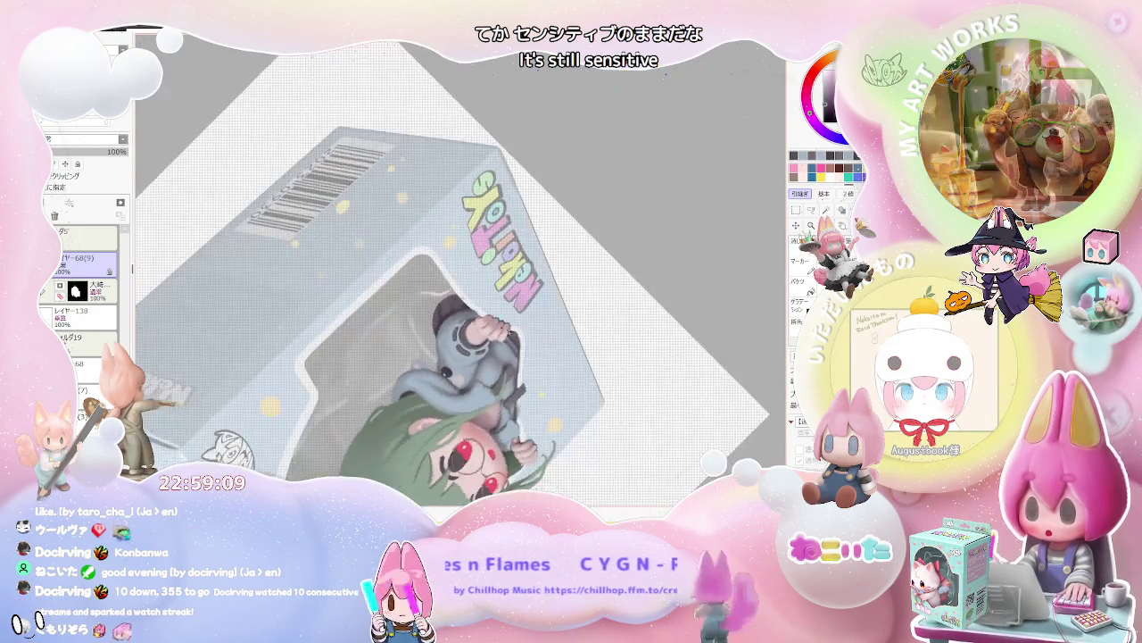
{"action": "scroll", "coordinate": [500, 357], "scroll_direction": "up", "scroll_amount": 1}
{"action": "scroll", "coordinate": [439, 330], "scroll_direction": "up", "scroll_amount": 1}
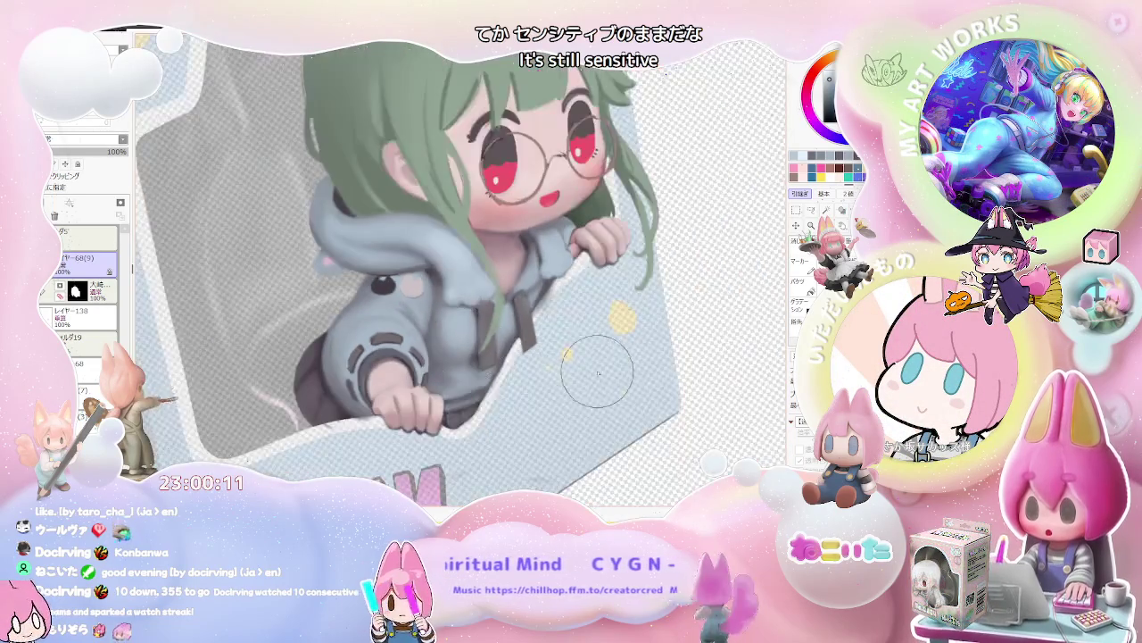
{"action": "scroll", "coordinate": [506, 379], "scroll_direction": "up", "scroll_amount": 5}
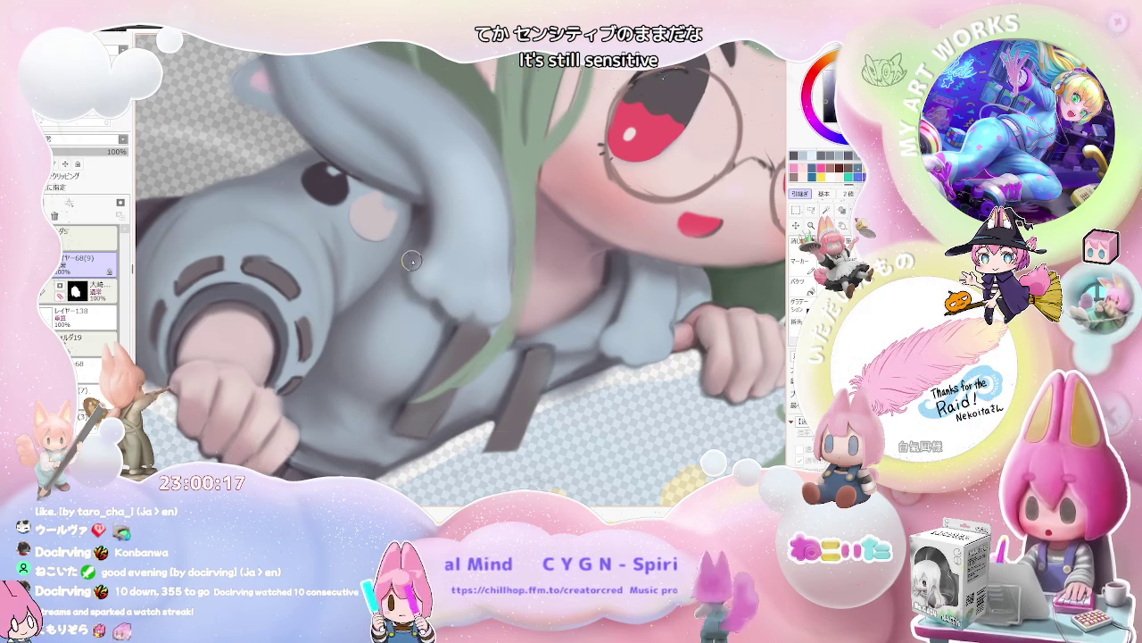
{"action": "scroll", "coordinate": [425, 247], "scroll_direction": "down", "scroll_amount": 3}
{"action": "scroll", "coordinate": [536, 294], "scroll_direction": "down", "scroll_amount": 3}
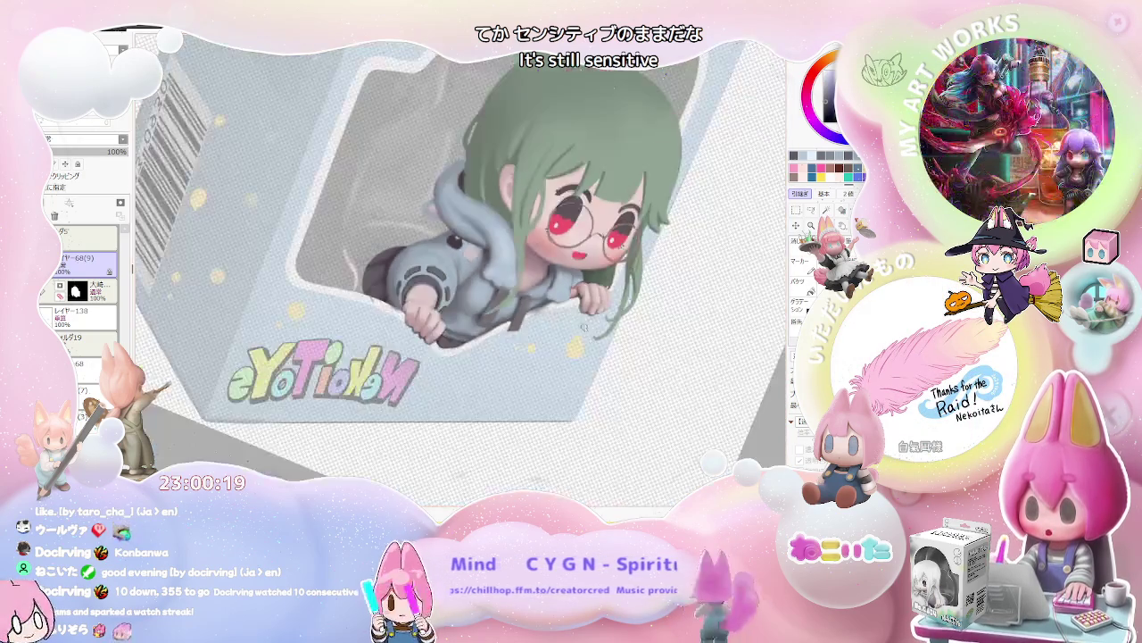
{"action": "scroll", "coordinate": [563, 339], "scroll_direction": "up", "scroll_amount": 2}
{"action": "scroll", "coordinate": [518, 352], "scroll_direction": "up", "scroll_amount": 2}
{"action": "scroll", "coordinate": [473, 361], "scroll_direction": "up", "scroll_amount": 2}
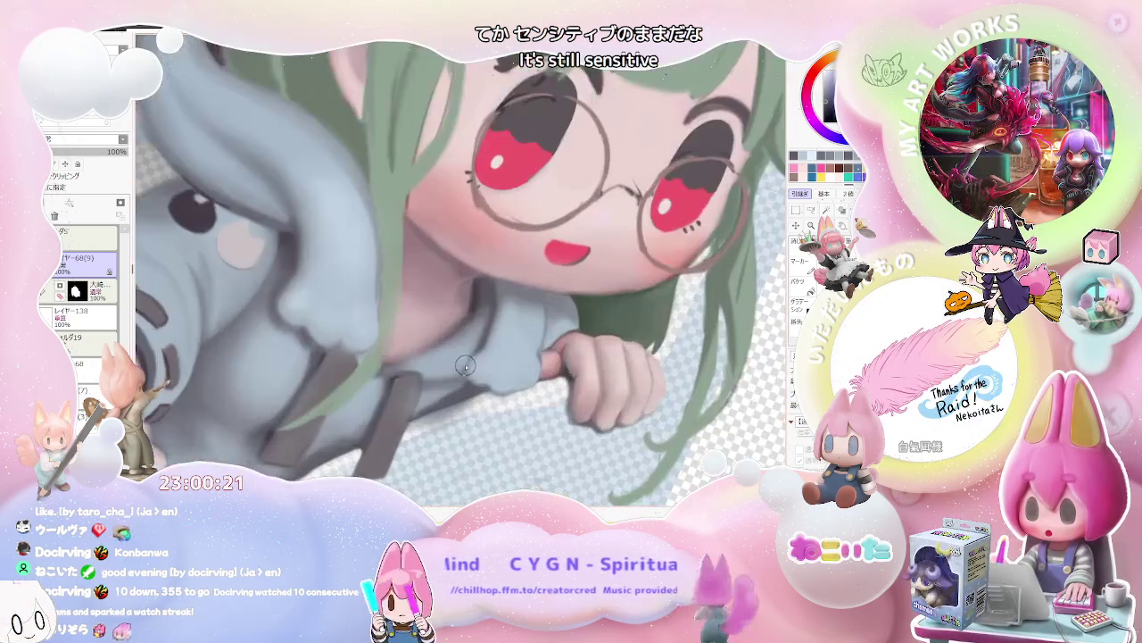
{"action": "scroll", "coordinate": [467, 379], "scroll_direction": "down", "scroll_amount": 1}
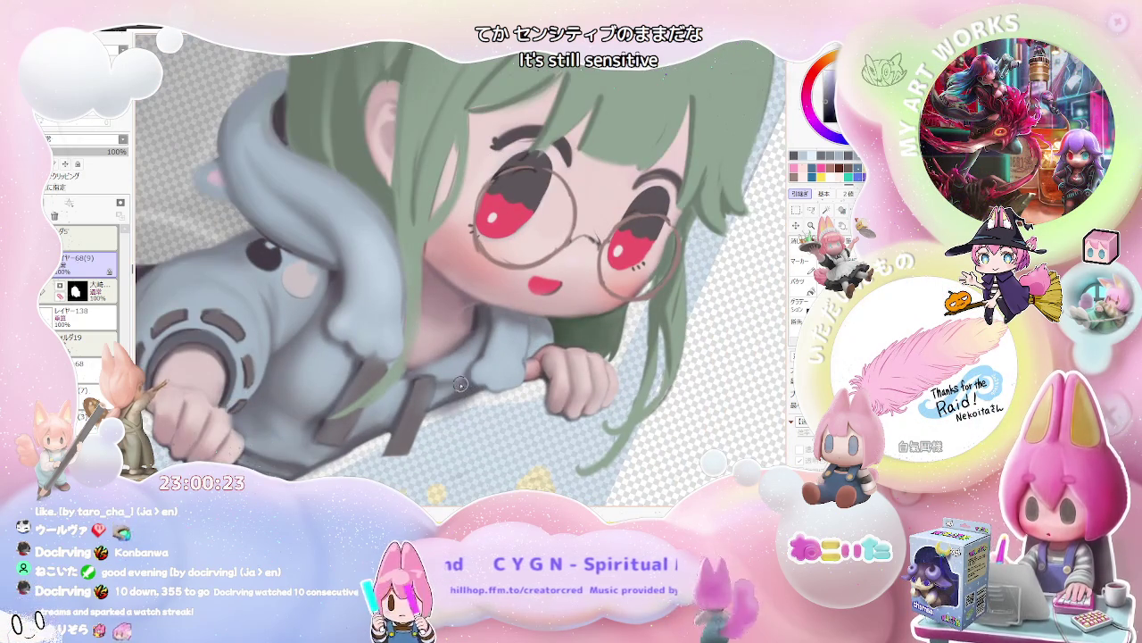
{"action": "scroll", "coordinate": [412, 395], "scroll_direction": "down", "scroll_amount": 1}
{"action": "scroll", "coordinate": [424, 402], "scroll_direction": "down", "scroll_amount": 1}
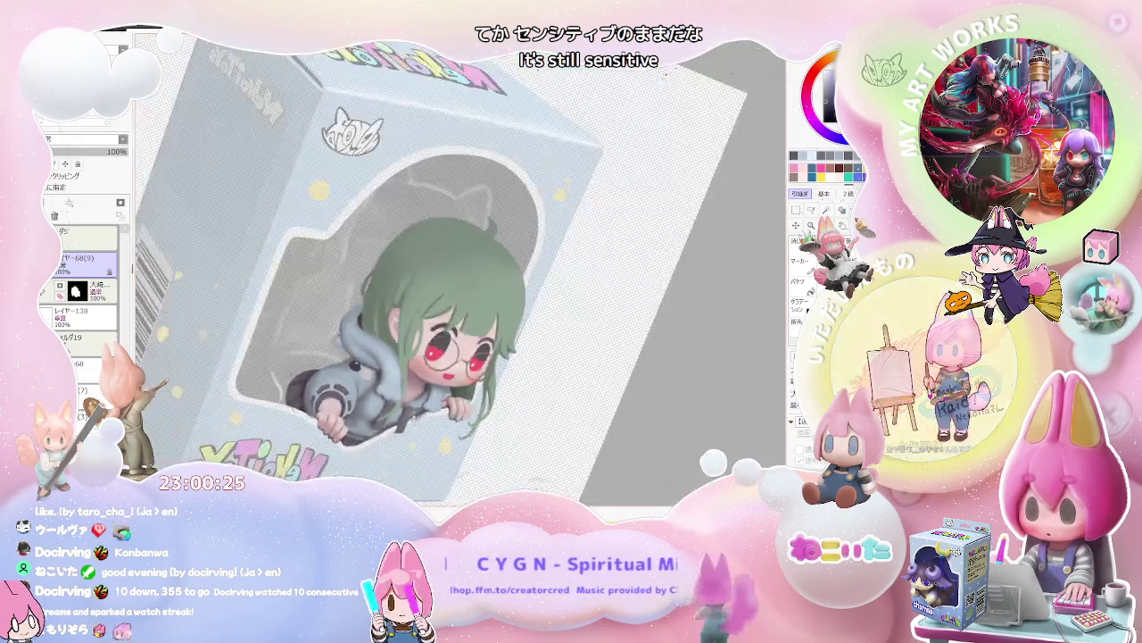
{"action": "scroll", "coordinate": [437, 413], "scroll_direction": "down", "scroll_amount": 1}
{"action": "key", "text": "Delete"}
{"action": "scroll", "coordinate": [326, 417], "scroll_direction": "up", "scroll_amount": 1}
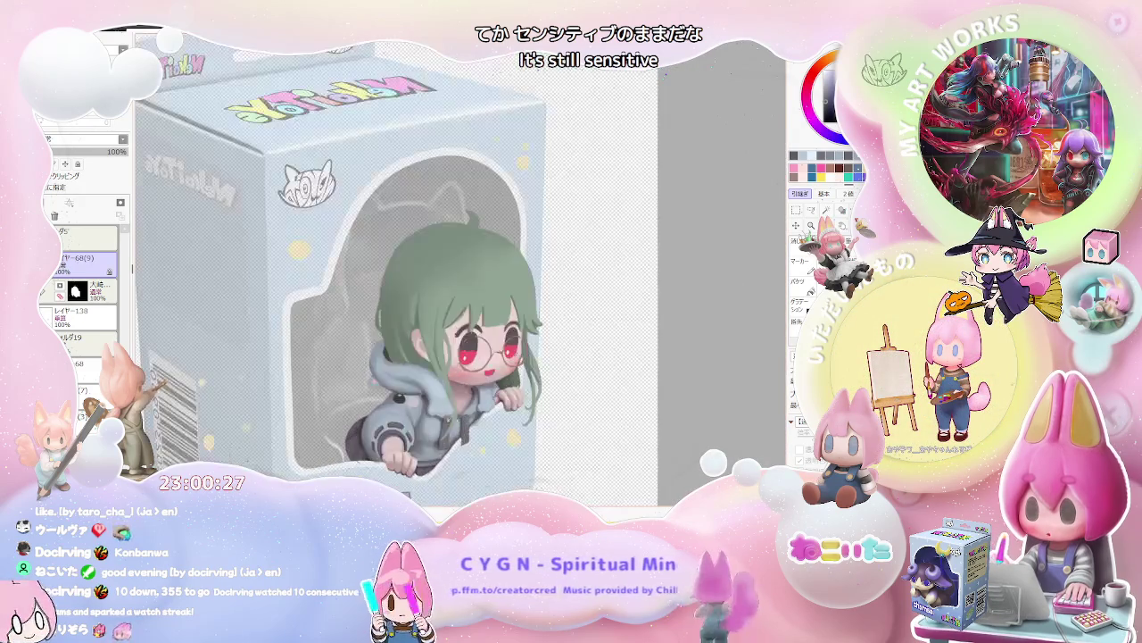
{"action": "scroll", "coordinate": [326, 417], "scroll_direction": "up", "scroll_amount": 1}
{"action": "scroll", "coordinate": [325, 417], "scroll_direction": "up", "scroll_amount": 1}
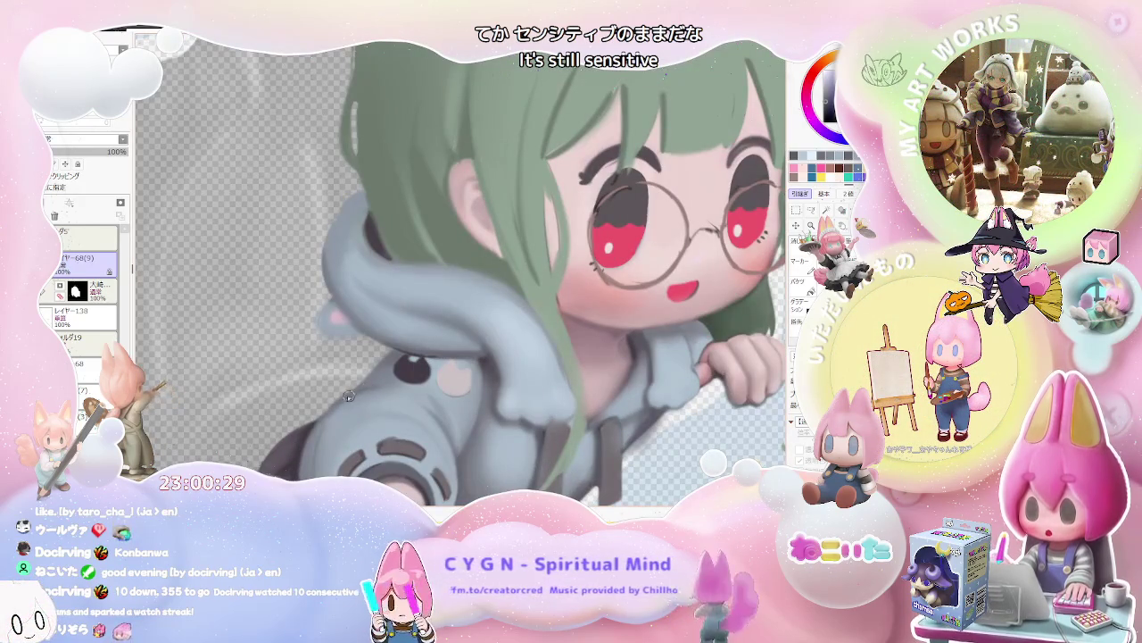
{"action": "scroll", "coordinate": [397, 350], "scroll_direction": "down", "scroll_amount": 1}
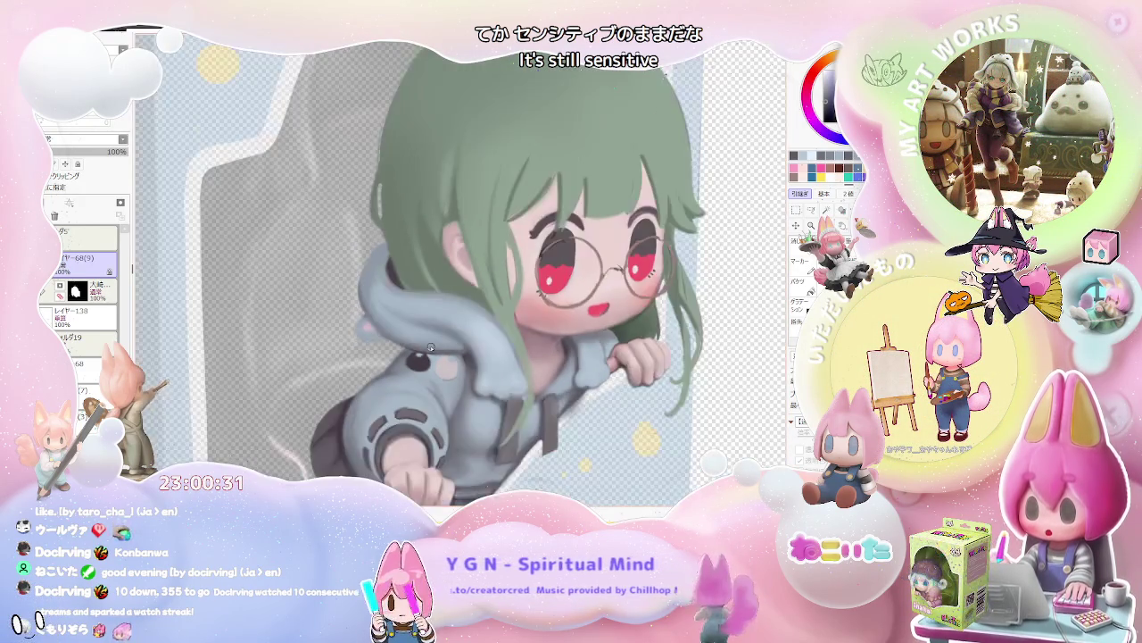
{"action": "scroll", "coordinate": [498, 387], "scroll_direction": "down", "scroll_amount": 1}
{"action": "scroll", "coordinate": [597, 424], "scroll_direction": "down", "scroll_amount": 1}
{"action": "scroll", "coordinate": [505, 407], "scroll_direction": "up", "scroll_amount": 1}
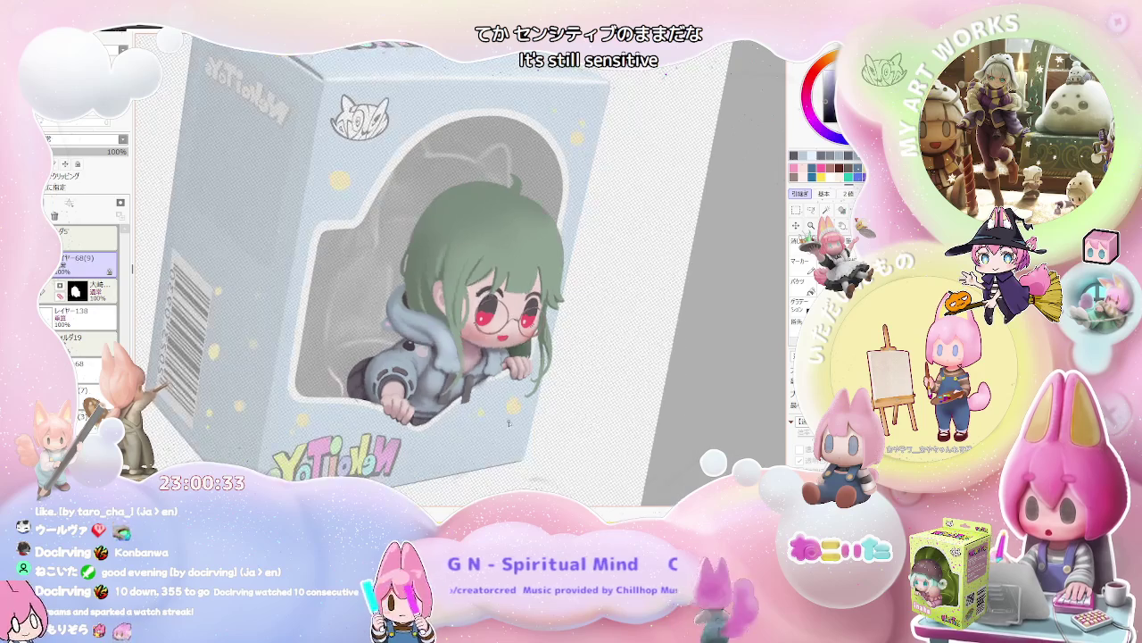
{"action": "scroll", "coordinate": [419, 389], "scroll_direction": "up", "scroll_amount": 1}
{"action": "scroll", "coordinate": [334, 370], "scroll_direction": "up", "scroll_amount": 1}
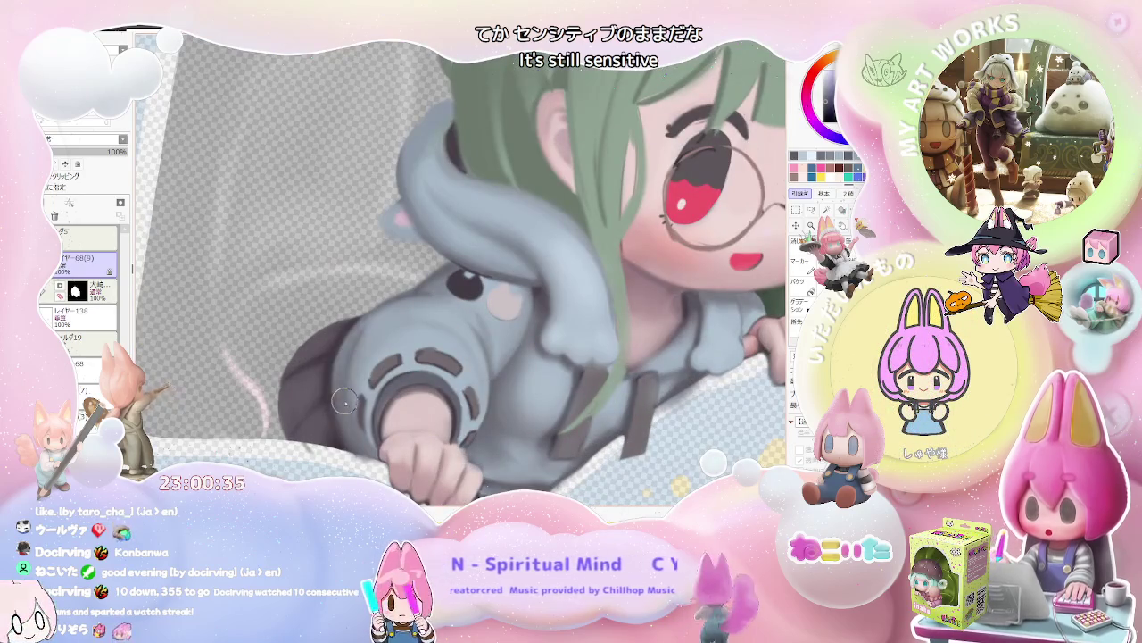
{"action": "scroll", "coordinate": [375, 328], "scroll_direction": "down", "scroll_amount": 1}
{"action": "scroll", "coordinate": [384, 325], "scroll_direction": "down", "scroll_amount": 1}
{"action": "scroll", "coordinate": [416, 319], "scroll_direction": "up", "scroll_amount": 3}
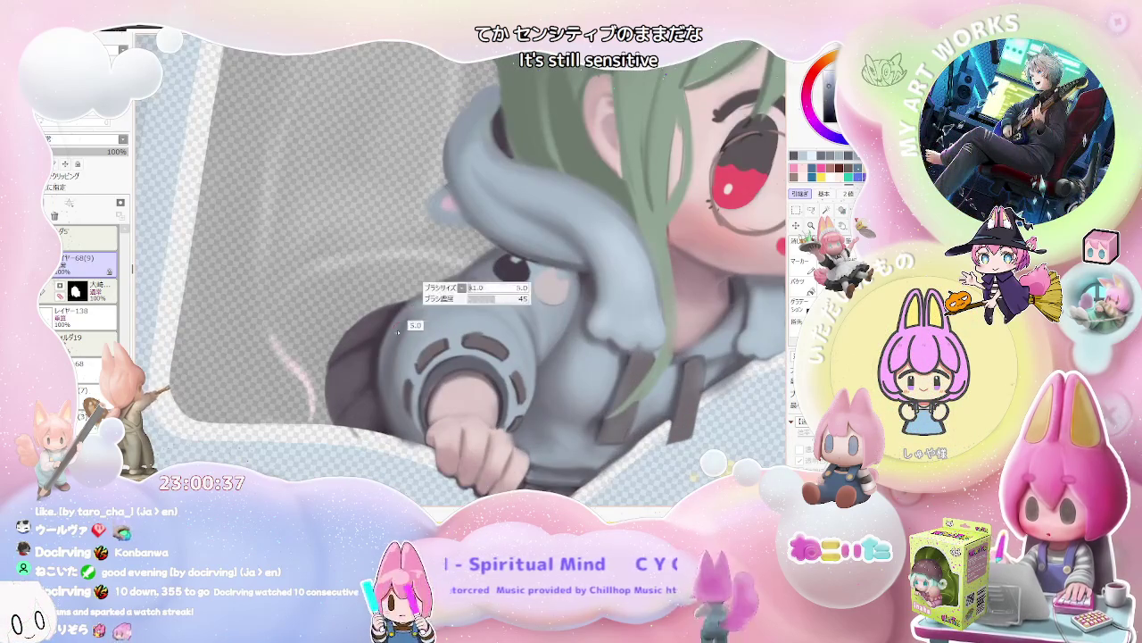
{"action": "scroll", "coordinate": [457, 302], "scroll_direction": "down", "scroll_amount": 2}
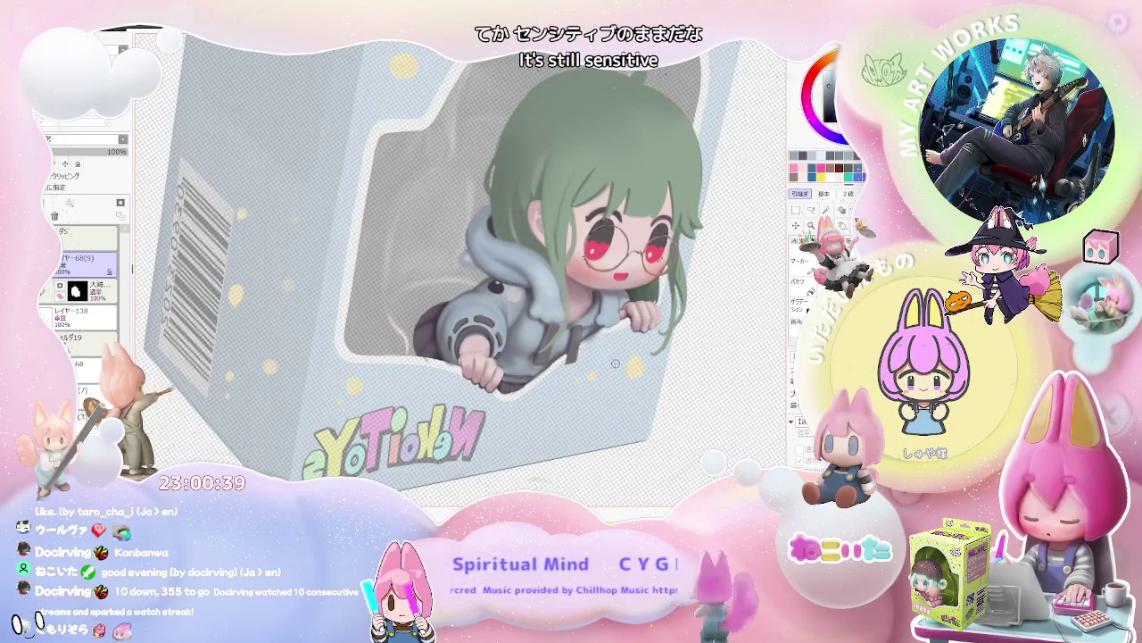
{"action": "scroll", "coordinate": [552, 435], "scroll_direction": "up", "scroll_amount": 1}
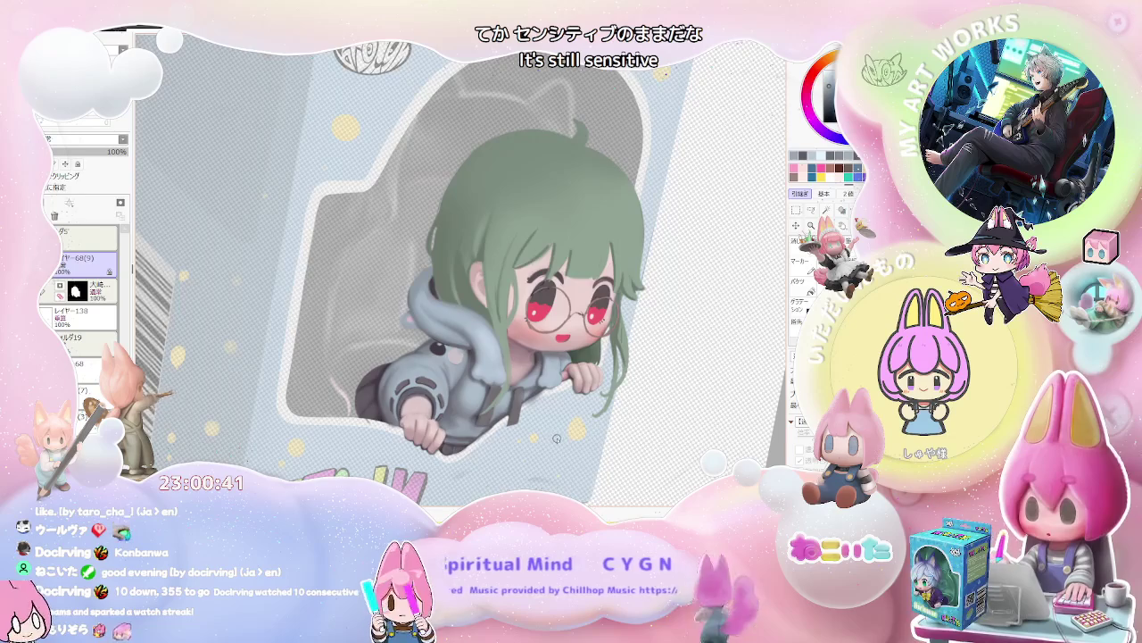
{"action": "scroll", "coordinate": [556, 438], "scroll_direction": "down", "scroll_amount": 1}
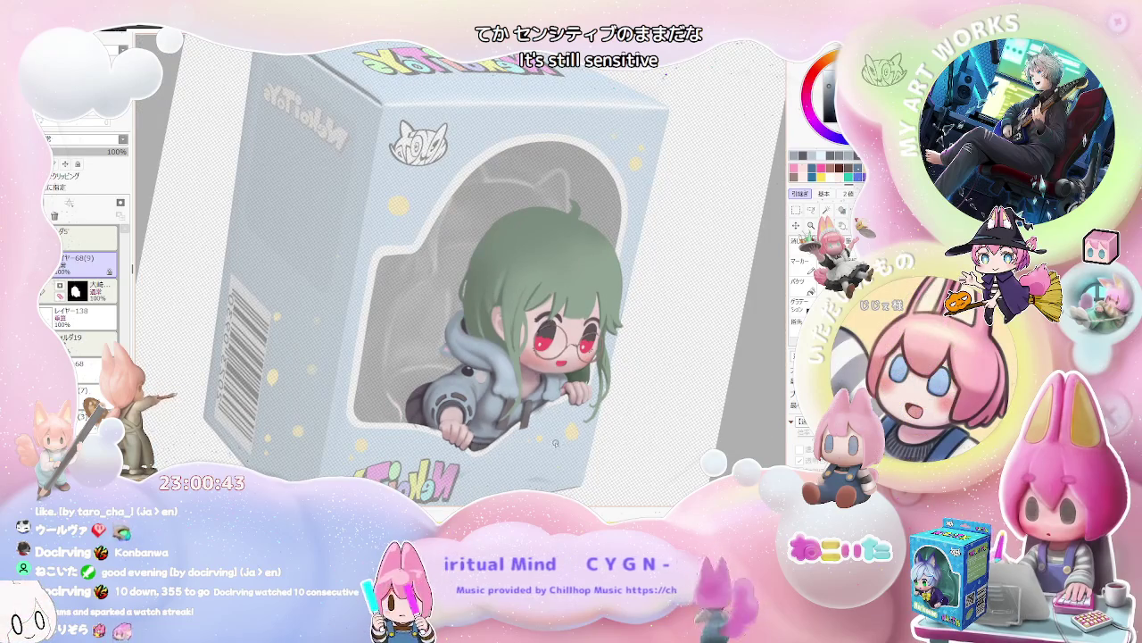
{"action": "scroll", "coordinate": [556, 442], "scroll_direction": "up", "scroll_amount": 2}
{"action": "scroll", "coordinate": [500, 436], "scroll_direction": "up", "scroll_amount": 2}
{"action": "scroll", "coordinate": [429, 428], "scroll_direction": "up", "scroll_amount": 1}
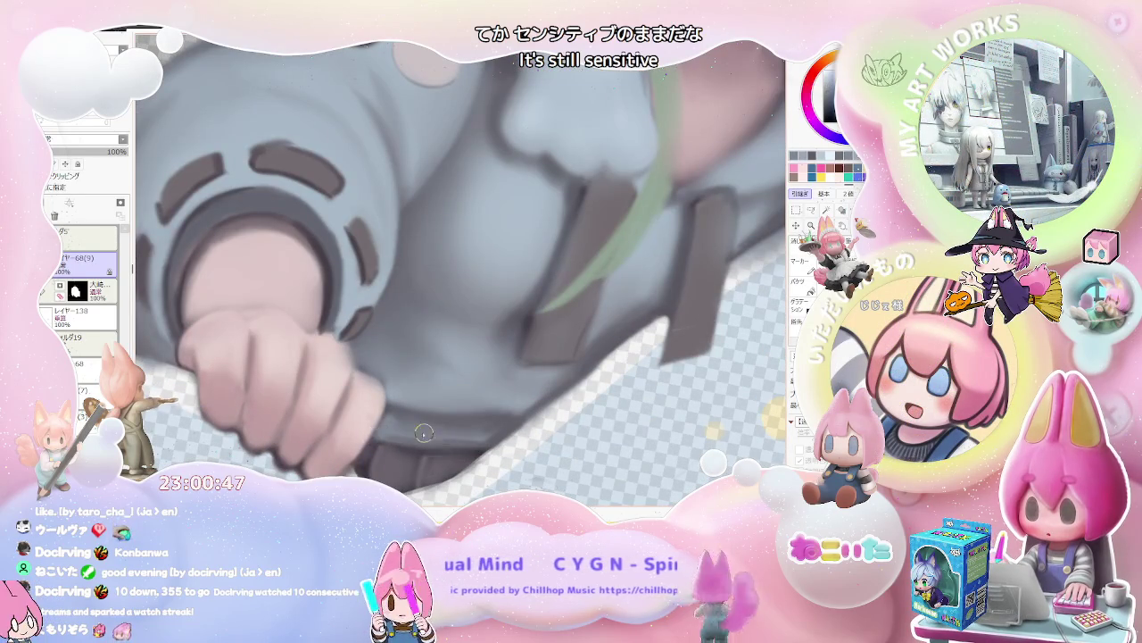
{"action": "scroll", "coordinate": [430, 434], "scroll_direction": "down", "scroll_amount": 1}
{"action": "scroll", "coordinate": [406, 430], "scroll_direction": "down", "scroll_amount": 1}
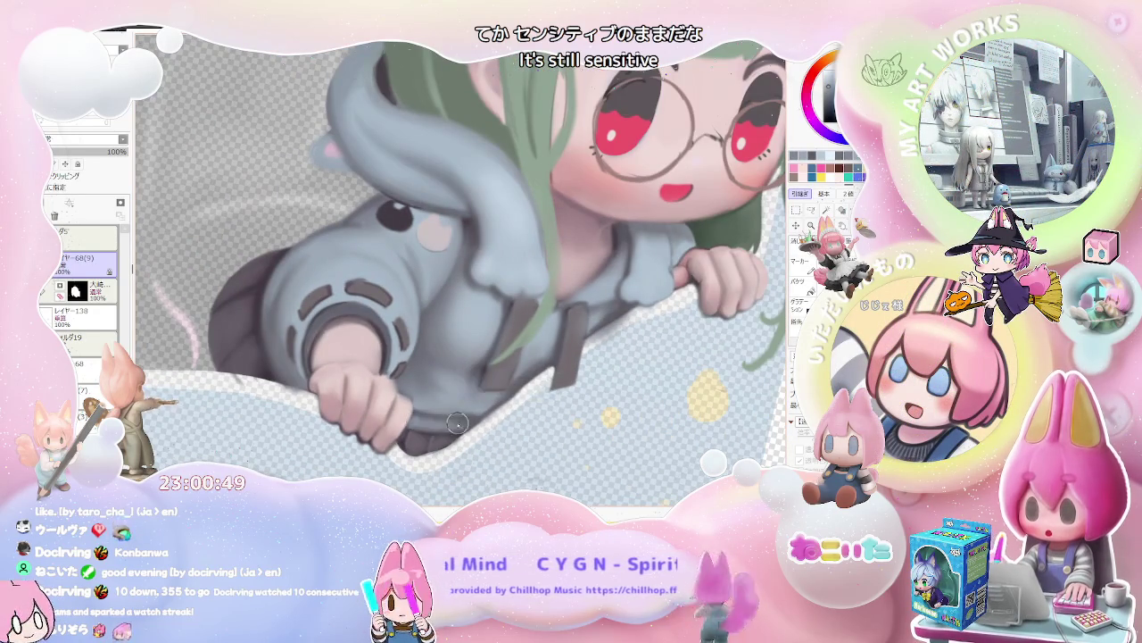
{"action": "scroll", "coordinate": [497, 420], "scroll_direction": "down", "scroll_amount": 1}
{"action": "scroll", "coordinate": [501, 422], "scroll_direction": "down", "scroll_amount": 1}
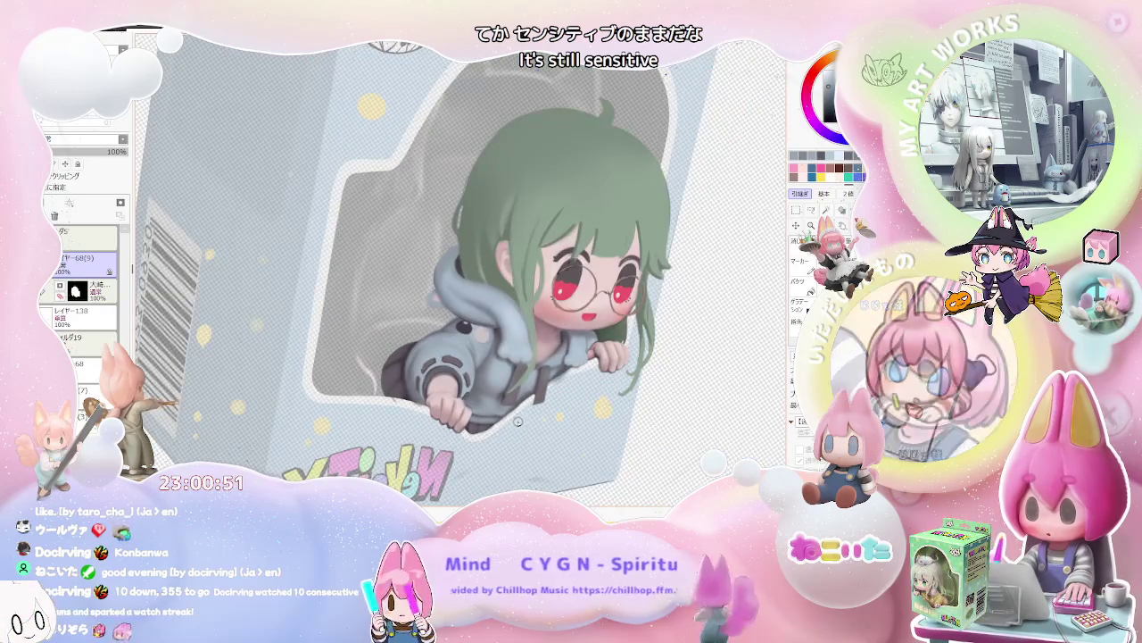
{"action": "scroll", "coordinate": [509, 423], "scroll_direction": "down", "scroll_amount": 1}
{"action": "scroll", "coordinate": [515, 425], "scroll_direction": "down", "scroll_amount": 1}
{"action": "key", "text": "End"}
{"action": "key", "text": "End"}
{"action": "key", "text": "End"}
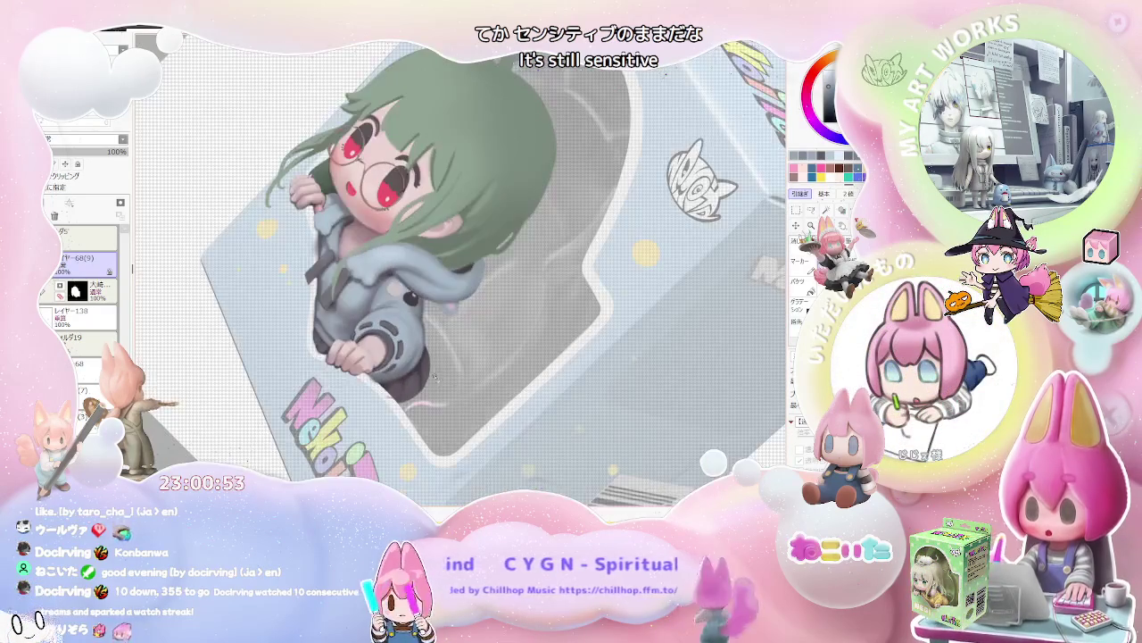
{"action": "scroll", "coordinate": [420, 336], "scroll_direction": "up", "scroll_amount": 2}
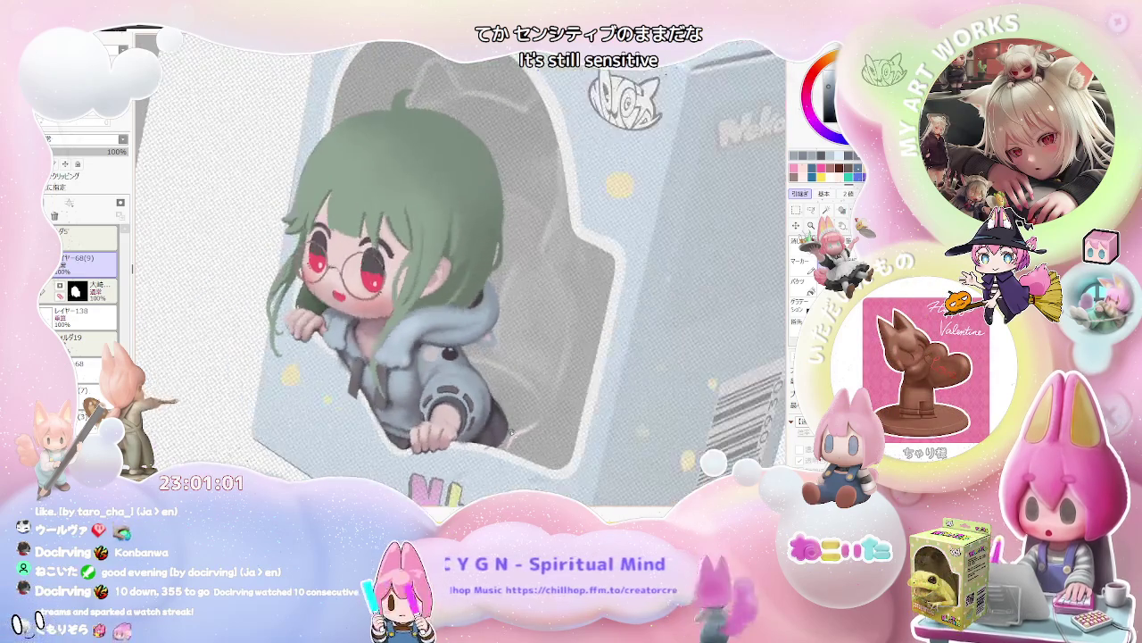
{"action": "scroll", "coordinate": [511, 435], "scroll_direction": "up", "scroll_amount": 3}
{"action": "scroll", "coordinate": [497, 460], "scroll_direction": "down", "scroll_amount": 1}
{"action": "scroll", "coordinate": [497, 460], "scroll_direction": "down", "scroll_amount": 1}
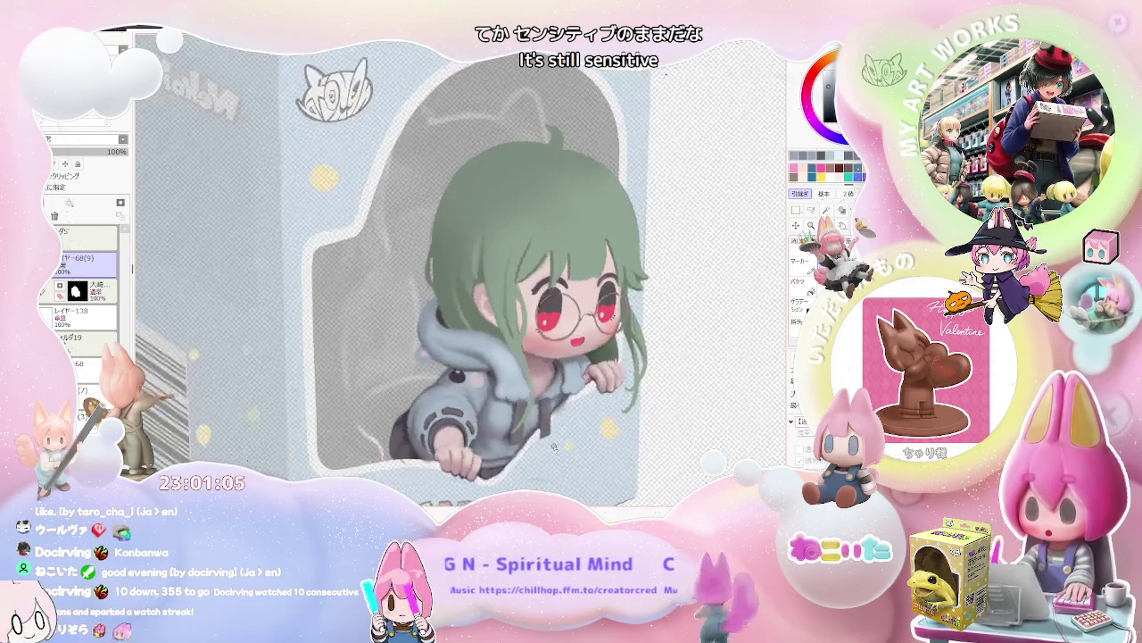
{"action": "scroll", "coordinate": [375, 375], "scroll_direction": "up", "scroll_amount": 5}
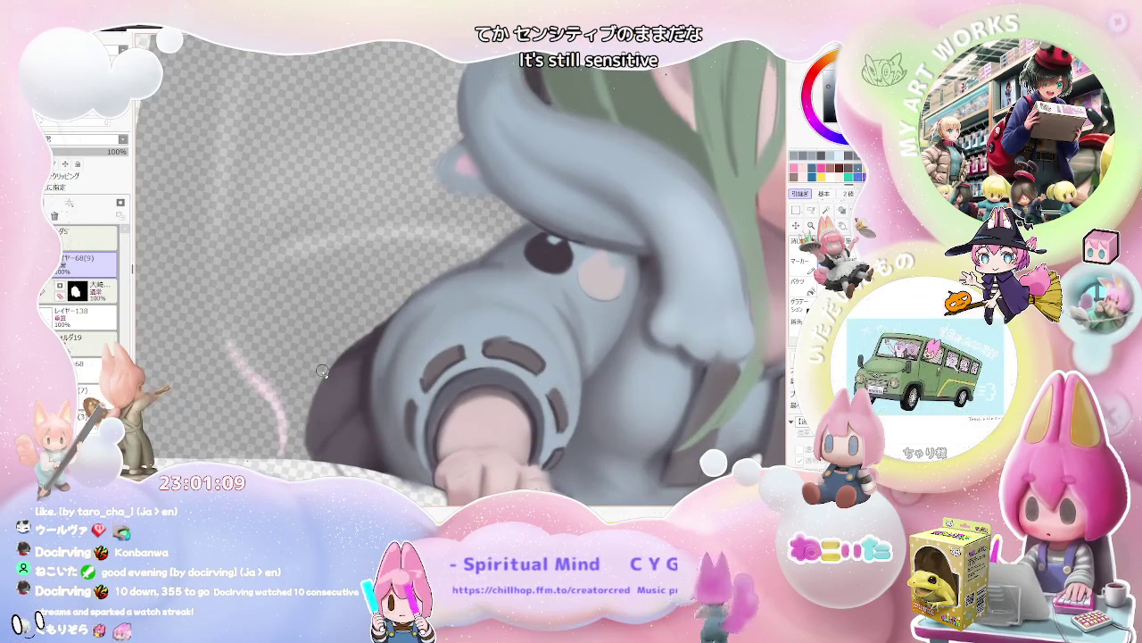
{"action": "scroll", "coordinate": [311, 437], "scroll_direction": "down", "scroll_amount": 5}
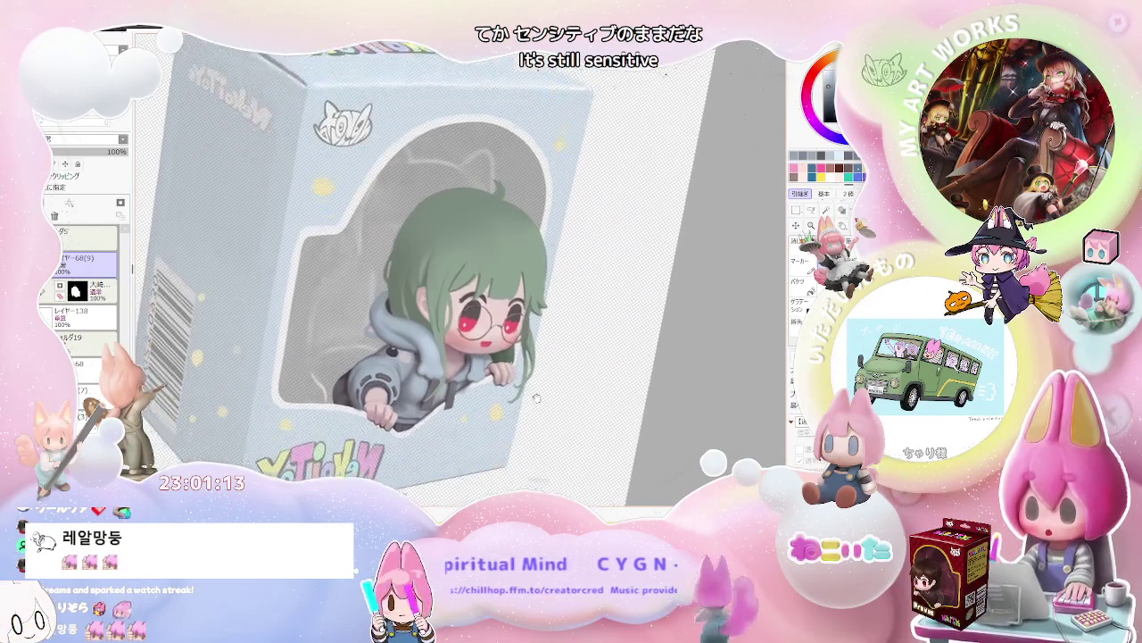
{"action": "scroll", "coordinate": [566, 433], "scroll_direction": "down", "scroll_amount": 3}
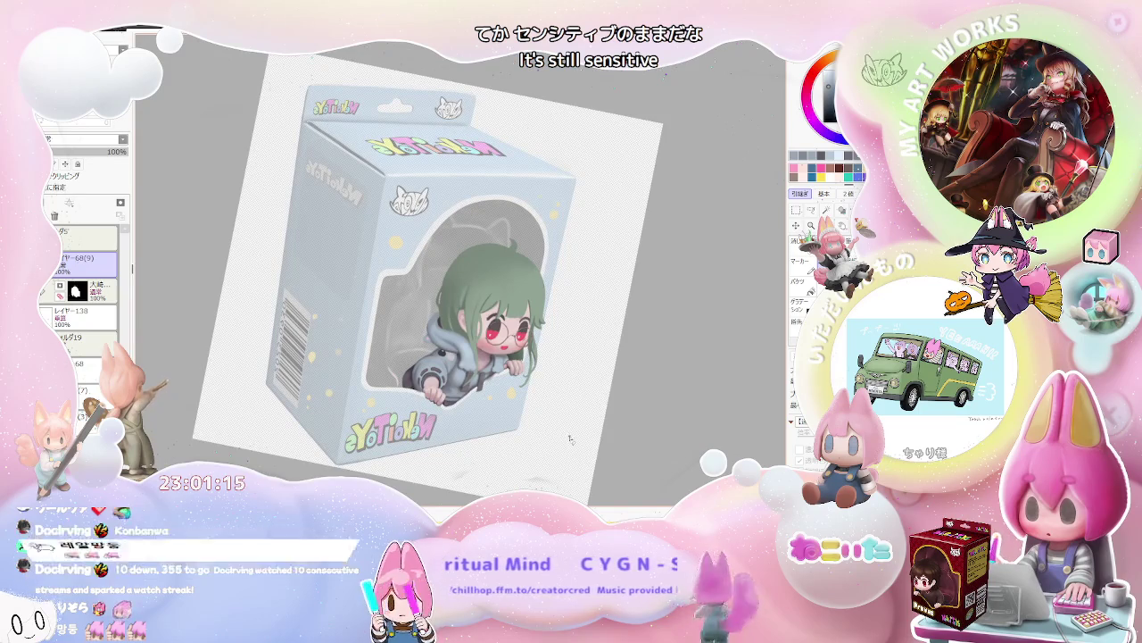
{"action": "scroll", "coordinate": [548, 391], "scroll_direction": "up", "scroll_amount": 2}
{"action": "scroll", "coordinate": [491, 374], "scroll_direction": "up", "scroll_amount": 2}
{"action": "scroll", "coordinate": [433, 359], "scroll_direction": "up", "scroll_amount": 2}
{"action": "scroll", "coordinate": [399, 342], "scroll_direction": "up", "scroll_amount": 1}
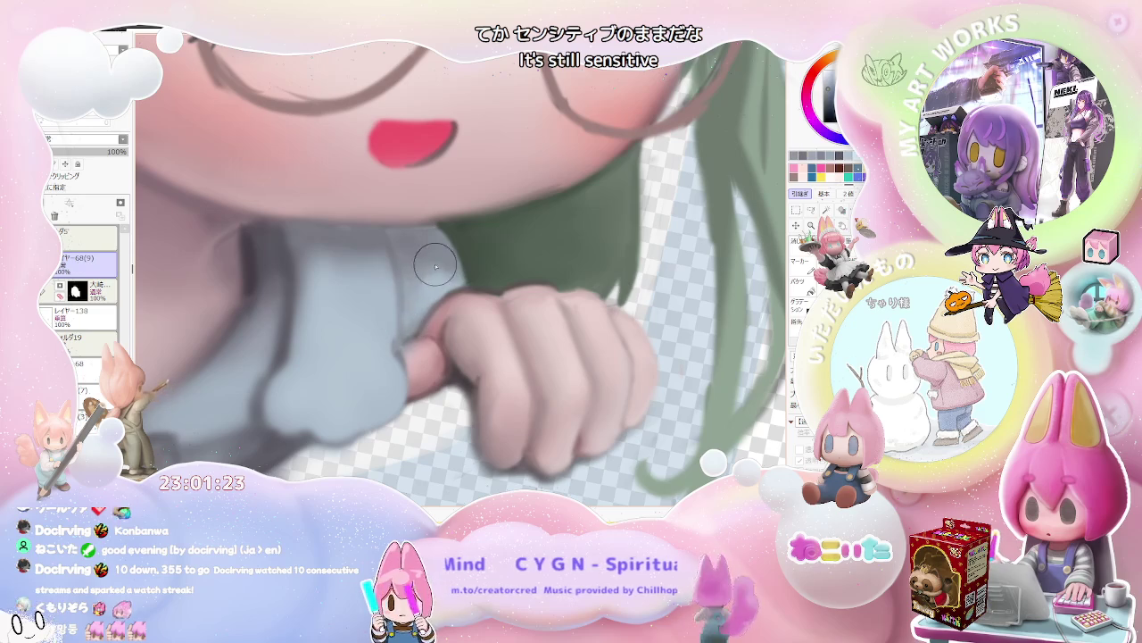
{"action": "scroll", "coordinate": [448, 265], "scroll_direction": "down", "scroll_amount": 1}
{"action": "scroll", "coordinate": [450, 277], "scroll_direction": "down", "scroll_amount": 1}
{"action": "scroll", "coordinate": [464, 295], "scroll_direction": "down", "scroll_amount": 2}
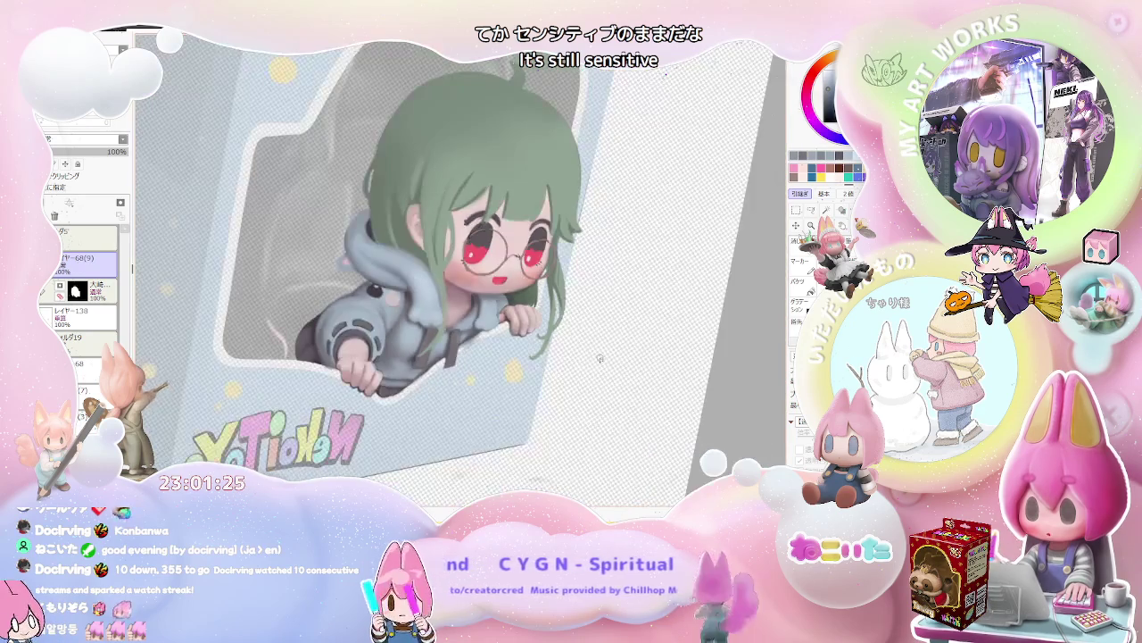
{"action": "scroll", "coordinate": [507, 303], "scroll_direction": "up", "scroll_amount": 1}
{"action": "scroll", "coordinate": [499, 308], "scroll_direction": "up", "scroll_amount": 1}
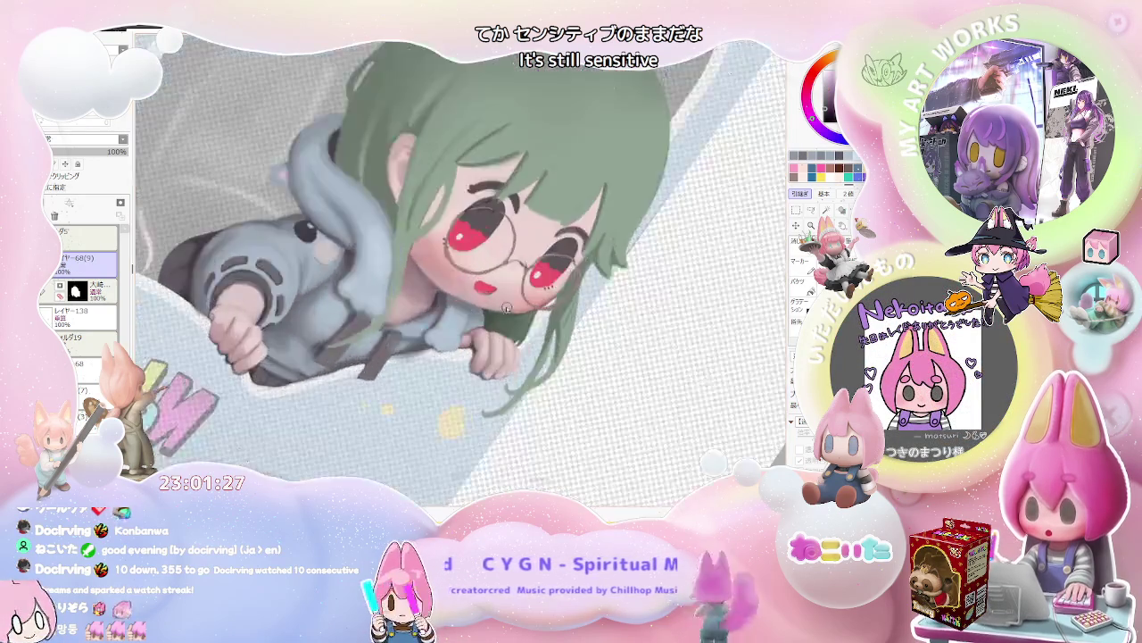
{"action": "scroll", "coordinate": [479, 319], "scroll_direction": "up", "scroll_amount": 1}
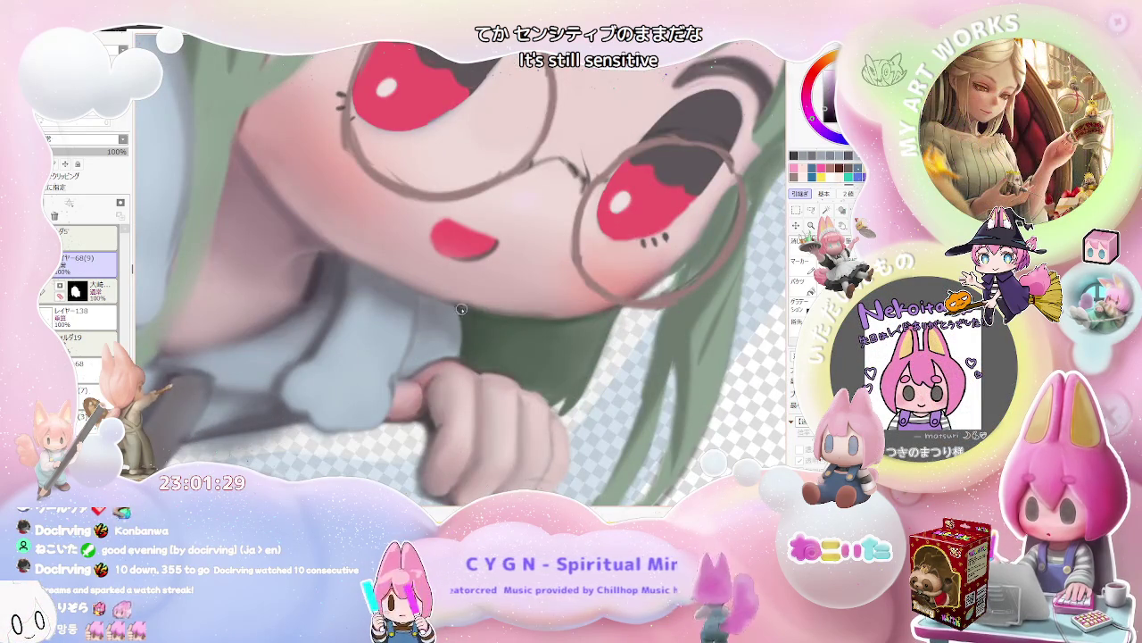
{"action": "scroll", "coordinate": [468, 339], "scroll_direction": "up", "scroll_amount": 1}
{"action": "scroll", "coordinate": [466, 330], "scroll_direction": "up", "scroll_amount": 1}
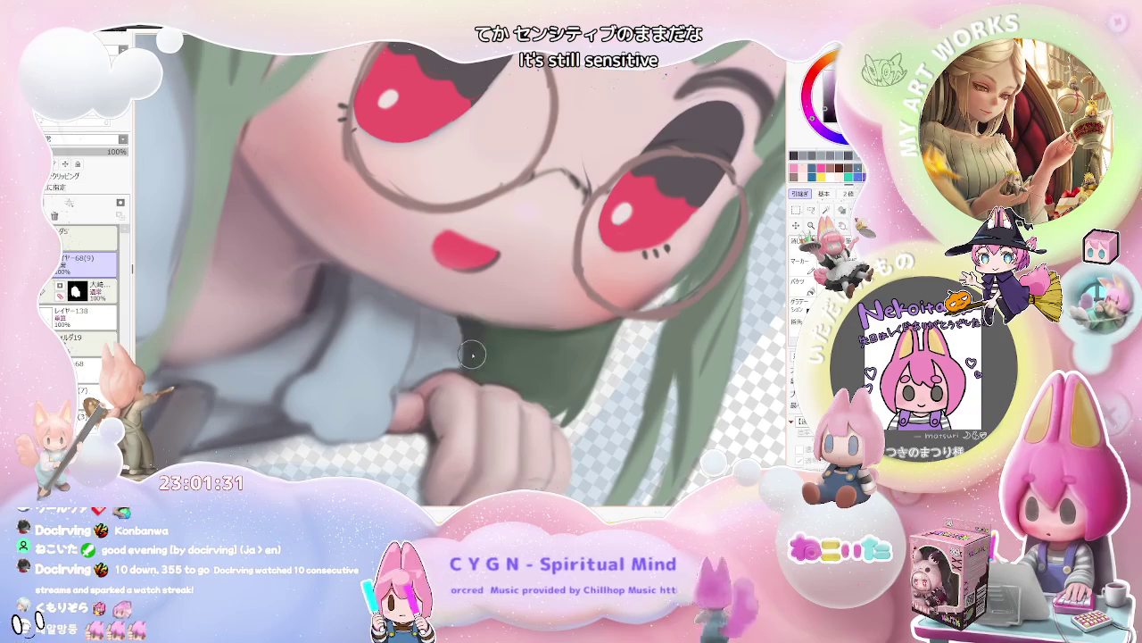
{"action": "scroll", "coordinate": [484, 332], "scroll_direction": "down", "scroll_amount": 1}
{"action": "scroll", "coordinate": [536, 348], "scroll_direction": "down", "scroll_amount": 2}
{"action": "scroll", "coordinate": [589, 366], "scroll_direction": "down", "scroll_amount": 1}
{"action": "scroll", "coordinate": [603, 371], "scroll_direction": "down", "scroll_amount": 1}
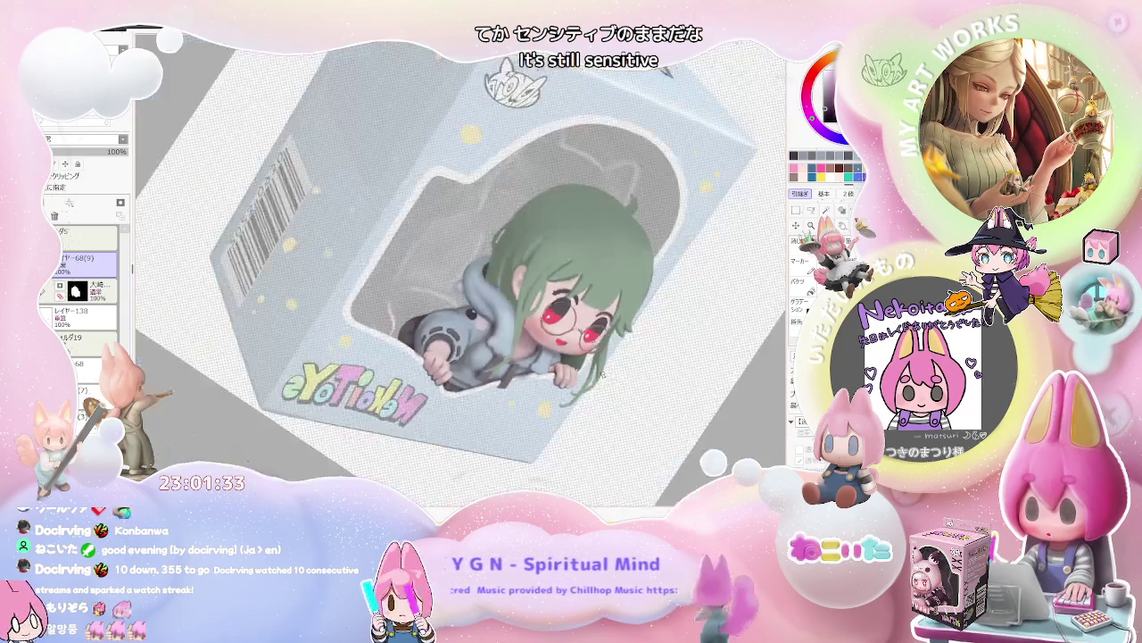
{"action": "scroll", "coordinate": [607, 366], "scroll_direction": "up", "scroll_amount": 1}
{"action": "scroll", "coordinate": [598, 361], "scroll_direction": "up", "scroll_amount": 2}
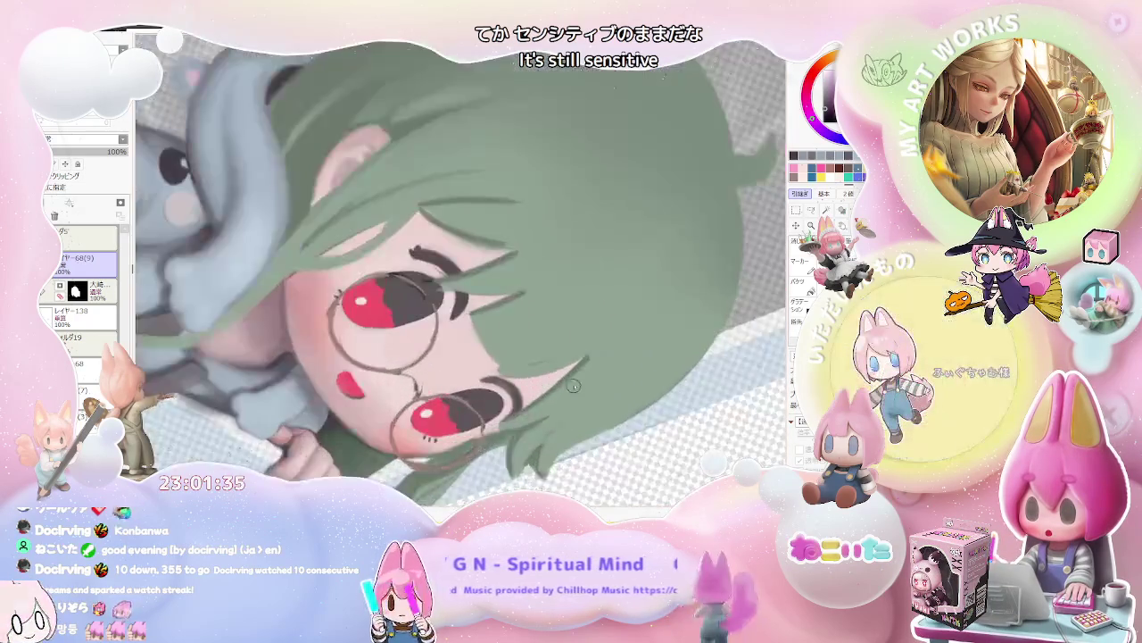
{"action": "scroll", "coordinate": [585, 356], "scroll_direction": "up", "scroll_amount": 1}
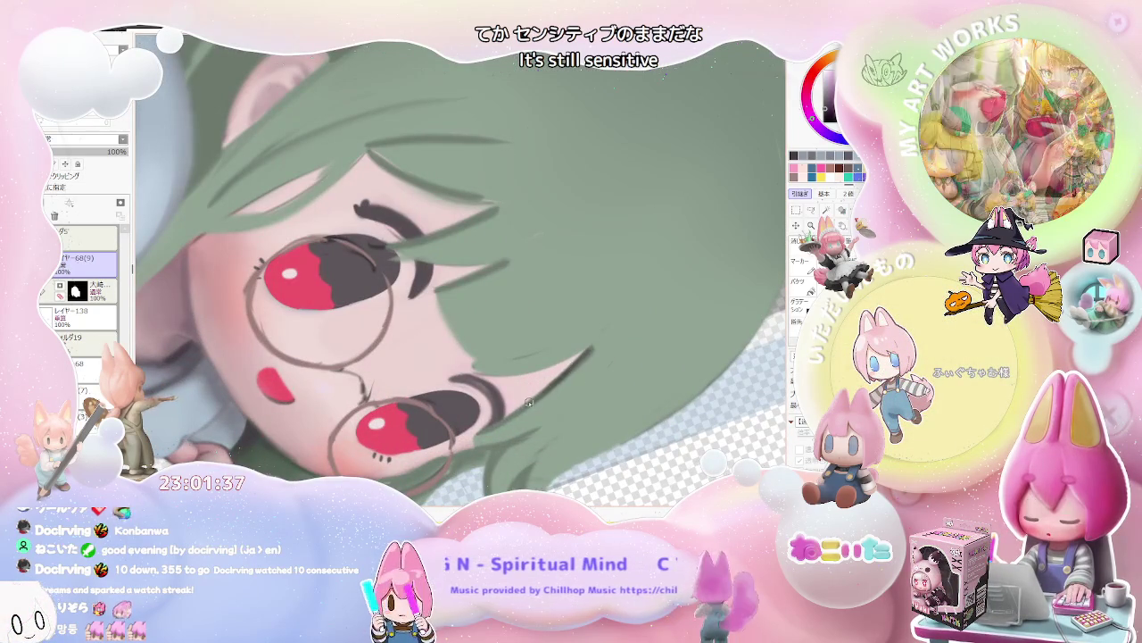
{"action": "scroll", "coordinate": [562, 370], "scroll_direction": "up", "scroll_amount": 1}
{"action": "scroll", "coordinate": [402, 366], "scroll_direction": "up", "scroll_amount": 1}
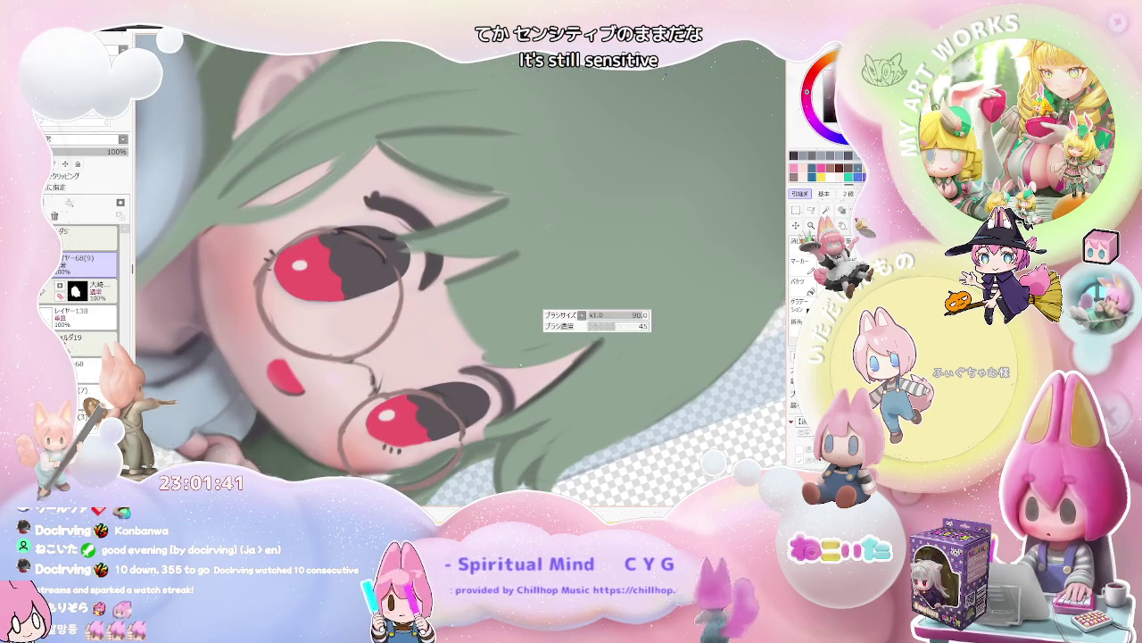
{"action": "scroll", "coordinate": [597, 338], "scroll_direction": "down", "scroll_amount": 1}
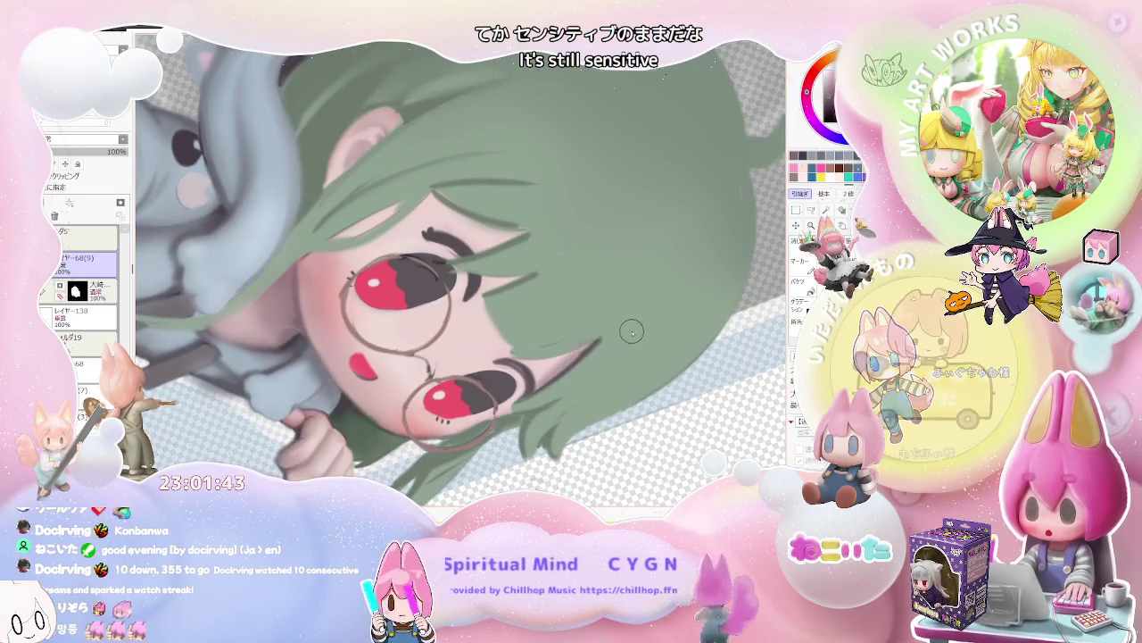
{"action": "scroll", "coordinate": [580, 326], "scroll_direction": "down", "scroll_amount": 2}
{"action": "scroll", "coordinate": [553, 308], "scroll_direction": "up", "scroll_amount": 2}
{"action": "scroll", "coordinate": [529, 287], "scroll_direction": "up", "scroll_amount": 1}
{"action": "scroll", "coordinate": [530, 287], "scroll_direction": "up", "scroll_amount": 1}
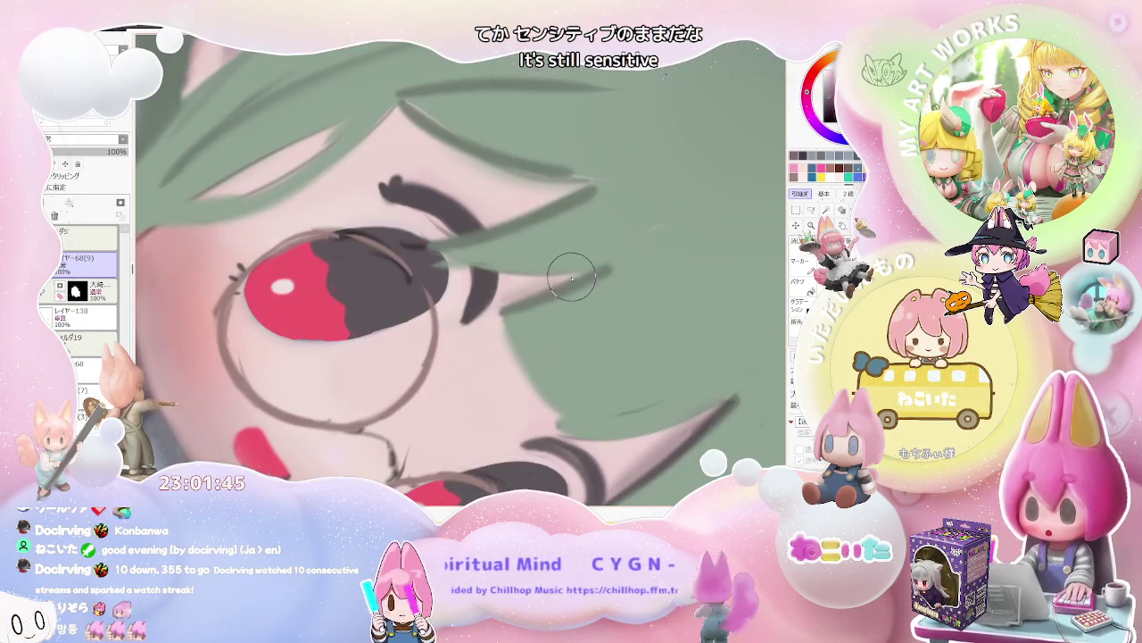
{"action": "scroll", "coordinate": [607, 278], "scroll_direction": "down", "scroll_amount": 2}
{"action": "scroll", "coordinate": [656, 293], "scroll_direction": "down", "scroll_amount": 3}
{"action": "scroll", "coordinate": [664, 305], "scroll_direction": "up", "scroll_amount": 1}
{"action": "scroll", "coordinate": [571, 339], "scroll_direction": "up", "scroll_amount": 1}
{"action": "scroll", "coordinate": [470, 371], "scroll_direction": "up", "scroll_amount": 2}
{"action": "scroll", "coordinate": [471, 371], "scroll_direction": "up", "scroll_amount": 1}
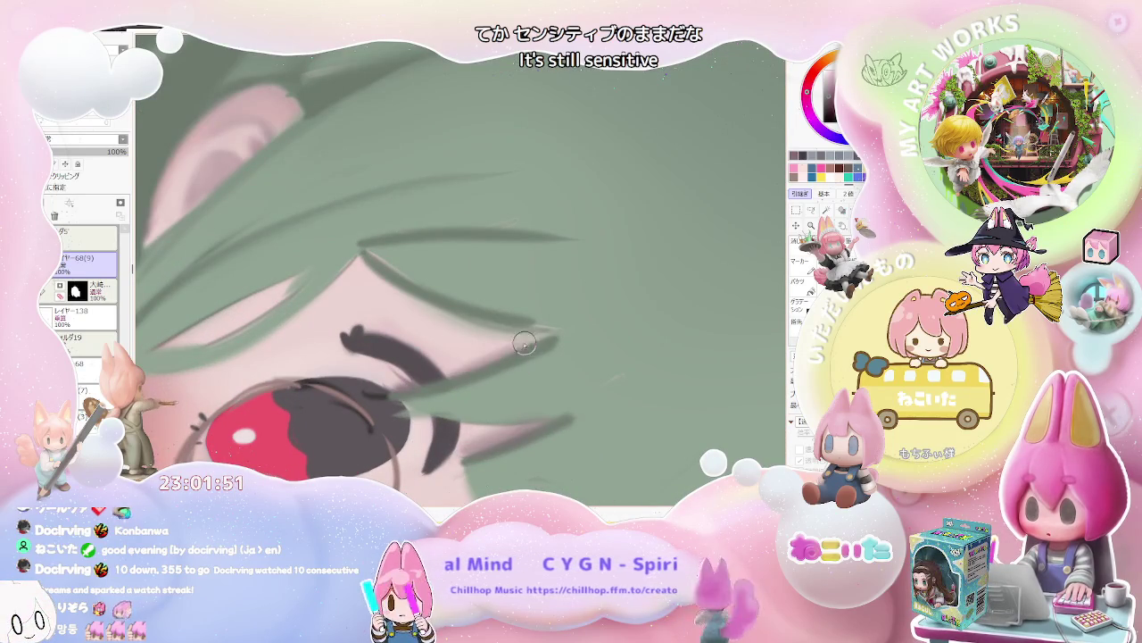
{"action": "scroll", "coordinate": [564, 331], "scroll_direction": "down", "scroll_amount": 1}
{"action": "scroll", "coordinate": [565, 336], "scroll_direction": "down", "scroll_amount": 1}
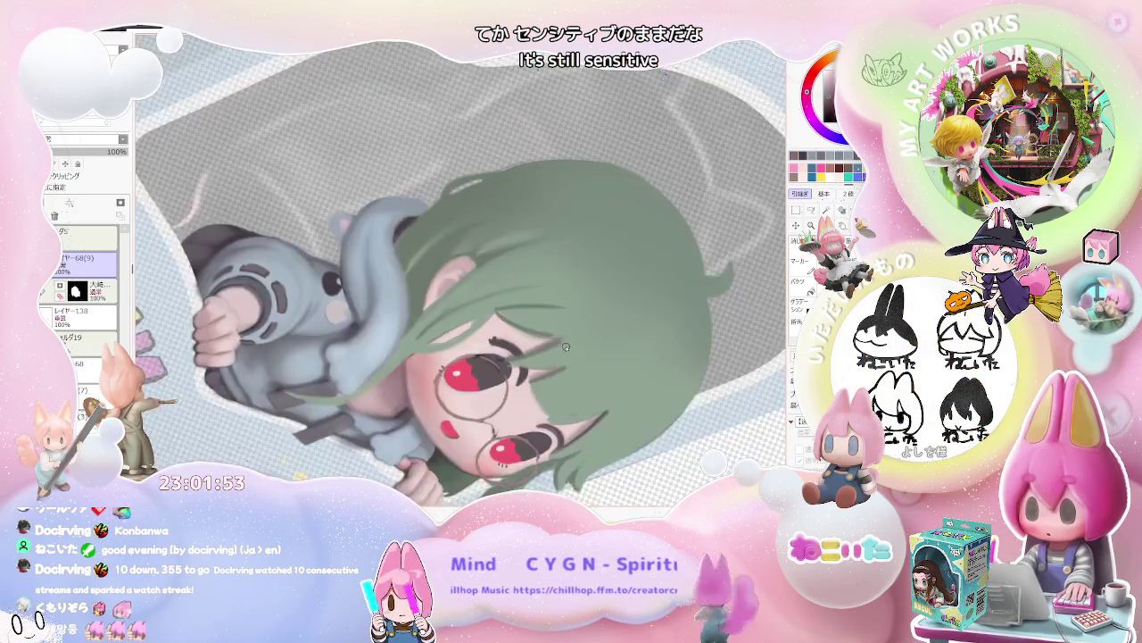
{"action": "scroll", "coordinate": [590, 343], "scroll_direction": "down", "scroll_amount": 2}
{"action": "scroll", "coordinate": [597, 346], "scroll_direction": "up", "scroll_amount": 1}
{"action": "scroll", "coordinate": [499, 355], "scroll_direction": "up", "scroll_amount": 2}
{"action": "scroll", "coordinate": [364, 364], "scroll_direction": "up", "scroll_amount": 1}
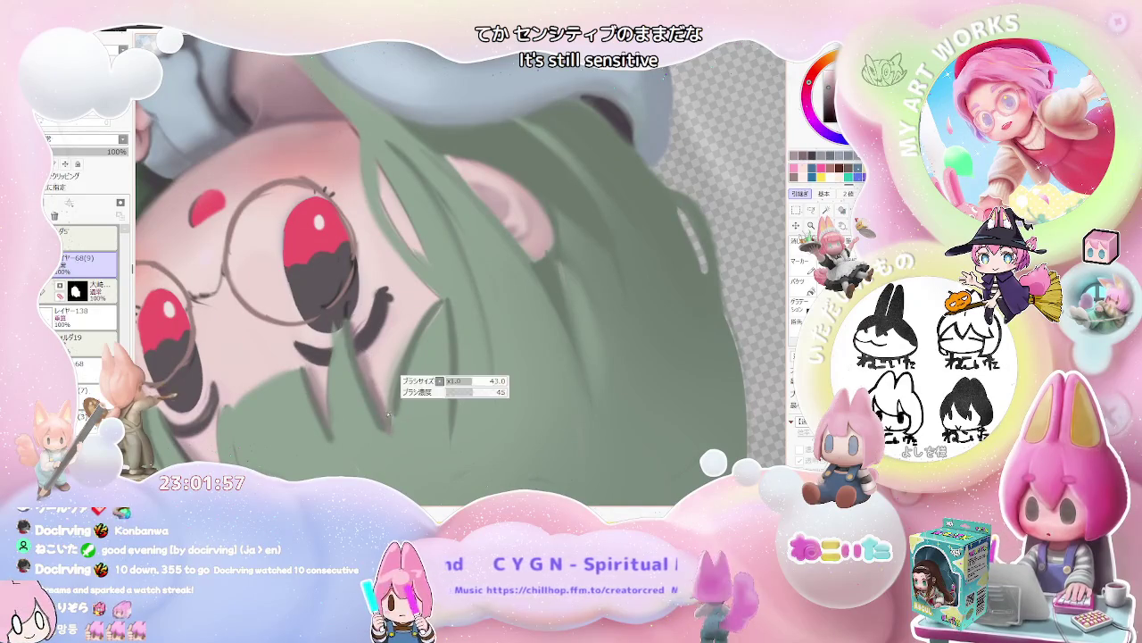
{"action": "scroll", "coordinate": [401, 358], "scroll_direction": "down", "scroll_amount": 1}
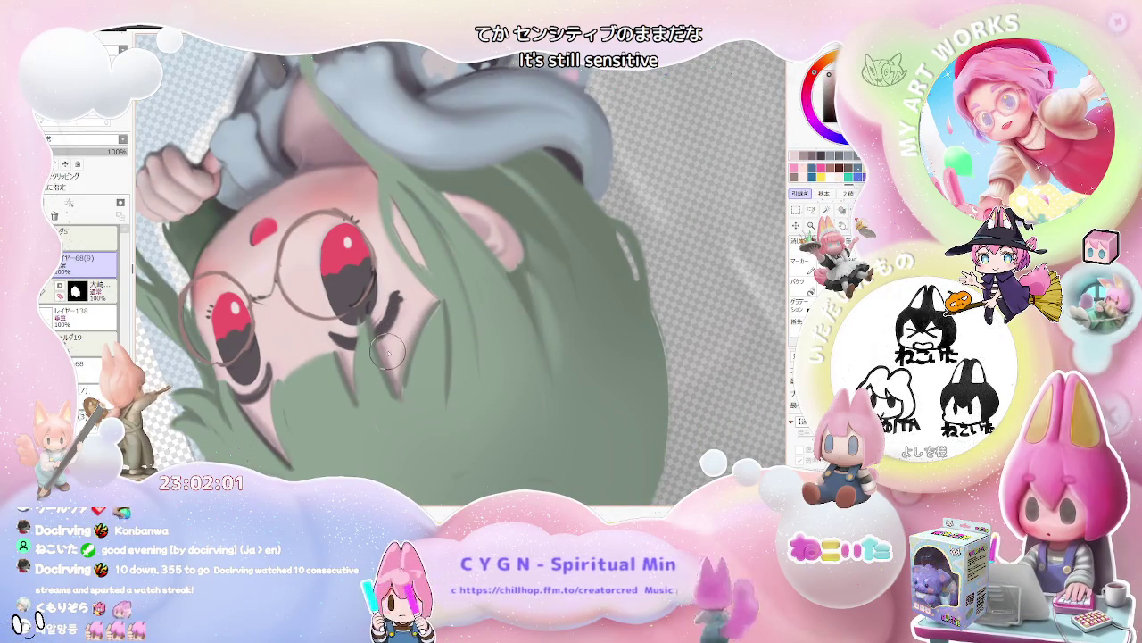
{"action": "scroll", "coordinate": [401, 355], "scroll_direction": "down", "scroll_amount": 2}
{"action": "scroll", "coordinate": [406, 354], "scroll_direction": "down", "scroll_amount": 2}
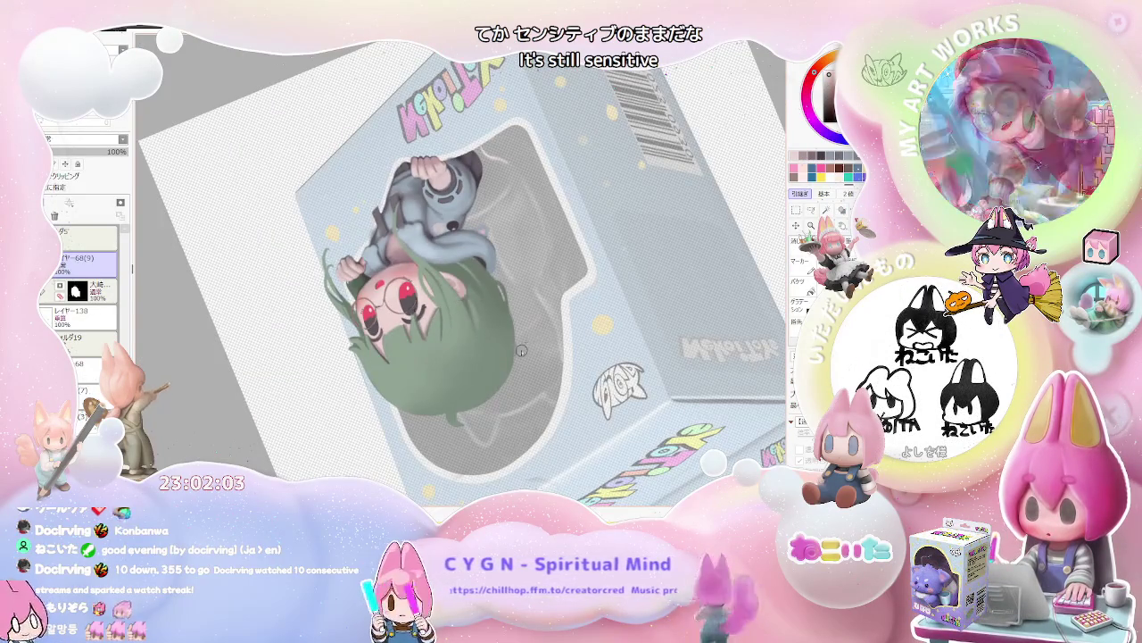
{"action": "scroll", "coordinate": [508, 374], "scroll_direction": "up", "scroll_amount": 1}
{"action": "scroll", "coordinate": [508, 374], "scroll_direction": "up", "scroll_amount": 1}
{"action": "scroll", "coordinate": [504, 349], "scroll_direction": "up", "scroll_amount": 2}
{"action": "scroll", "coordinate": [498, 304], "scroll_direction": "up", "scroll_amount": 2}
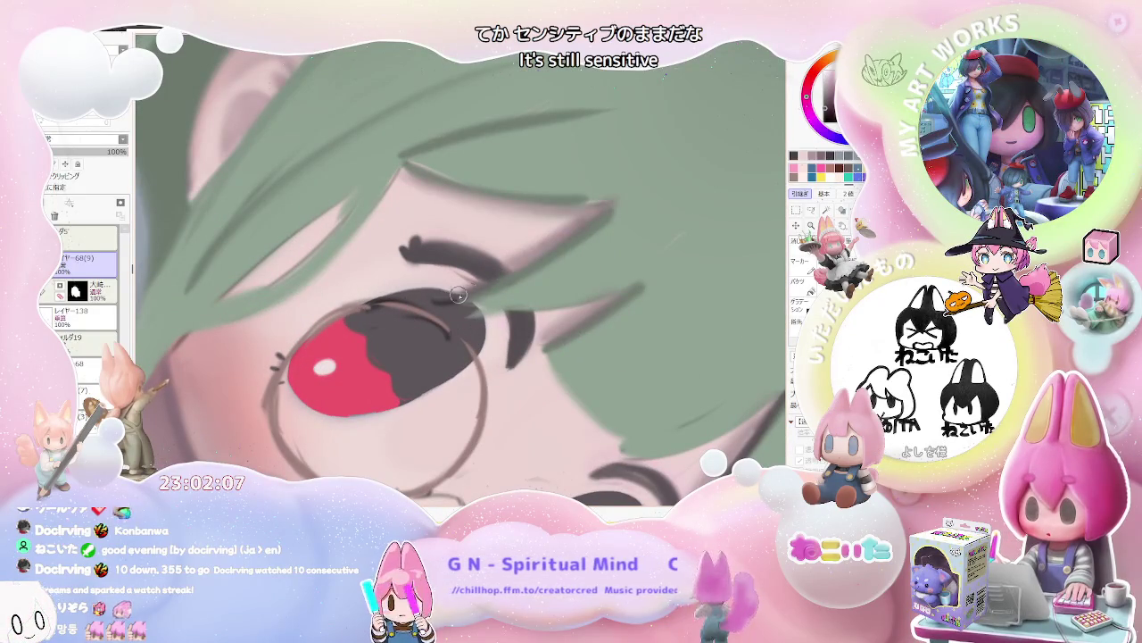
{"action": "scroll", "coordinate": [611, 206], "scroll_direction": "down", "scroll_amount": 1}
{"action": "scroll", "coordinate": [618, 201], "scroll_direction": "down", "scroll_amount": 2}
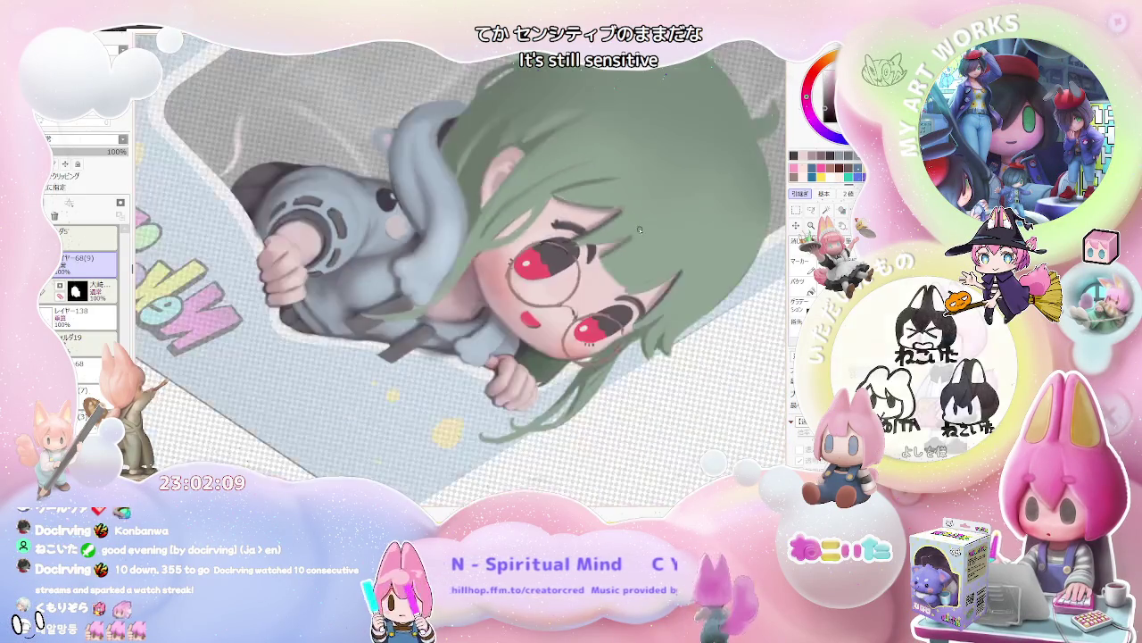
{"action": "scroll", "coordinate": [625, 241], "scroll_direction": "down", "scroll_amount": 1}
{"action": "scroll", "coordinate": [637, 286], "scroll_direction": "up", "scroll_amount": 2}
{"action": "scroll", "coordinate": [536, 316], "scroll_direction": "up", "scroll_amount": 2}
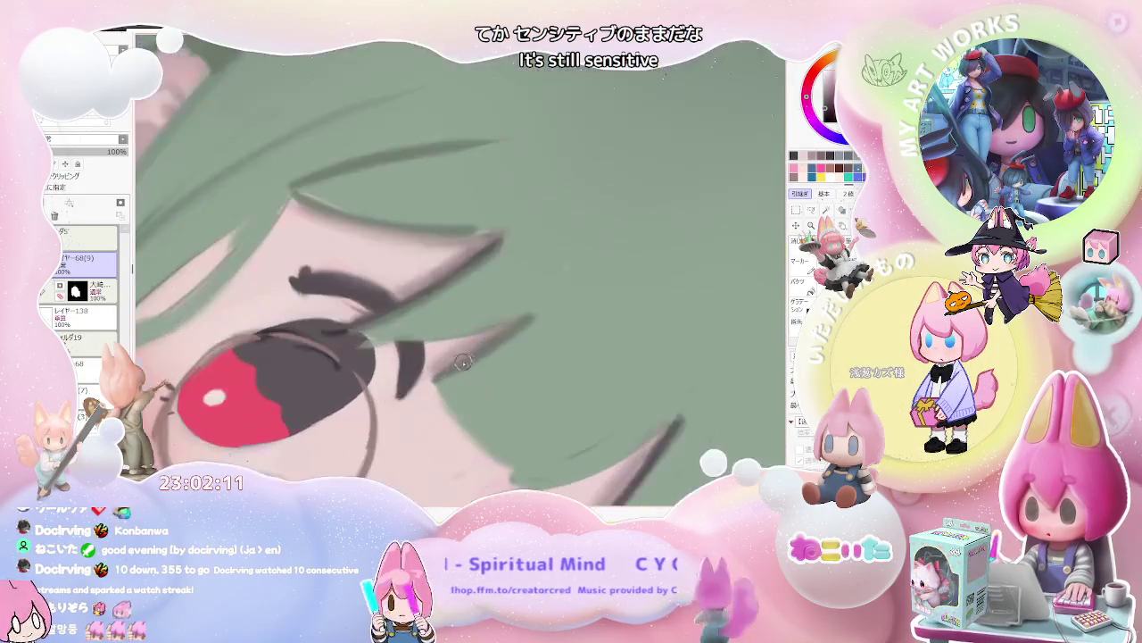
{"action": "scroll", "coordinate": [517, 325], "scroll_direction": "down", "scroll_amount": 1}
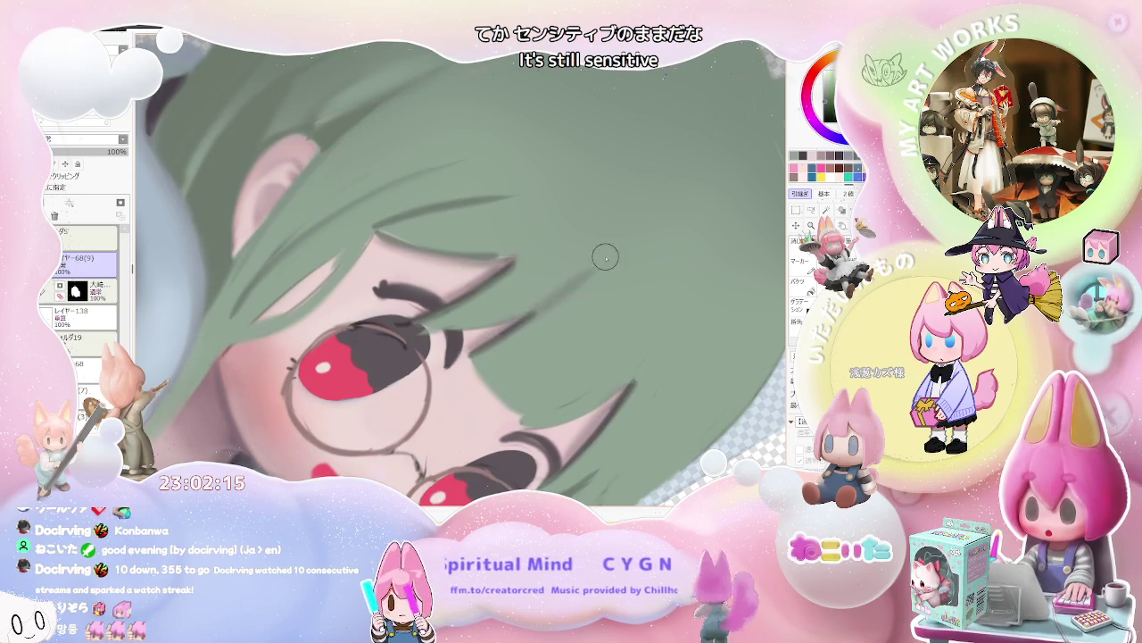
{"action": "scroll", "coordinate": [518, 325], "scroll_direction": "down", "scroll_amount": 2}
{"action": "scroll", "coordinate": [508, 357], "scroll_direction": "down", "scroll_amount": 1}
{"action": "scroll", "coordinate": [493, 396], "scroll_direction": "up", "scroll_amount": 1}
{"action": "scroll", "coordinate": [494, 396], "scroll_direction": "up", "scroll_amount": 2}
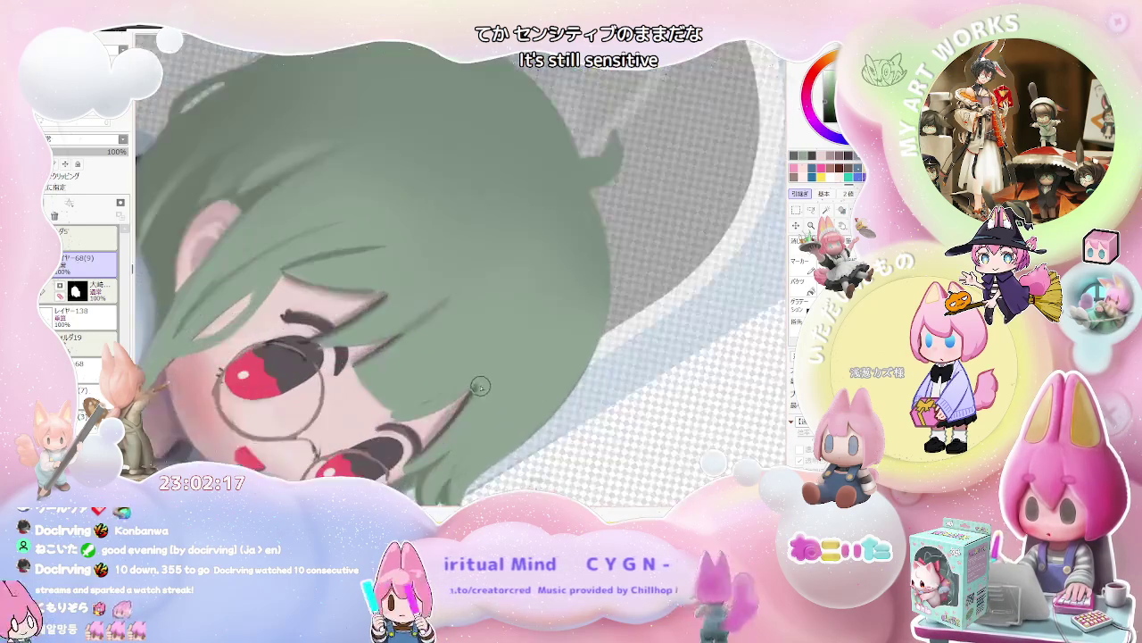
{"action": "scroll", "coordinate": [446, 392], "scroll_direction": "up", "scroll_amount": 2}
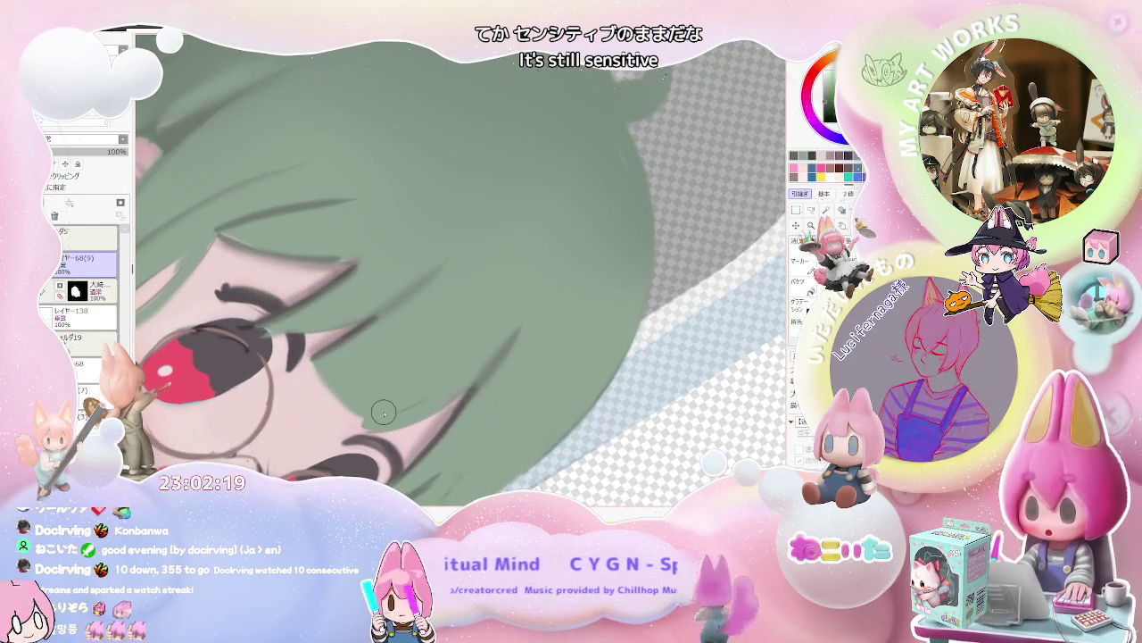
{"action": "scroll", "coordinate": [501, 329], "scroll_direction": "down", "scroll_amount": 1}
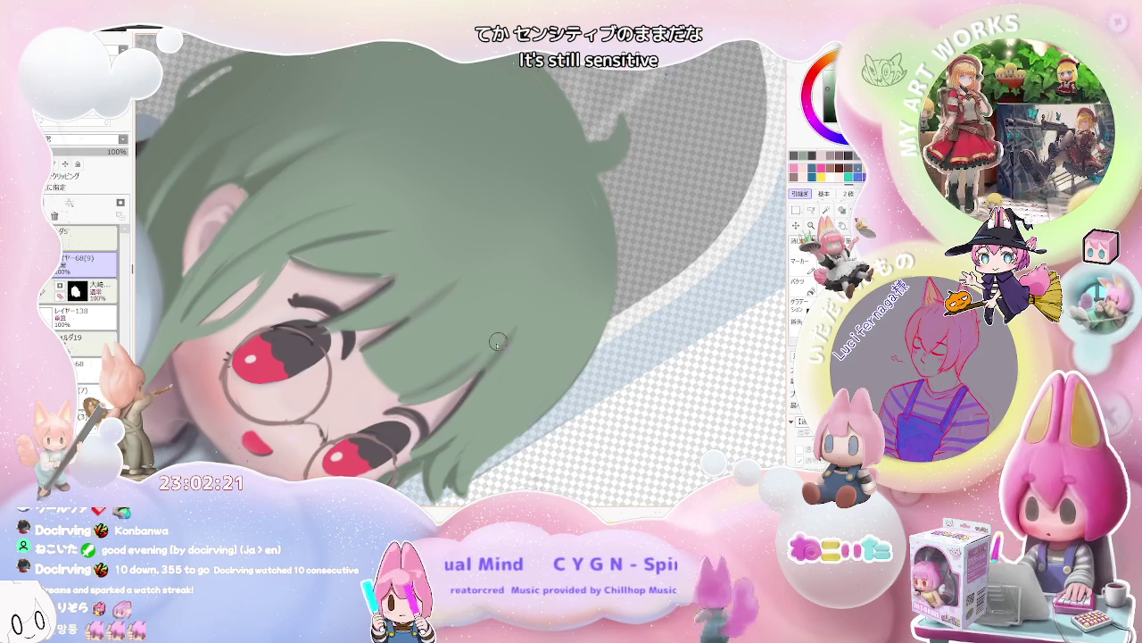
{"action": "scroll", "coordinate": [483, 382], "scroll_direction": "down", "scroll_amount": 3}
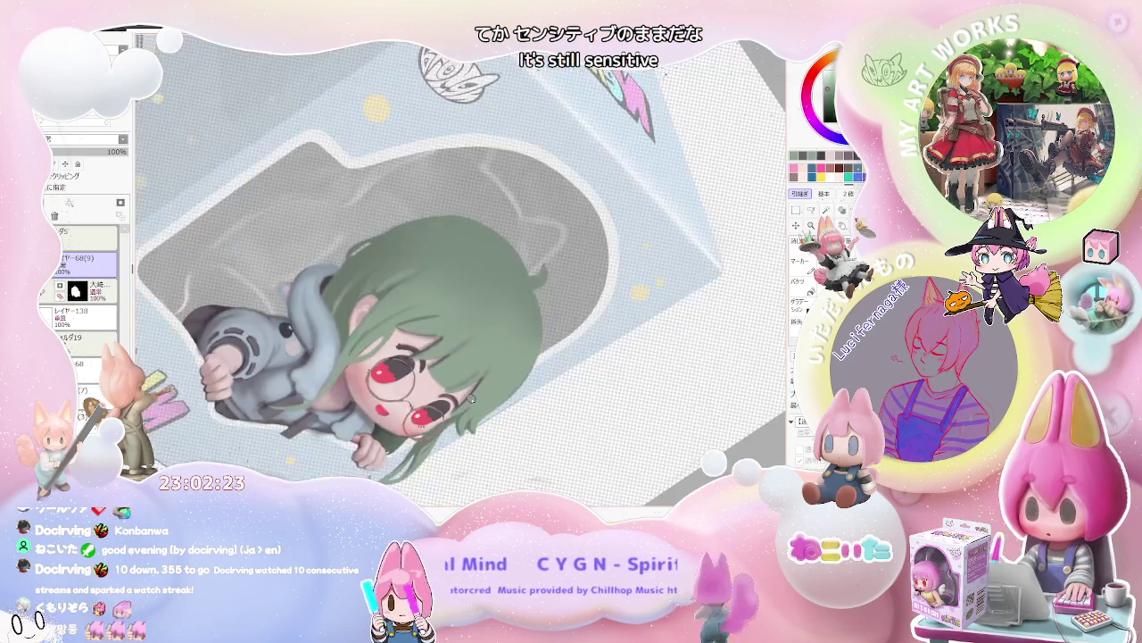
{"action": "scroll", "coordinate": [446, 388], "scroll_direction": "up", "scroll_amount": 1}
{"action": "scroll", "coordinate": [425, 391], "scroll_direction": "up", "scroll_amount": 2}
{"action": "scroll", "coordinate": [425, 392], "scroll_direction": "up", "scroll_amount": 3}
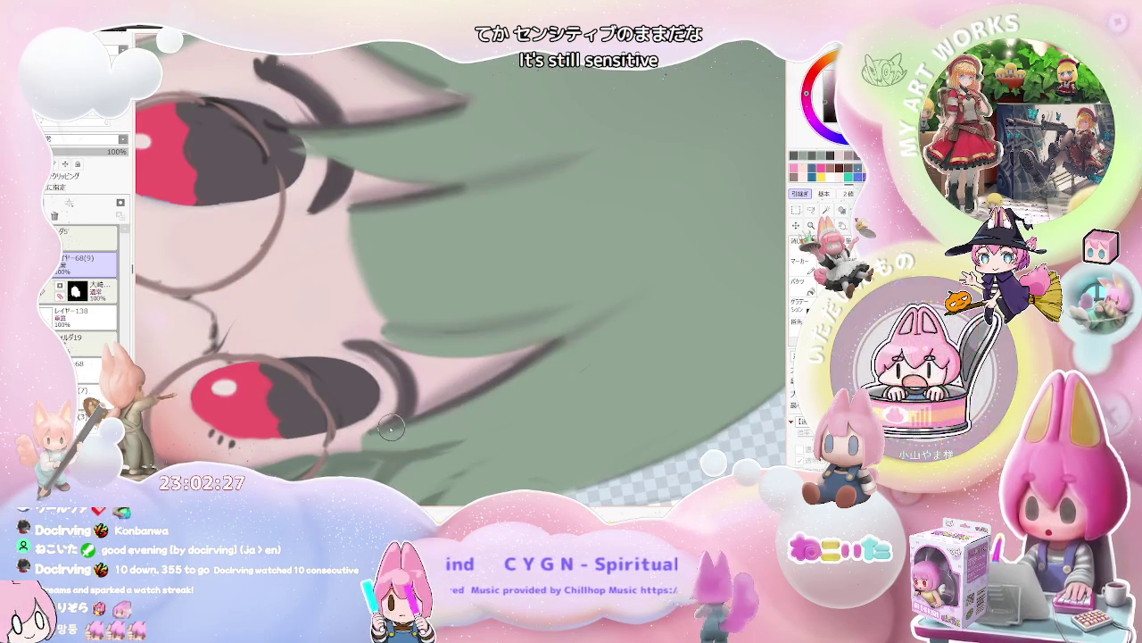
{"action": "scroll", "coordinate": [566, 335], "scroll_direction": "down", "scroll_amount": 3}
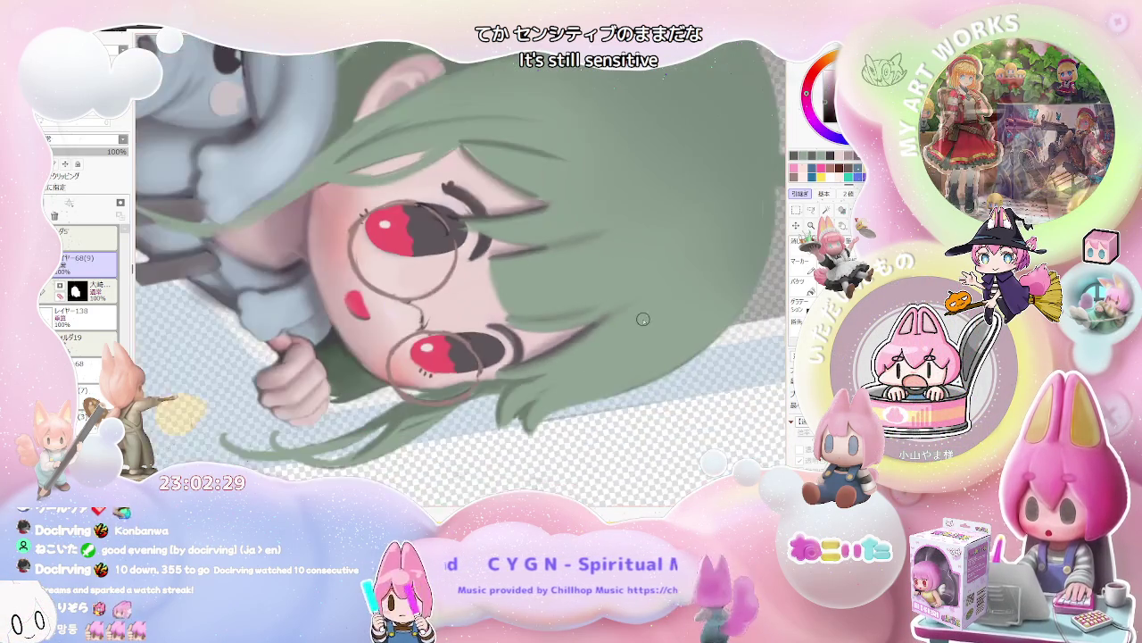
{"action": "scroll", "coordinate": [518, 352], "scroll_direction": "down", "scroll_amount": 2}
{"action": "scroll", "coordinate": [477, 369], "scroll_direction": "up", "scroll_amount": 3}
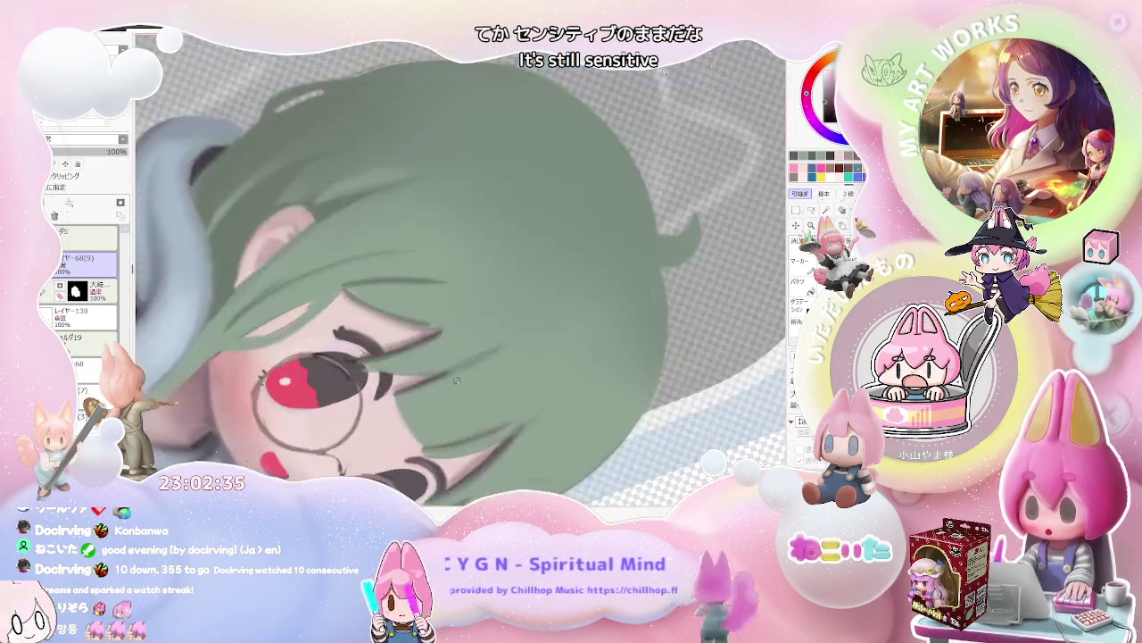
{"action": "scroll", "coordinate": [471, 356], "scroll_direction": "down", "scroll_amount": 2}
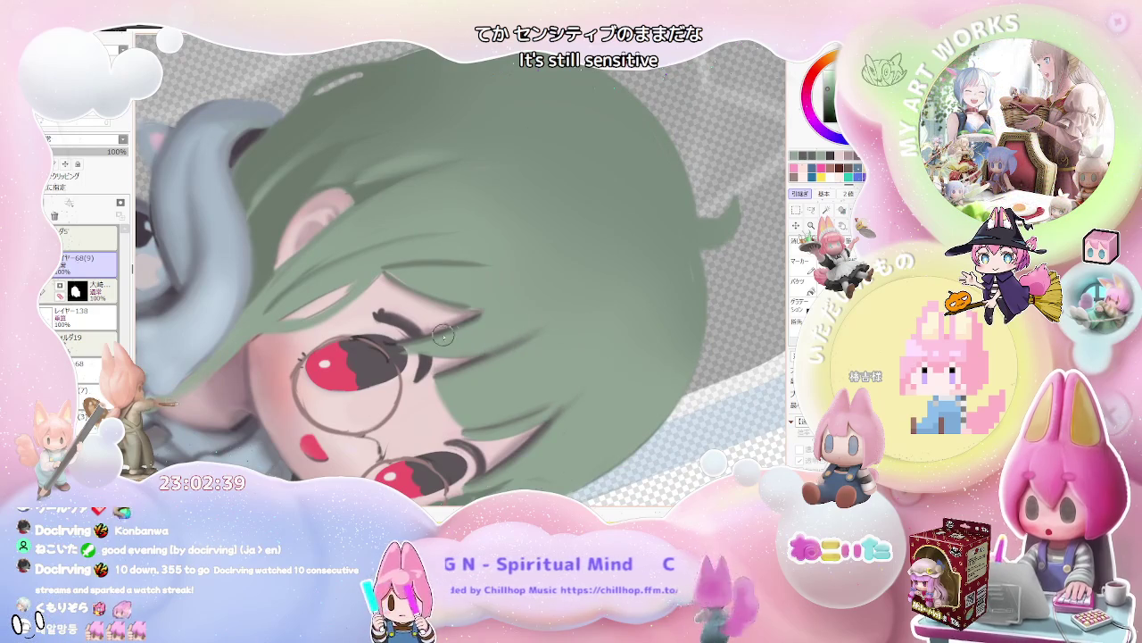
{"action": "scroll", "coordinate": [404, 350], "scroll_direction": "up", "scroll_amount": 2}
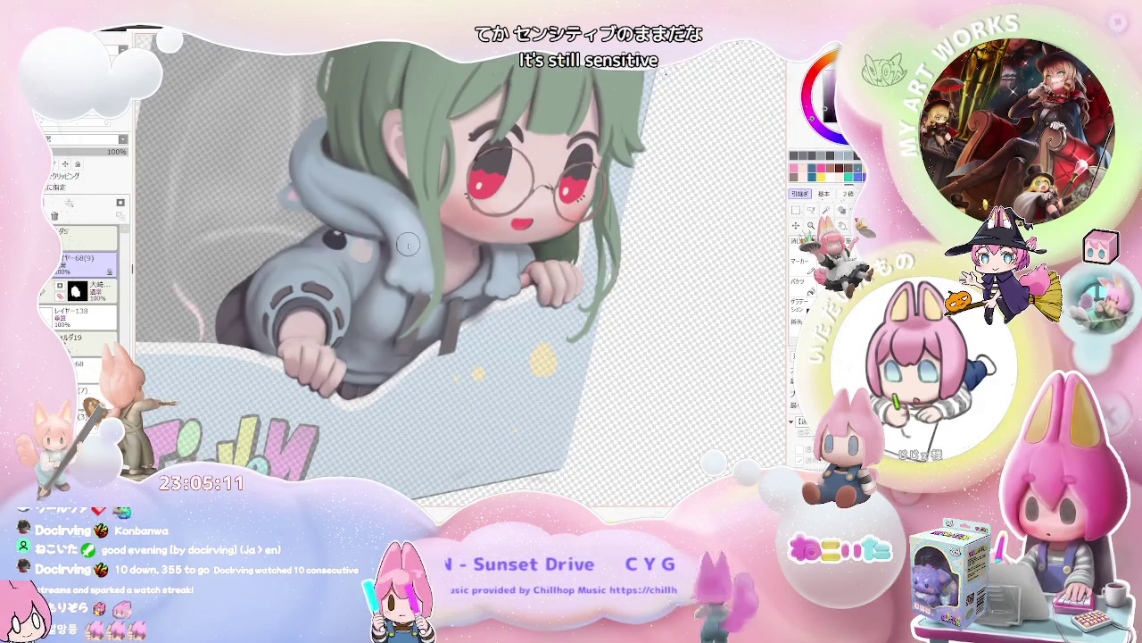
{"action": "scroll", "coordinate": [486, 316], "scroll_direction": "up", "scroll_amount": 3}
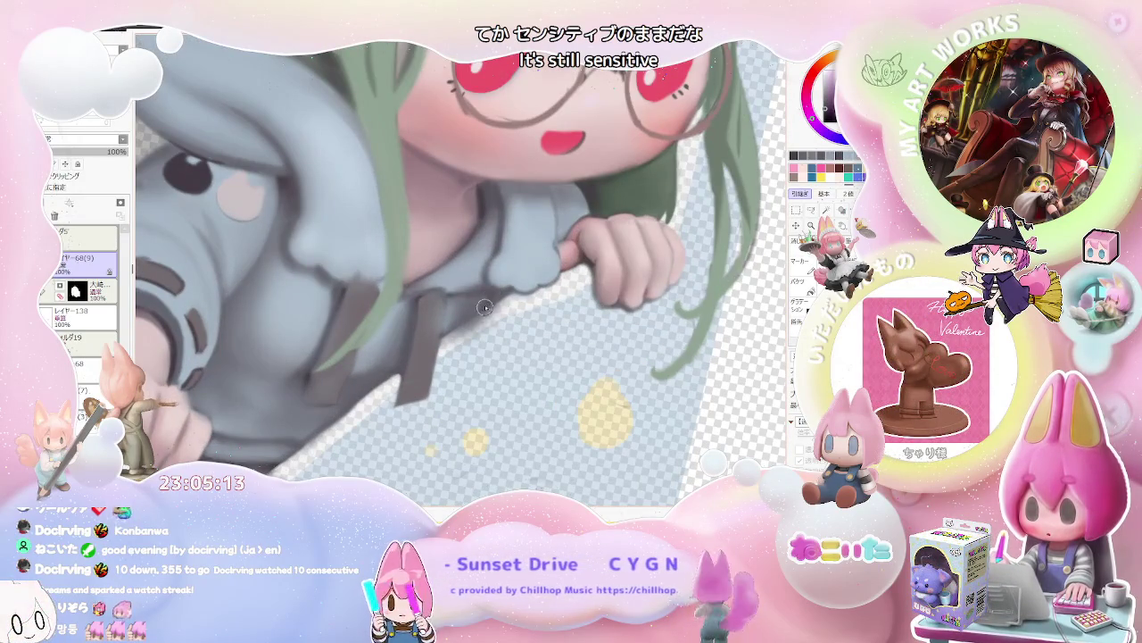
{"action": "scroll", "coordinate": [476, 319], "scroll_direction": "down", "scroll_amount": 3}
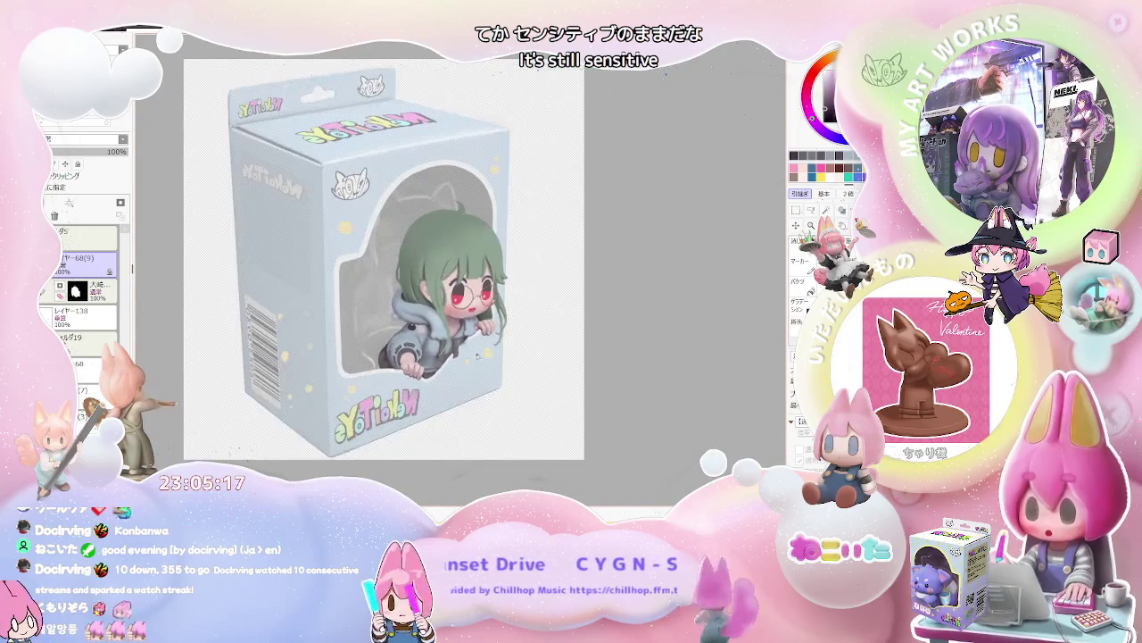
{"action": "scroll", "coordinate": [509, 353], "scroll_direction": "up", "scroll_amount": 3}
{"action": "scroll", "coordinate": [508, 354], "scroll_direction": "up", "scroll_amount": 2}
{"action": "scroll", "coordinate": [473, 321], "scroll_direction": "up", "scroll_amount": 2}
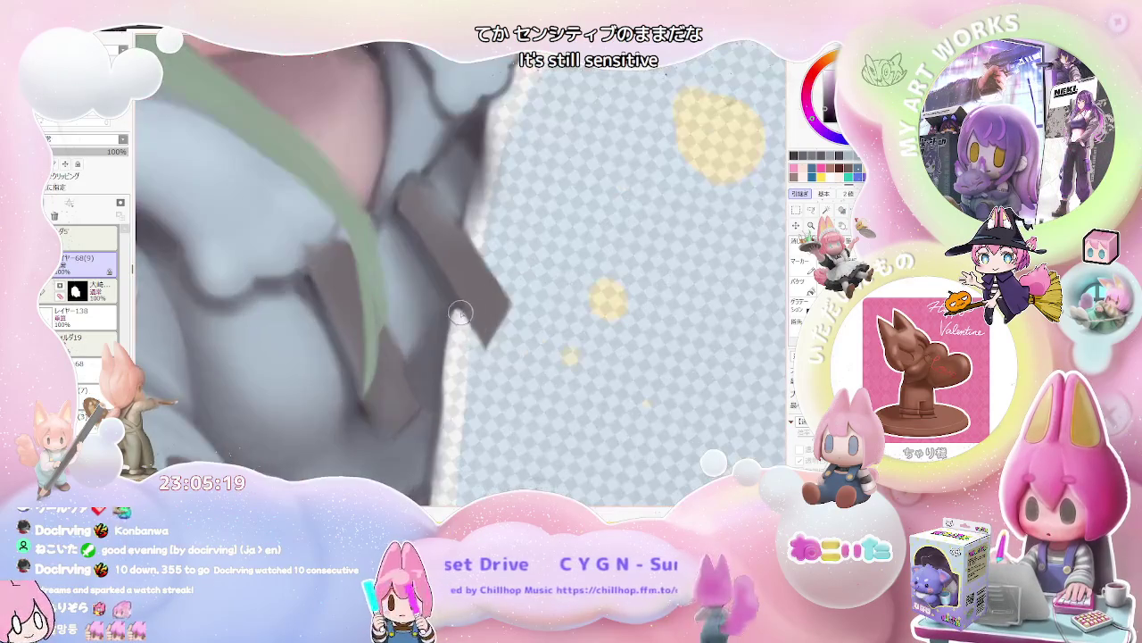
{"action": "scroll", "coordinate": [466, 313], "scroll_direction": "down", "scroll_amount": 2}
{"action": "scroll", "coordinate": [482, 322], "scroll_direction": "down", "scroll_amount": 3}
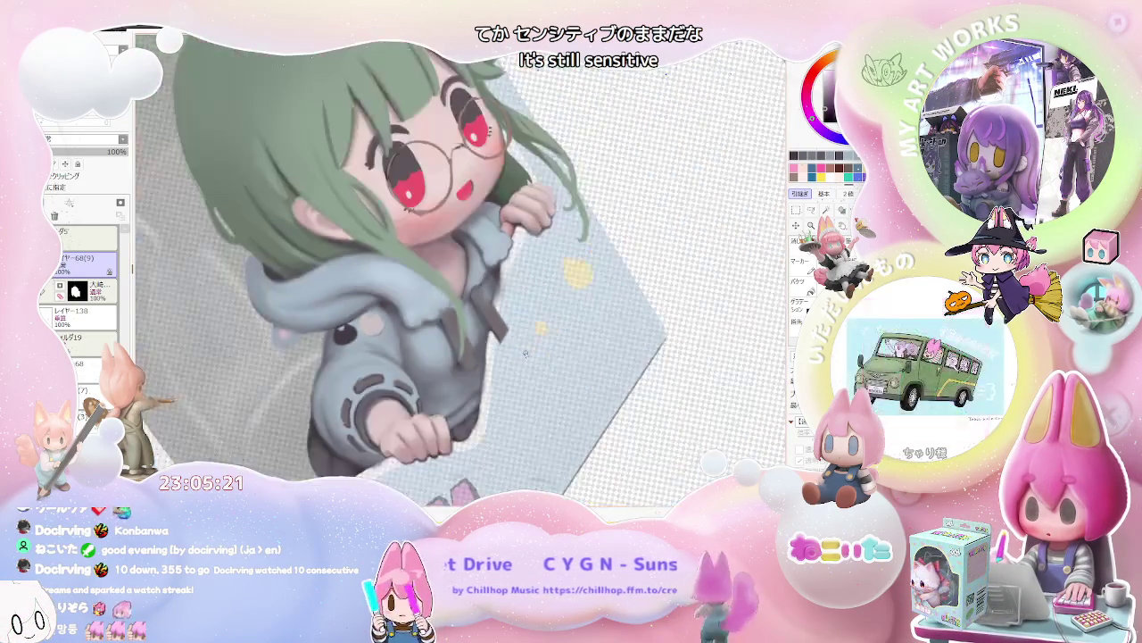
{"action": "scroll", "coordinate": [511, 335], "scroll_direction": "up", "scroll_amount": 2}
{"action": "scroll", "coordinate": [401, 366], "scroll_direction": "up", "scroll_amount": 2}
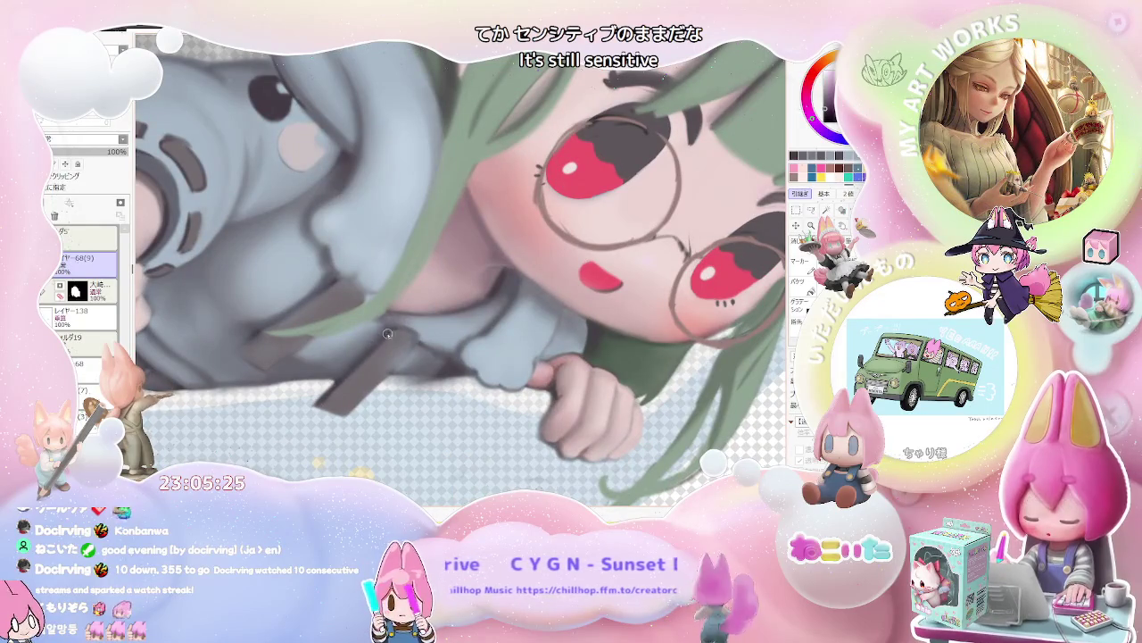
{"action": "scroll", "coordinate": [384, 336], "scroll_direction": "down", "scroll_amount": 1}
{"action": "scroll", "coordinate": [407, 335], "scroll_direction": "down", "scroll_amount": 1}
{"action": "scroll", "coordinate": [423, 341], "scroll_direction": "down", "scroll_amount": 1}
{"action": "scroll", "coordinate": [498, 357], "scroll_direction": "down", "scroll_amount": 1}
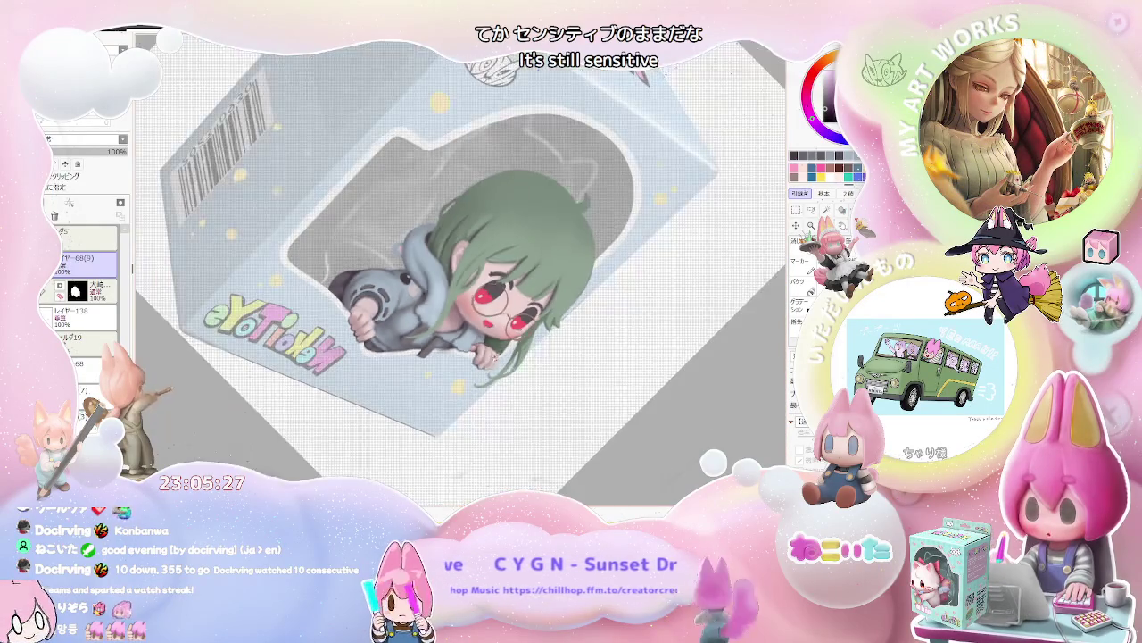
{"action": "scroll", "coordinate": [404, 319], "scroll_direction": "up", "scroll_amount": 2}
{"action": "scroll", "coordinate": [404, 320], "scroll_direction": "up", "scroll_amount": 2}
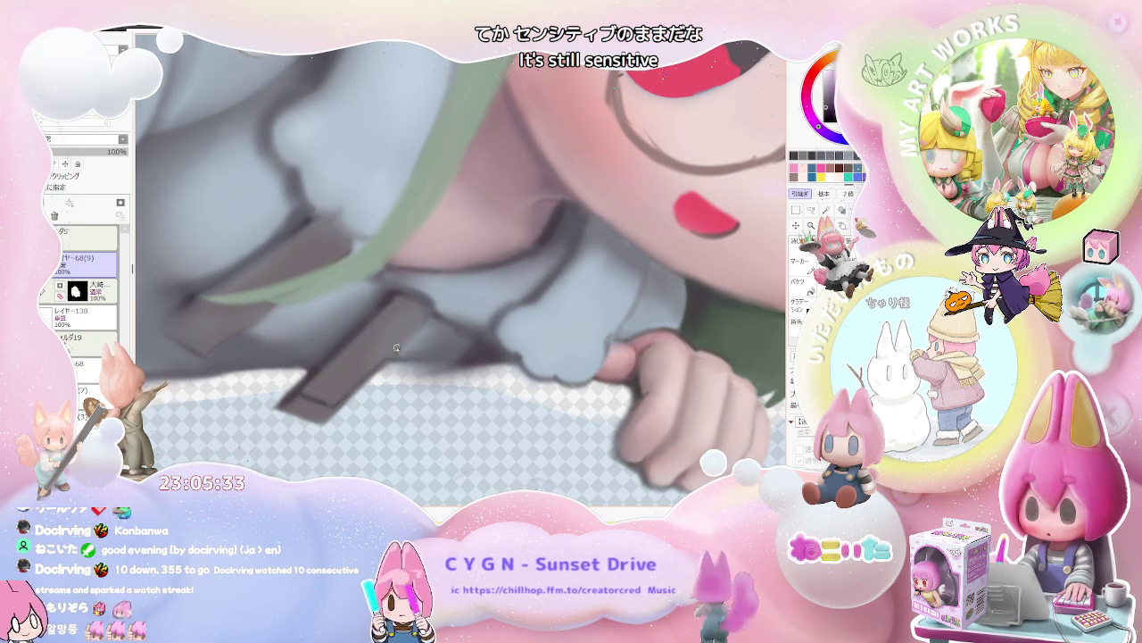
{"action": "scroll", "coordinate": [437, 326], "scroll_direction": "down", "scroll_amount": 2}
{"action": "scroll", "coordinate": [419, 321], "scroll_direction": "down", "scroll_amount": 1}
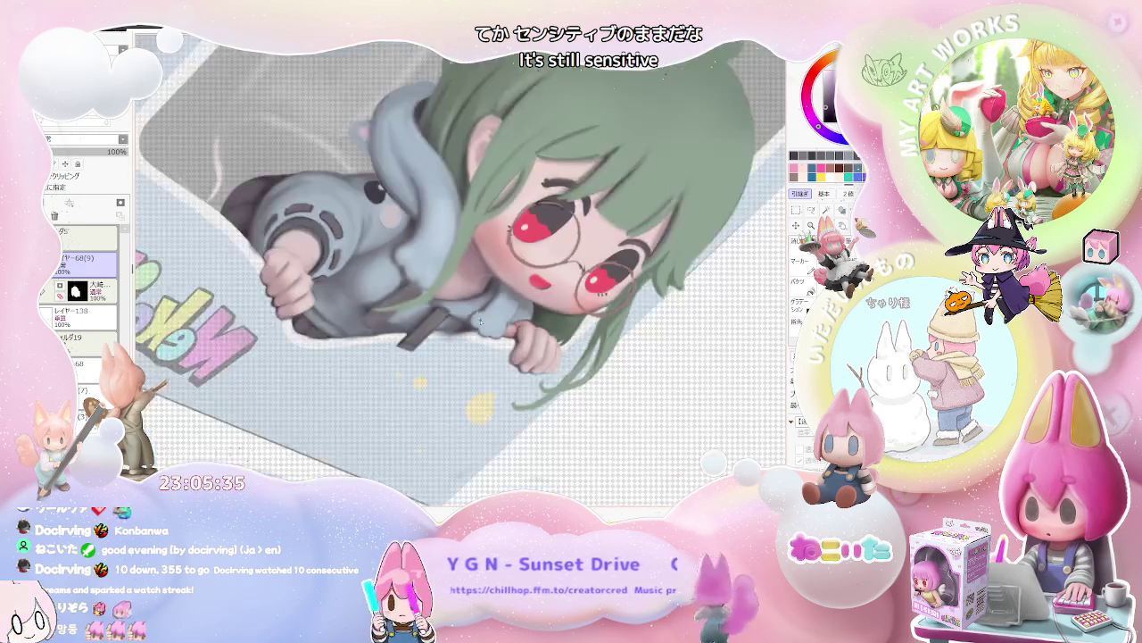
{"action": "scroll", "coordinate": [401, 317], "scroll_direction": "down", "scroll_amount": 1}
{"action": "scroll", "coordinate": [390, 314], "scroll_direction": "up", "scroll_amount": 2}
{"action": "scroll", "coordinate": [390, 314], "scroll_direction": "up", "scroll_amount": 1}
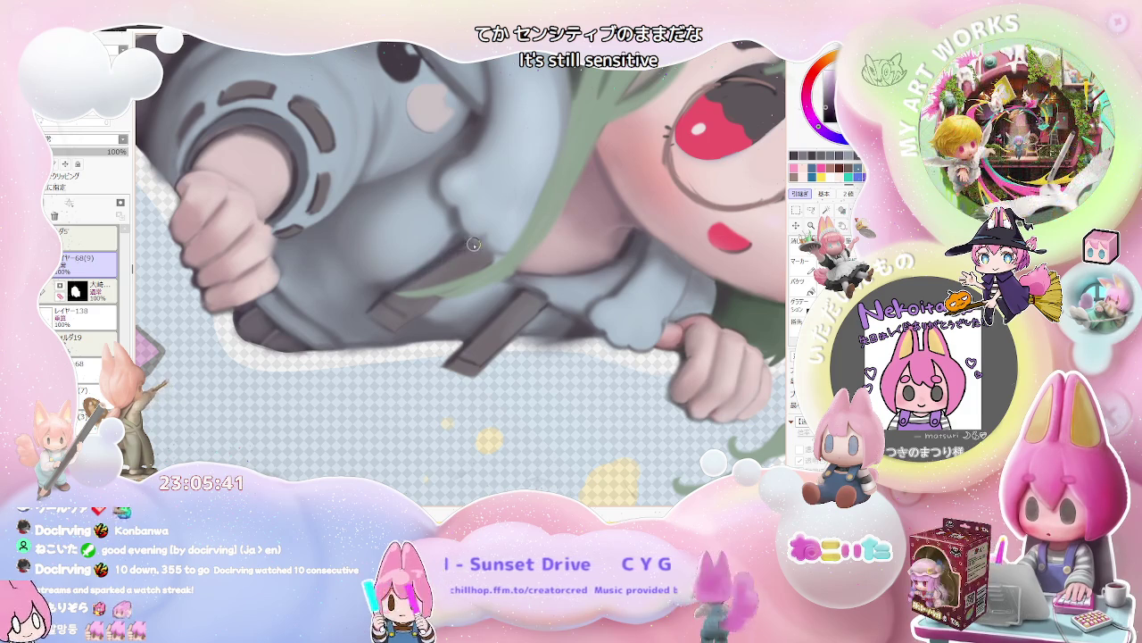
{"action": "scroll", "coordinate": [480, 248], "scroll_direction": "down", "scroll_amount": 2}
{"action": "scroll", "coordinate": [536, 267], "scroll_direction": "down", "scroll_amount": 2}
{"action": "scroll", "coordinate": [598, 332], "scroll_direction": "down", "scroll_amount": 2}
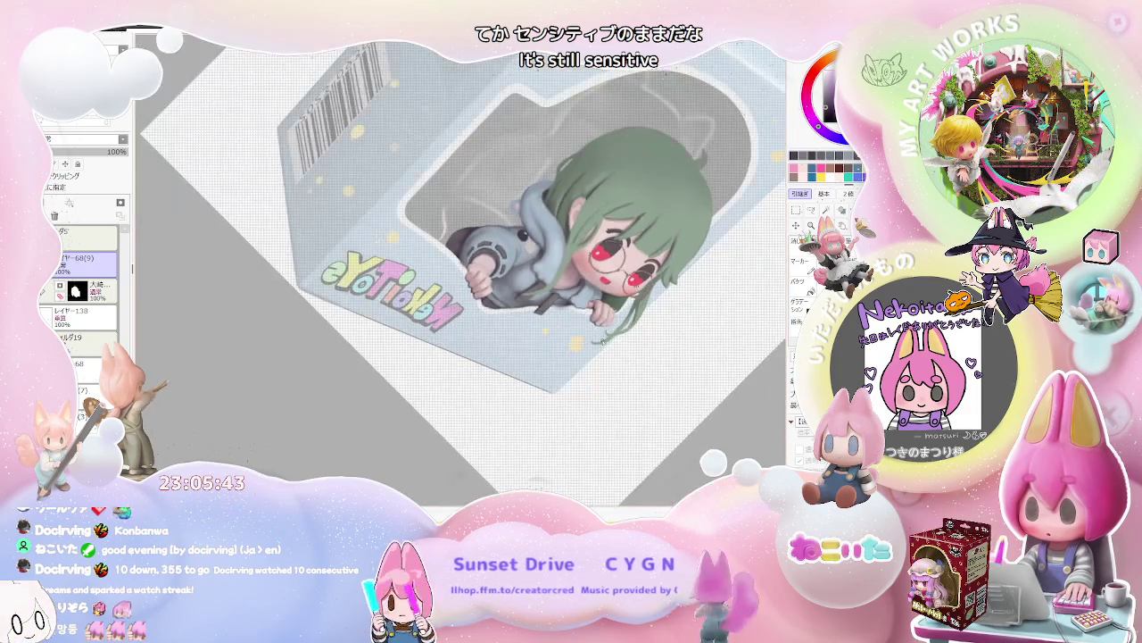
{"action": "key", "text": "Delete"}
{"action": "key", "text": "Delete"}
{"action": "key", "text": "Delete"}
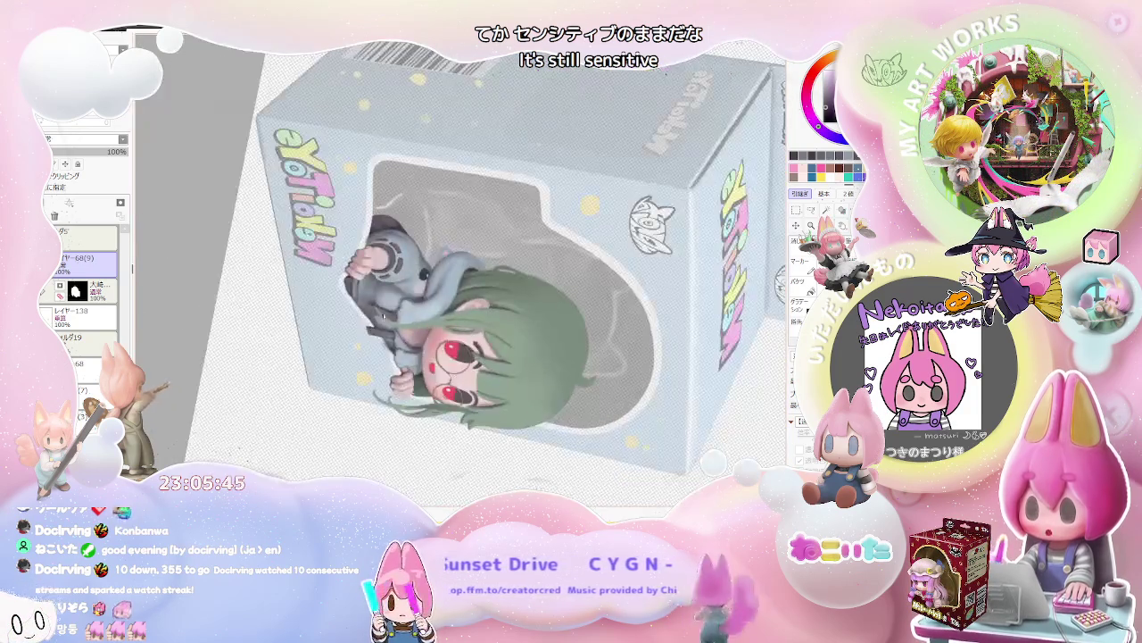
{"action": "scroll", "coordinate": [366, 306], "scroll_direction": "up", "scroll_amount": 3}
{"action": "scroll", "coordinate": [366, 306], "scroll_direction": "up", "scroll_amount": 2}
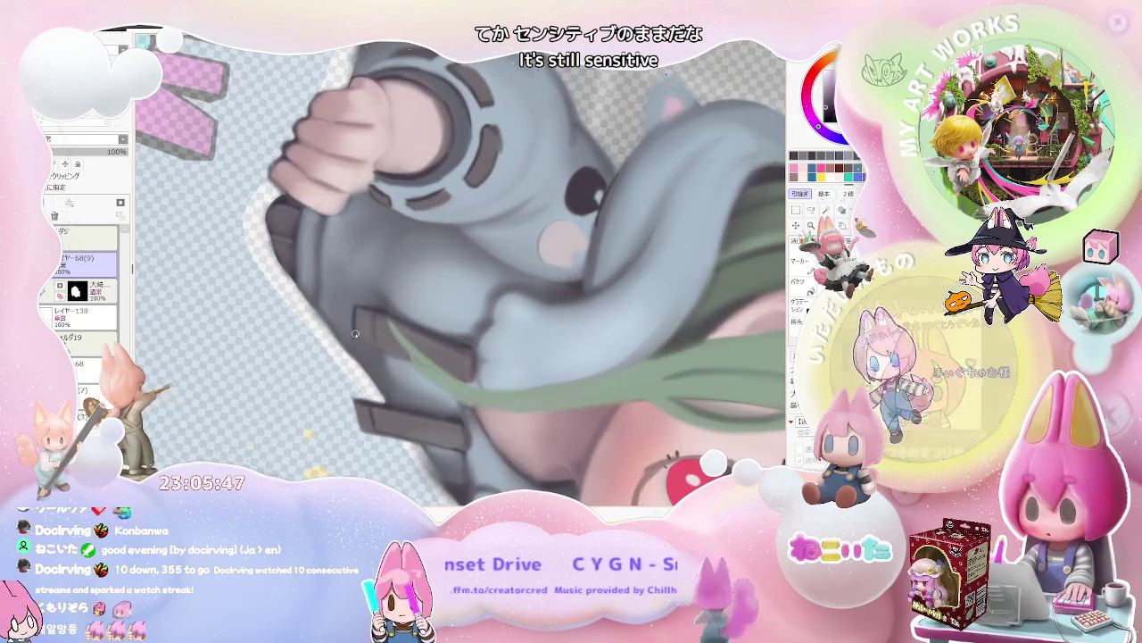
{"action": "scroll", "coordinate": [401, 307], "scroll_direction": "down", "scroll_amount": 2}
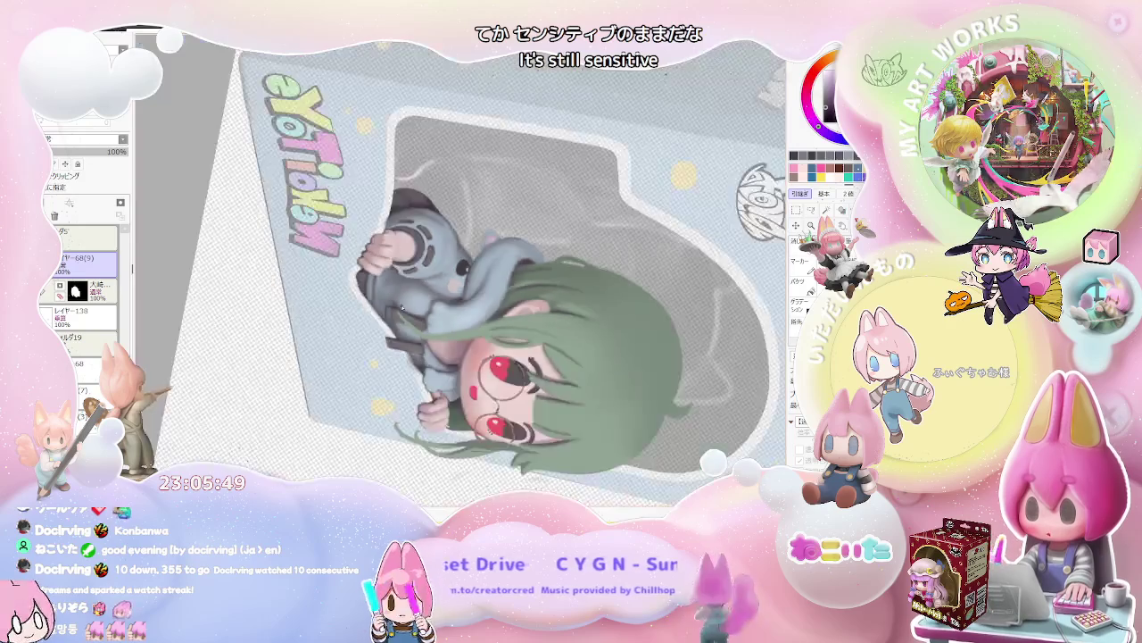
{"action": "scroll", "coordinate": [401, 306], "scroll_direction": "down", "scroll_amount": 1}
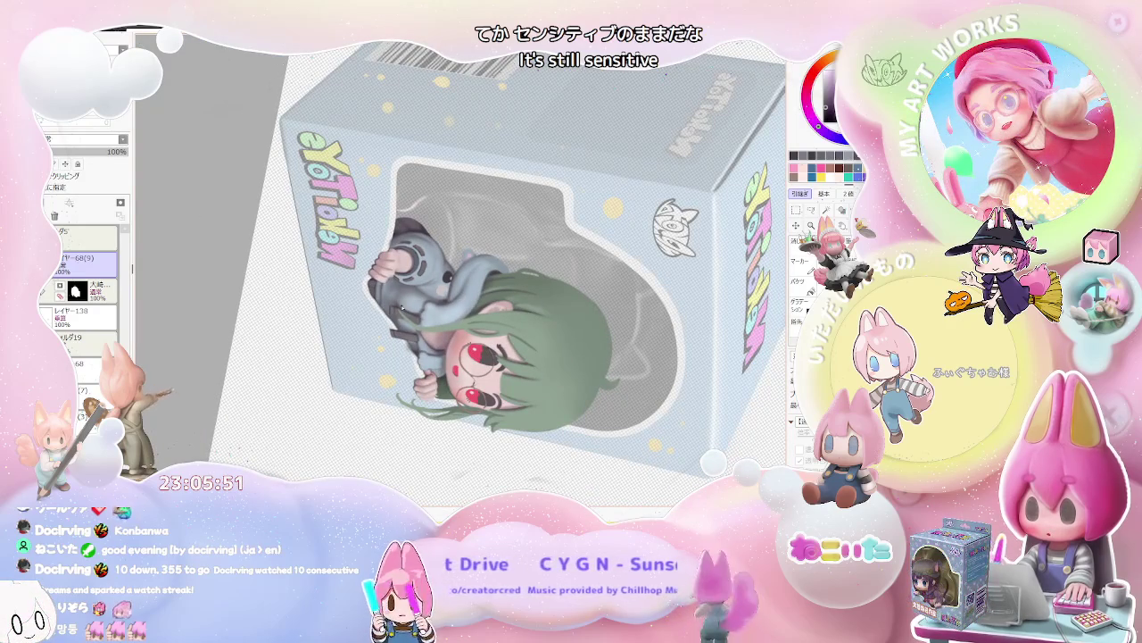
{"action": "scroll", "coordinate": [401, 307], "scroll_direction": "up", "scroll_amount": 1}
{"action": "scroll", "coordinate": [400, 307], "scroll_direction": "up", "scroll_amount": 1}
{"action": "scroll", "coordinate": [392, 304], "scroll_direction": "up", "scroll_amount": 2}
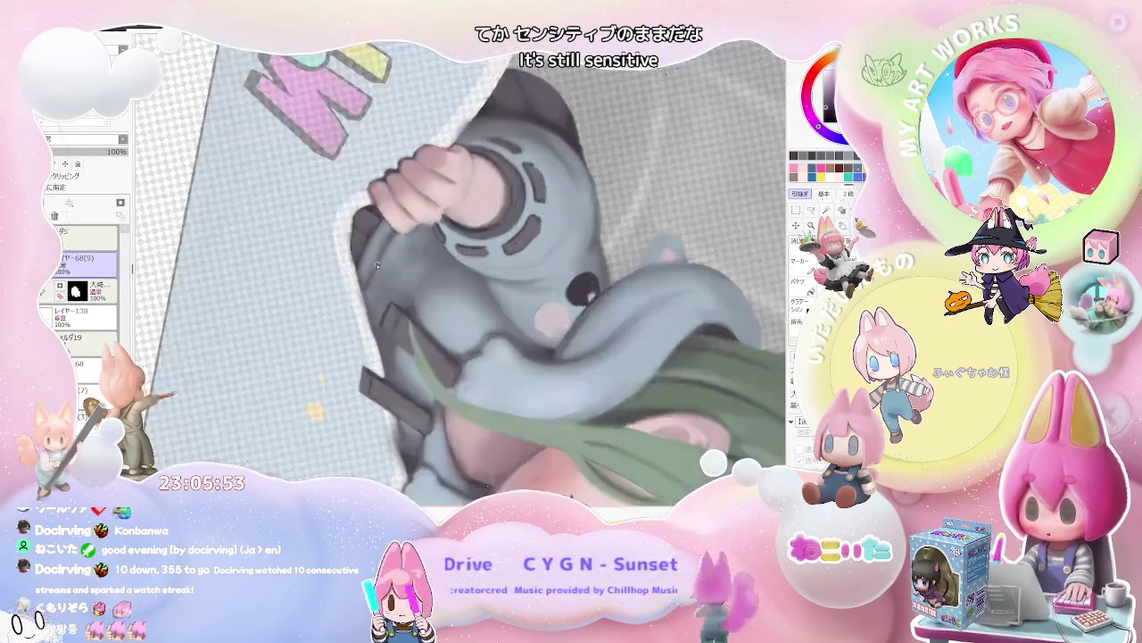
{"action": "scroll", "coordinate": [363, 293], "scroll_direction": "up", "scroll_amount": 1}
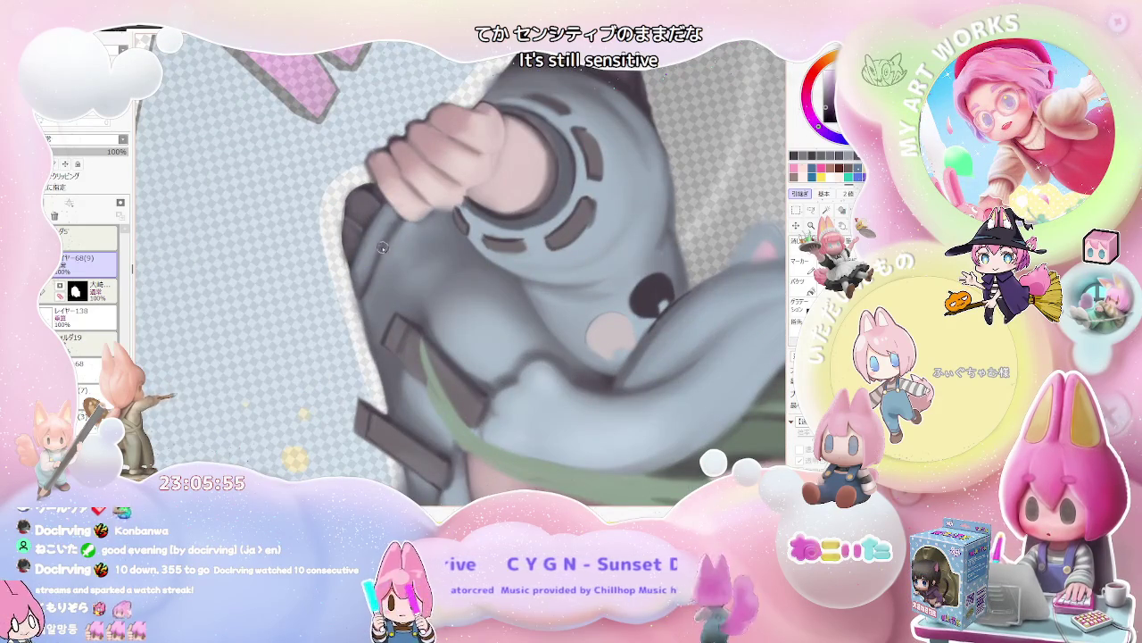
{"action": "scroll", "coordinate": [370, 284], "scroll_direction": "down", "scroll_amount": 1}
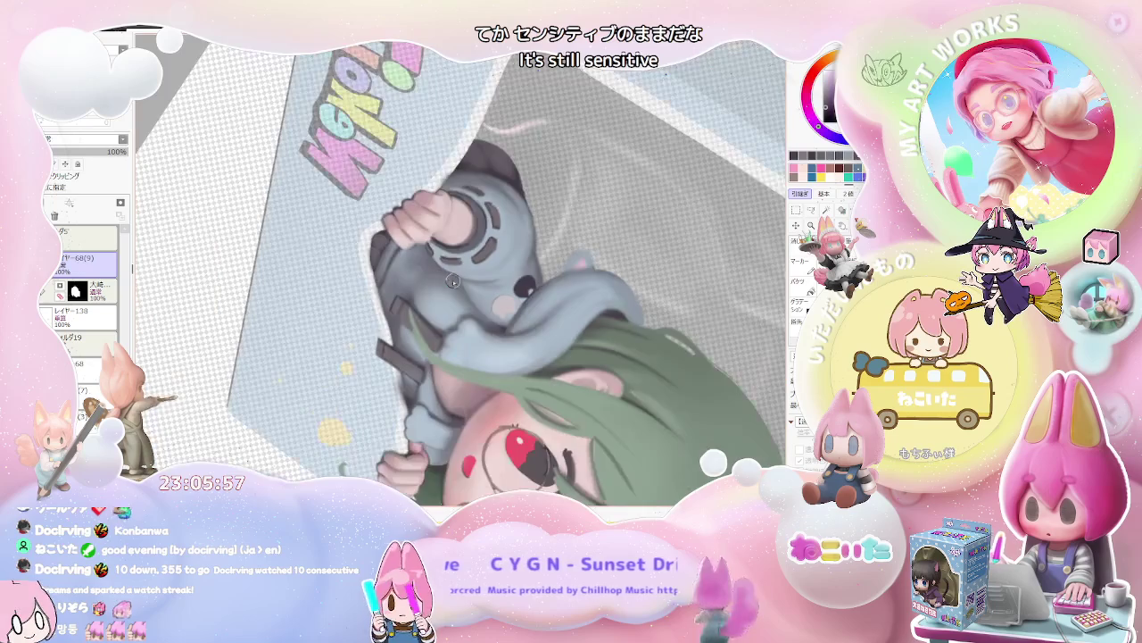
{"action": "scroll", "coordinate": [371, 283], "scroll_direction": "down", "scroll_amount": 1}
{"action": "scroll", "coordinate": [371, 284], "scroll_direction": "down", "scroll_amount": 1}
{"action": "scroll", "coordinate": [442, 286], "scroll_direction": "up", "scroll_amount": 3}
{"action": "scroll", "coordinate": [442, 286], "scroll_direction": "up", "scroll_amount": 1}
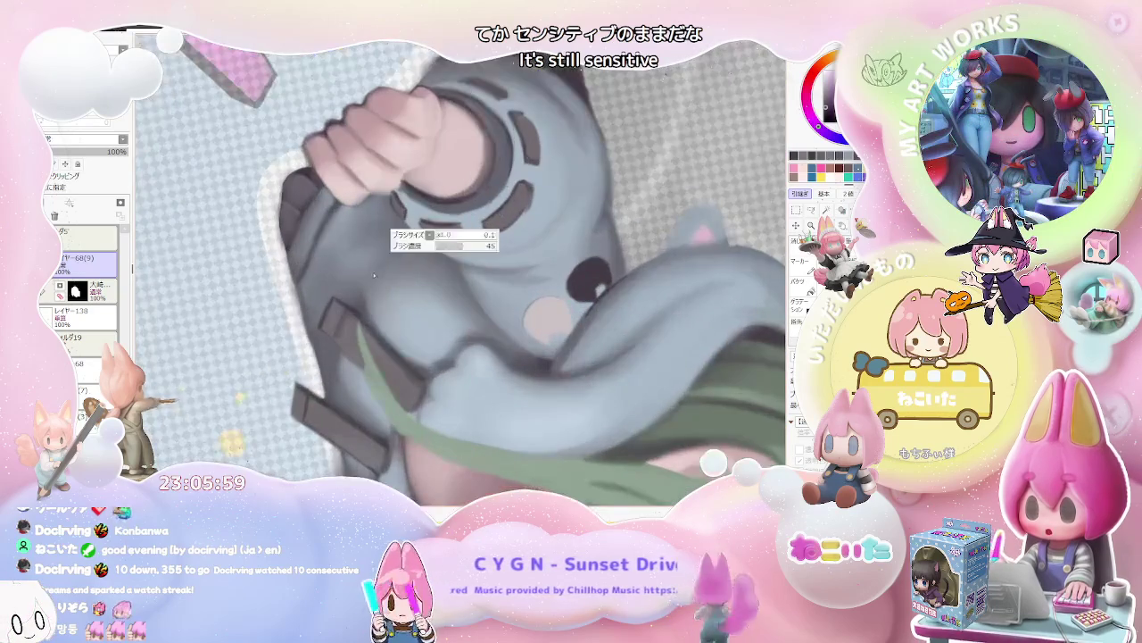
{"action": "scroll", "coordinate": [371, 290], "scroll_direction": "down", "scroll_amount": 1}
{"action": "scroll", "coordinate": [500, 313], "scroll_direction": "down", "scroll_amount": 2}
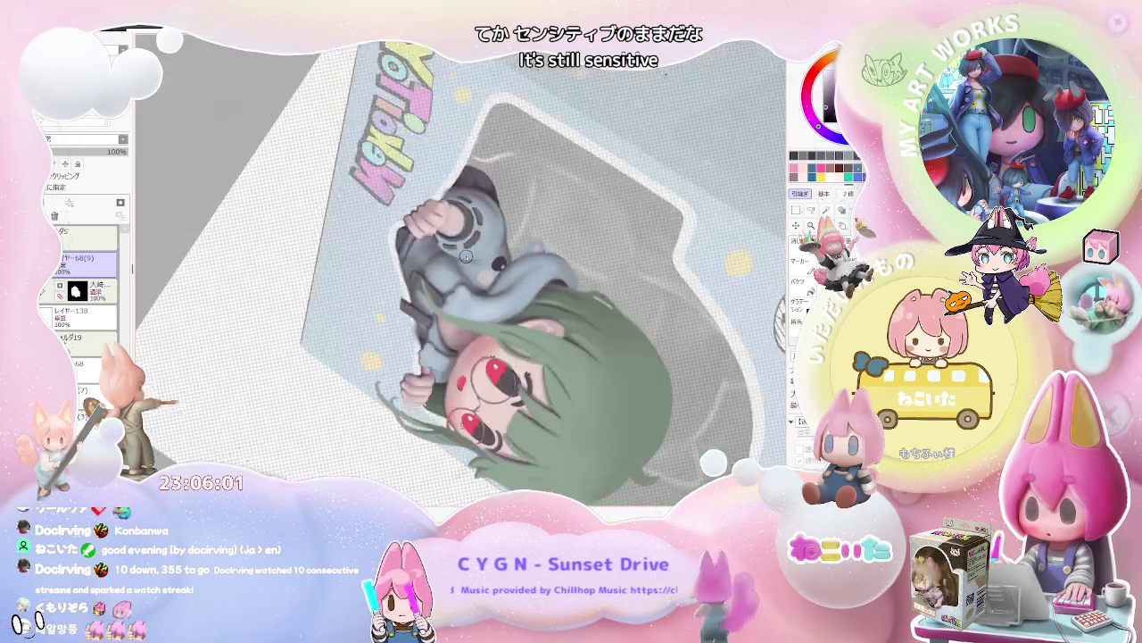
{"action": "scroll", "coordinate": [581, 331], "scroll_direction": "down", "scroll_amount": 1}
{"action": "scroll", "coordinate": [637, 348], "scroll_direction": "down", "scroll_amount": 1}
{"action": "left_click_drag", "start_coordinate": [638, 348], "coordinate": [517, 308]}
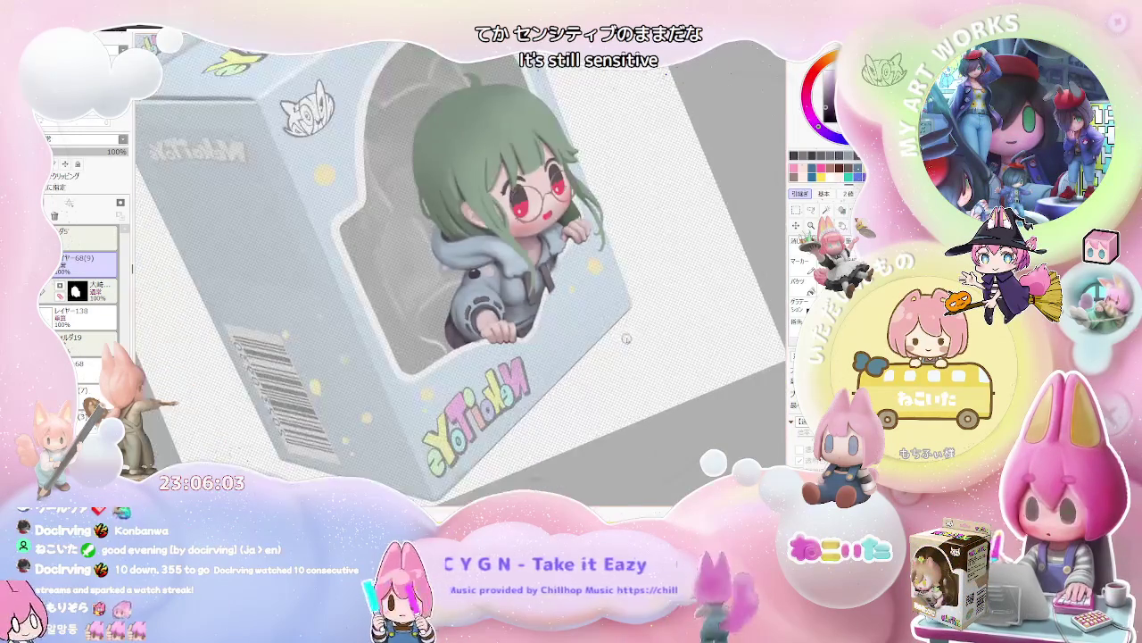
{"action": "scroll", "coordinate": [518, 308], "scroll_direction": "up", "scroll_amount": 1}
{"action": "scroll", "coordinate": [518, 308], "scroll_direction": "up", "scroll_amount": 2}
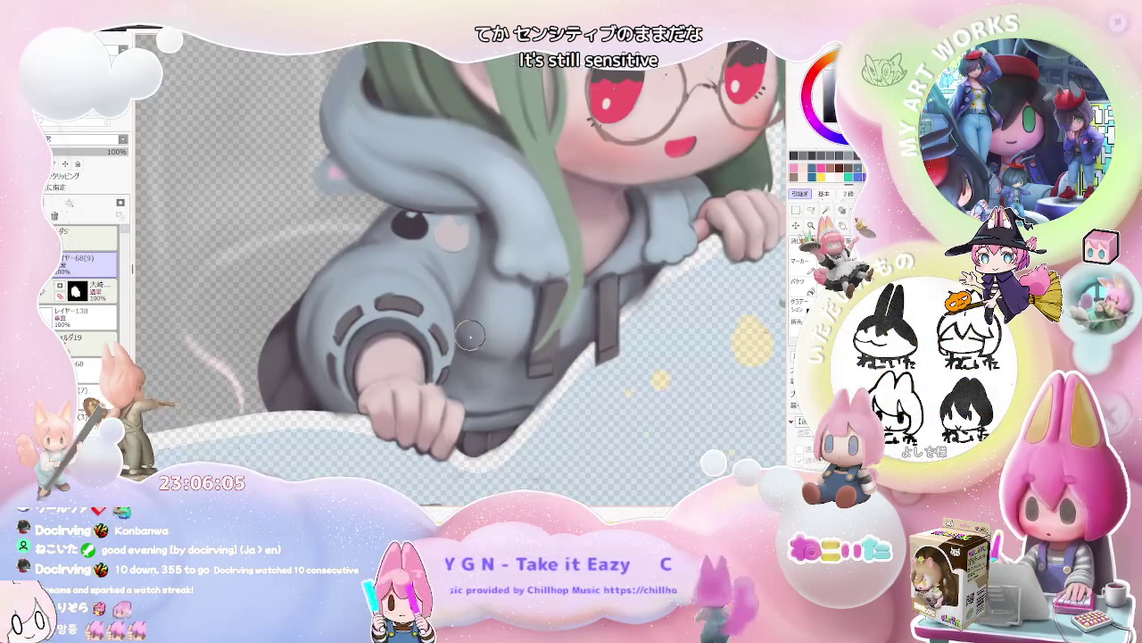
{"action": "key", "text": "bracketright"}
{"action": "key", "text": "bracketright"}
{"action": "key", "text": "bracketright"}
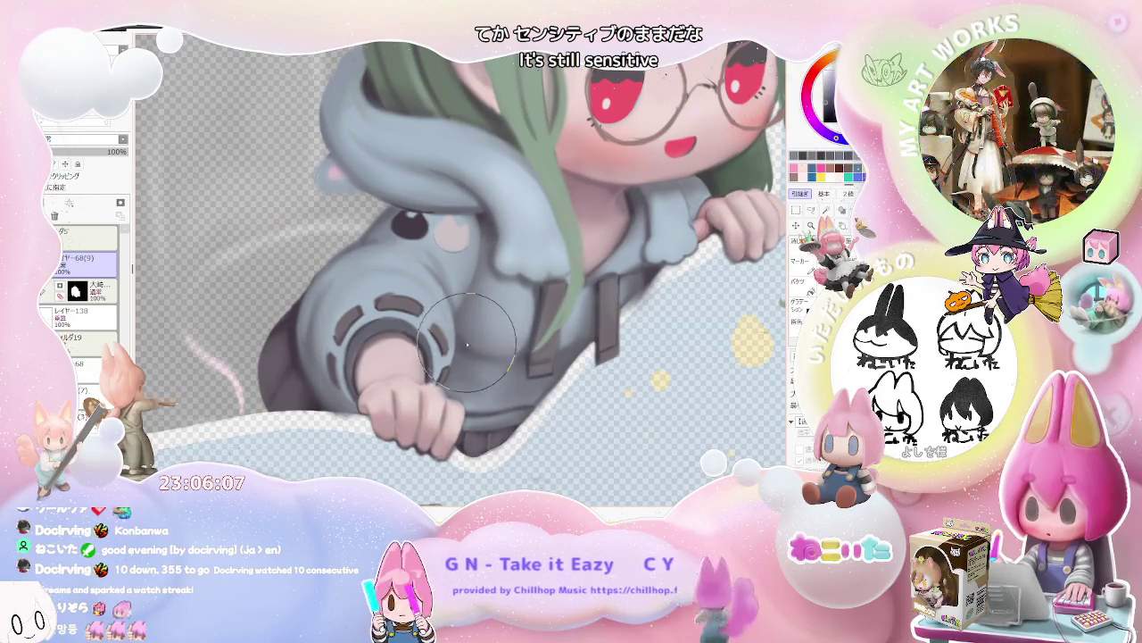
{"action": "scroll", "coordinate": [526, 358], "scroll_direction": "down", "scroll_amount": 3}
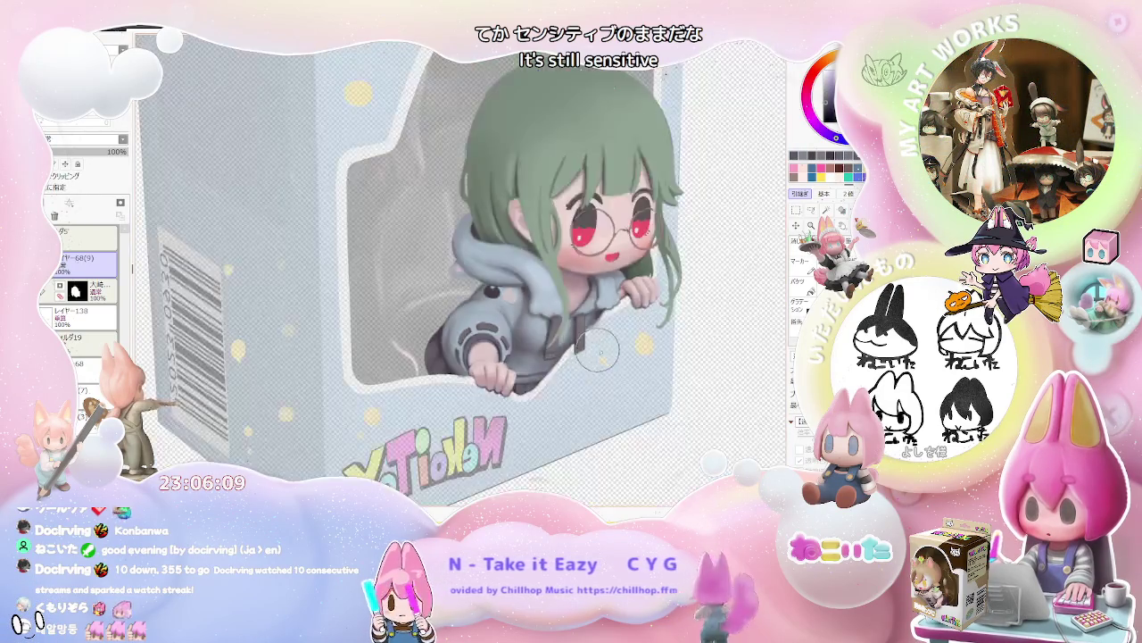
{"action": "left_click_drag", "start_coordinate": [527, 357], "coordinate": [492, 377]}
{"action": "scroll", "coordinate": [490, 379], "scroll_direction": "up", "scroll_amount": 2}
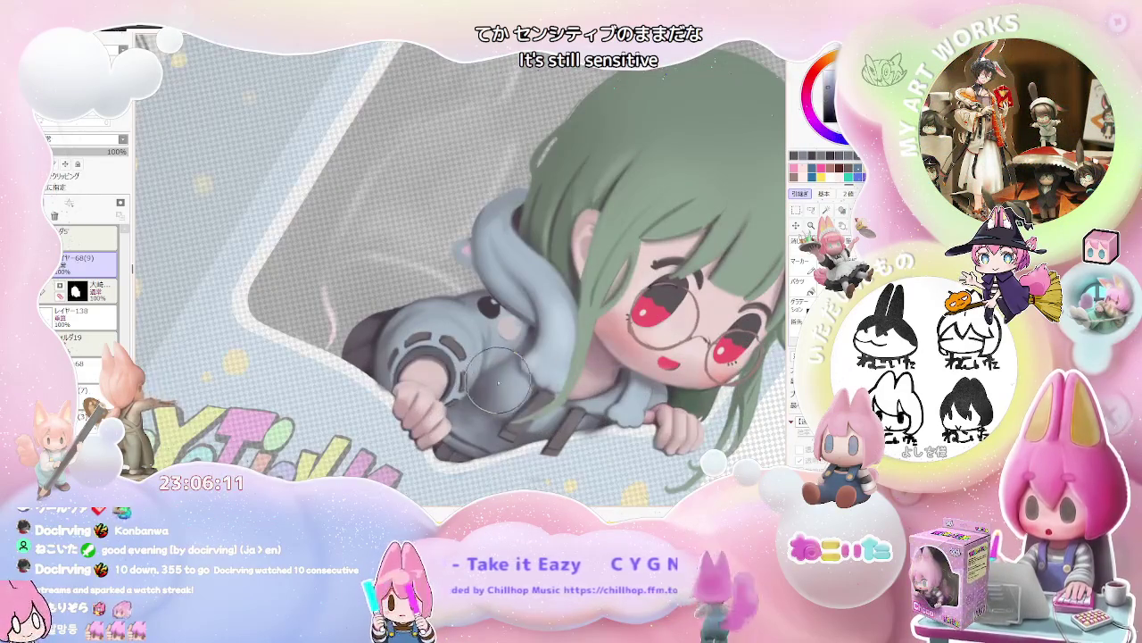
{"action": "key", "text": "bracketleft"}
{"action": "key", "text": "bracketleft"}
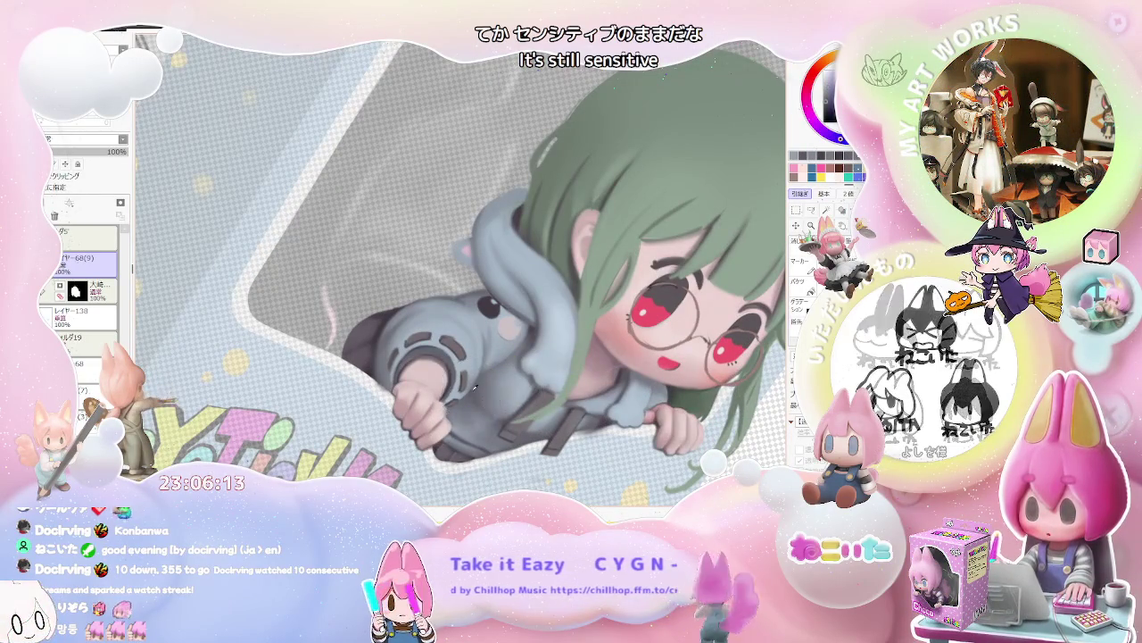
{"action": "scroll", "coordinate": [457, 420], "scroll_direction": "down", "scroll_amount": 2}
{"action": "key", "text": "h"}
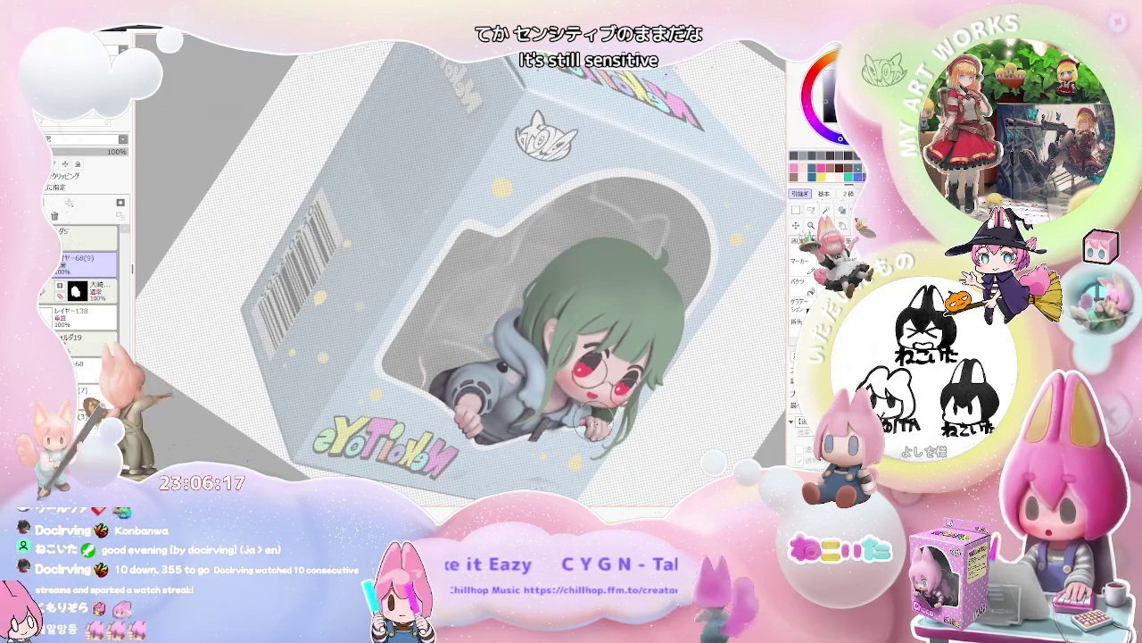
{"action": "key", "text": "minus"}
{"action": "key", "text": "minus"}
{"action": "key", "text": "minus"}
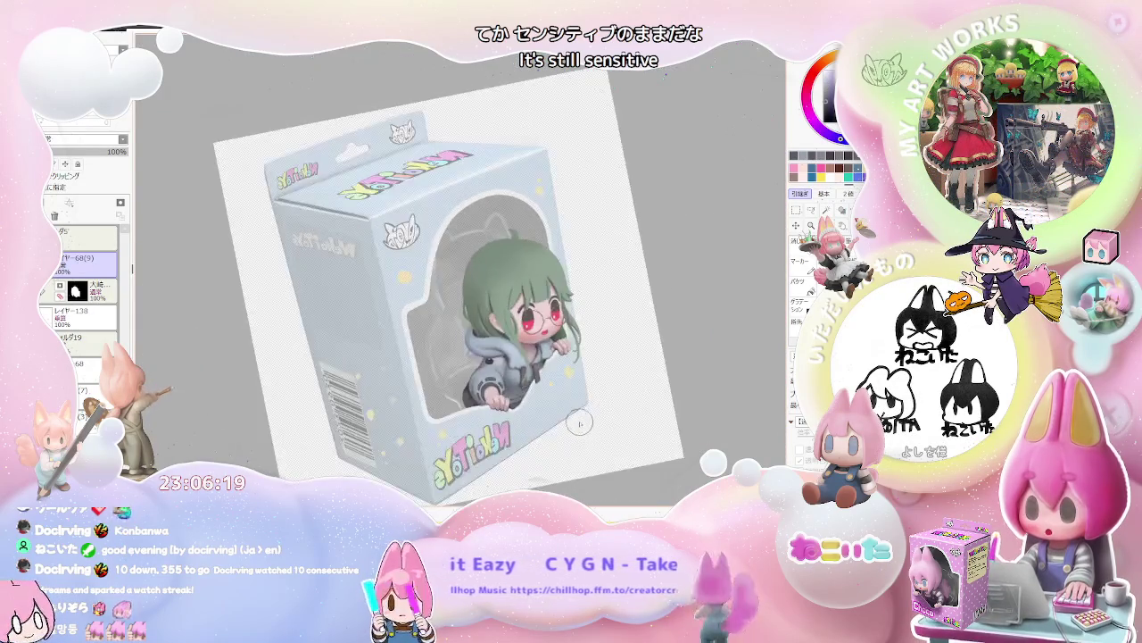
{"action": "key", "text": "Home"}
{"action": "key", "text": "plus"}
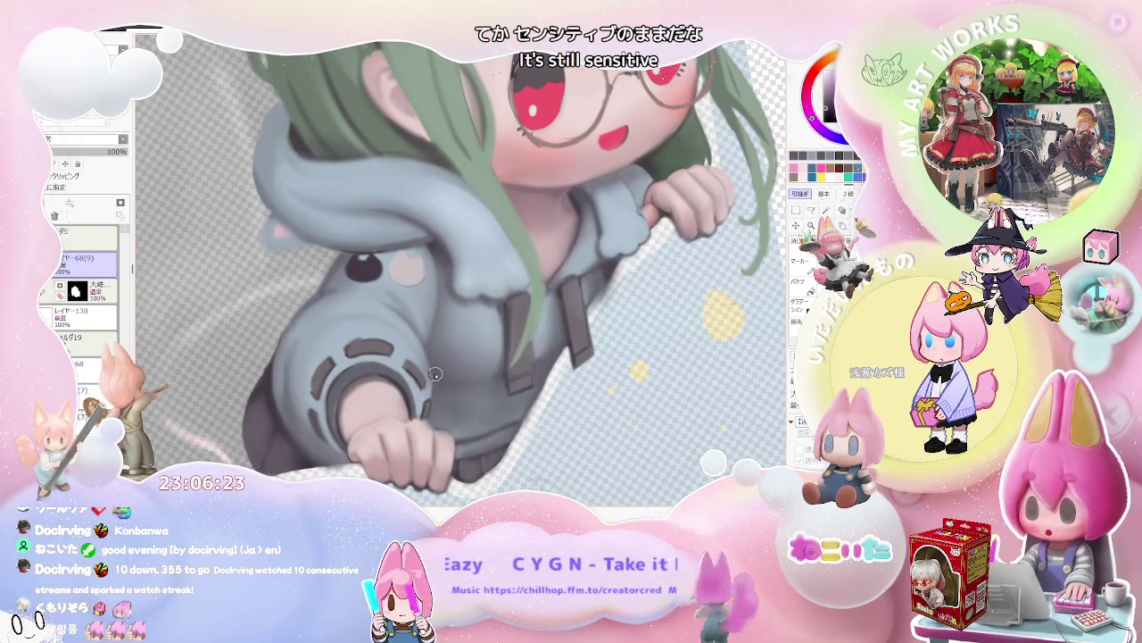
{"action": "key", "text": "minus"}
{"action": "key", "text": "minus"}
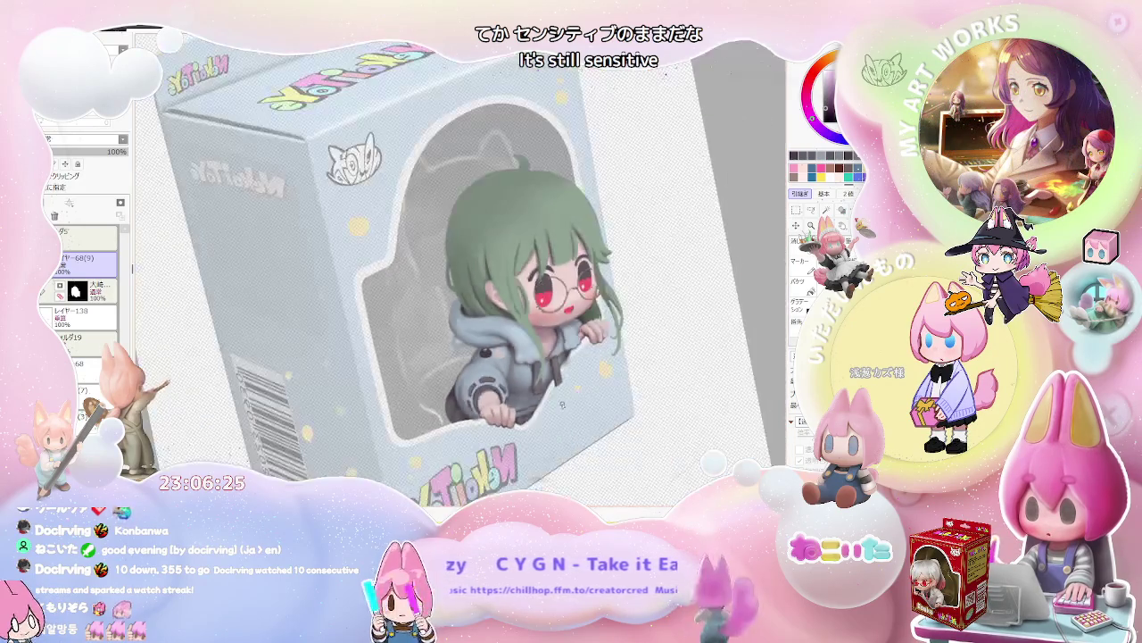
{"action": "key", "text": "plus"}
{"action": "key", "text": "plus"}
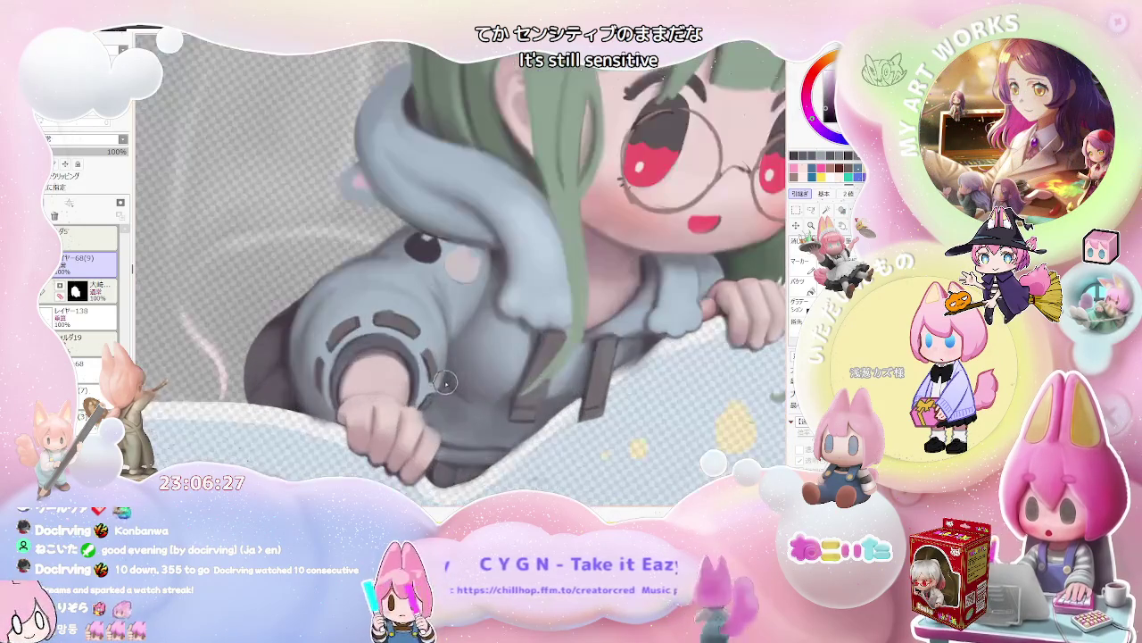
{"action": "key", "text": "minus"}
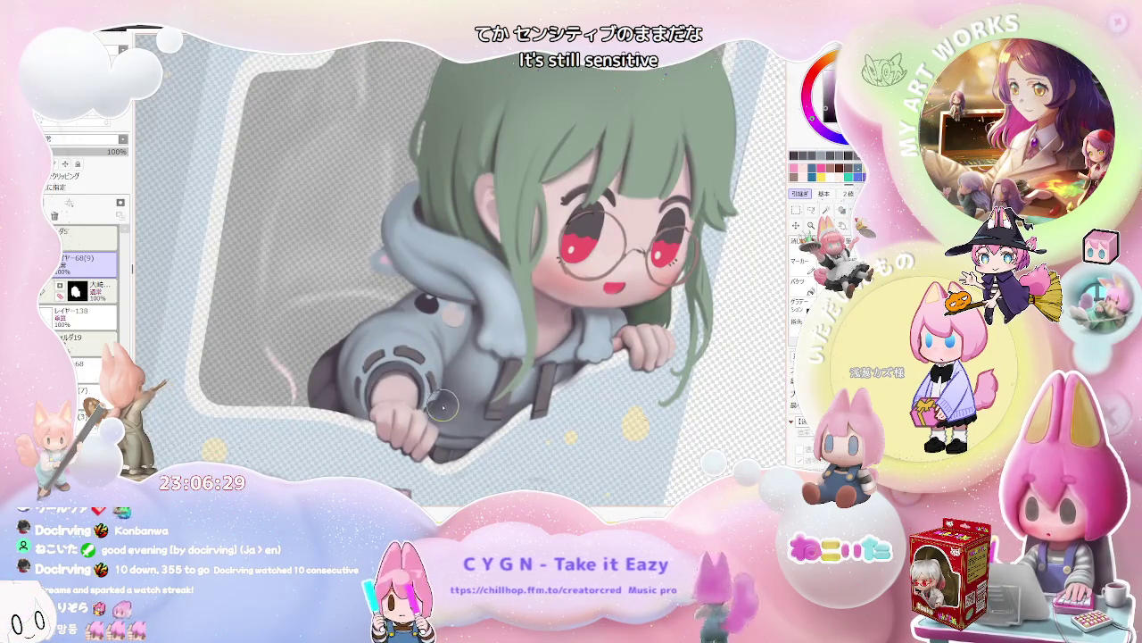
{"action": "key", "text": "minus"}
{"action": "key", "text": "minus"}
{"action": "key", "text": "minus"}
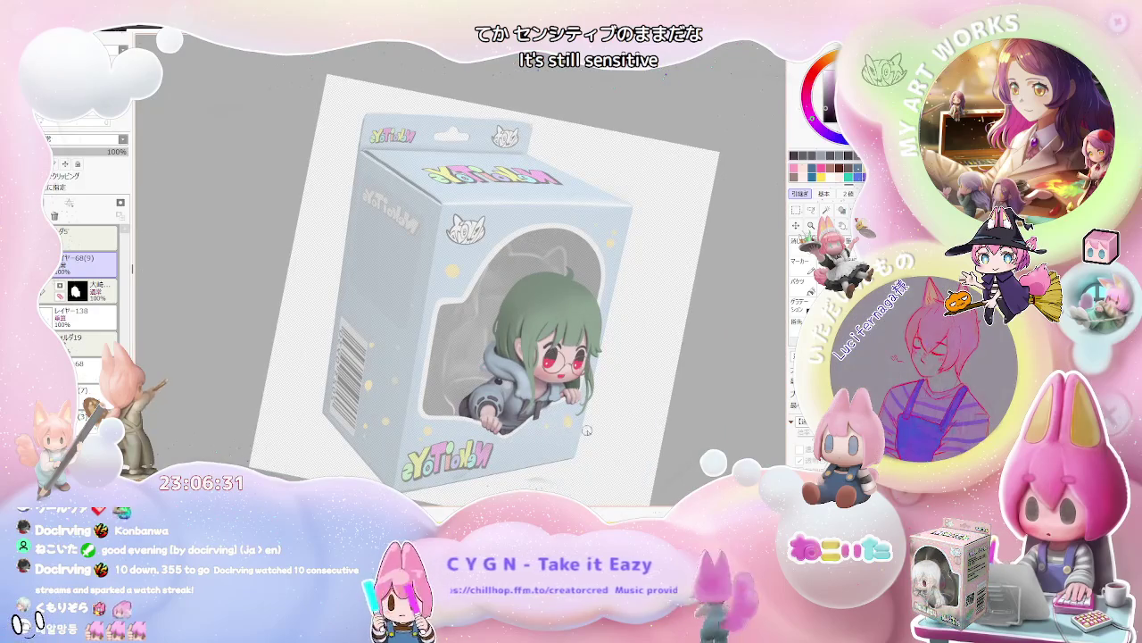
{"action": "left_click_drag", "start_coordinate": [581, 430], "coordinate": [581, 357]}
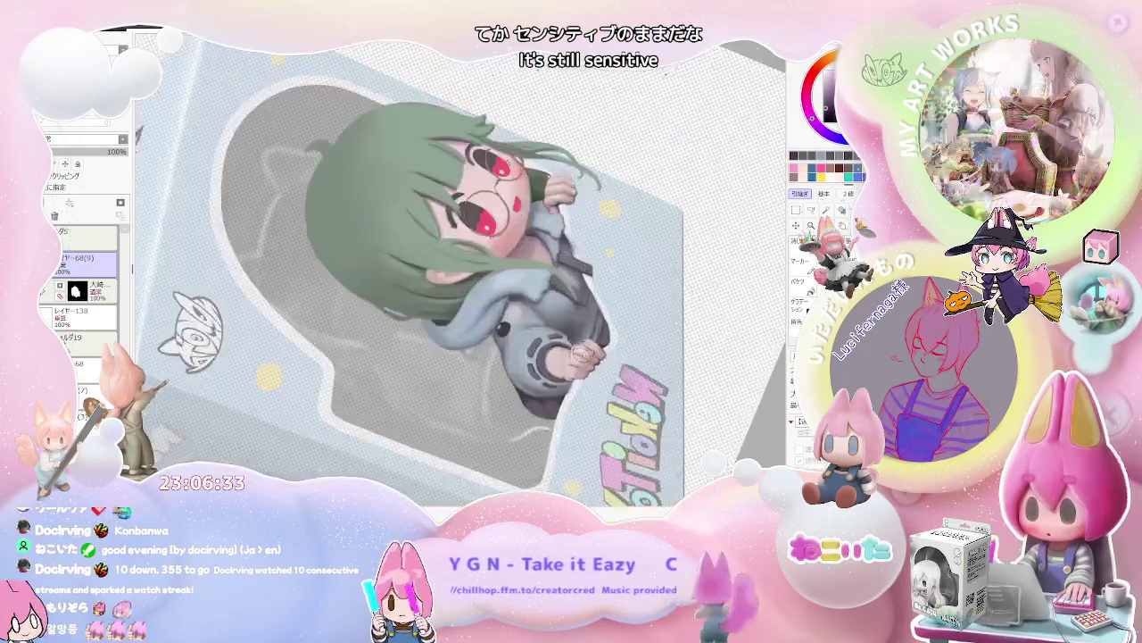
{"action": "scroll", "coordinate": [580, 357], "scroll_direction": "up", "scroll_amount": 3}
{"action": "scroll", "coordinate": [553, 341], "scroll_direction": "down", "scroll_amount": 3}
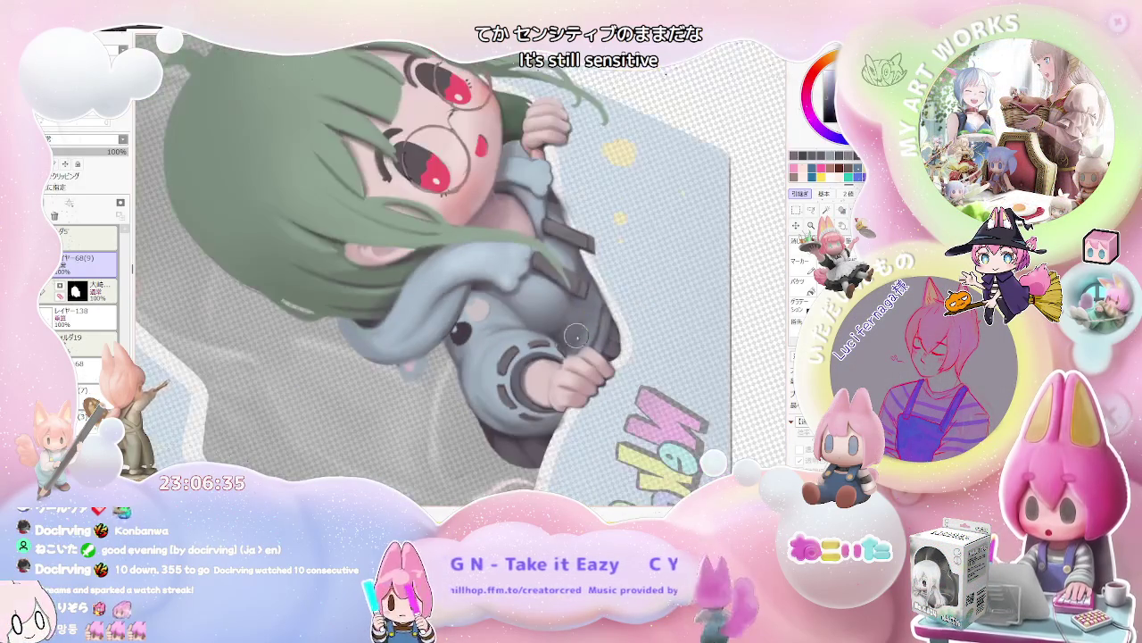
{"action": "left_click_drag", "start_coordinate": [571, 353], "coordinate": [602, 367]}
{"action": "scroll", "coordinate": [601, 367], "scroll_direction": "down", "scroll_amount": 2}
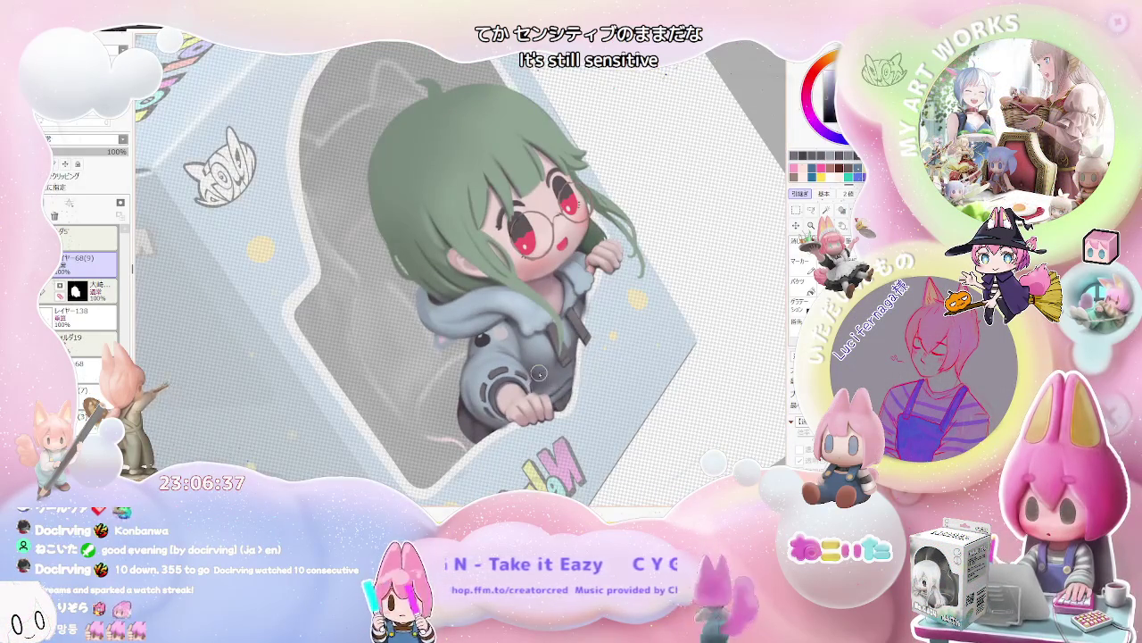
{"action": "scroll", "coordinate": [533, 382], "scroll_direction": "up", "scroll_amount": 3}
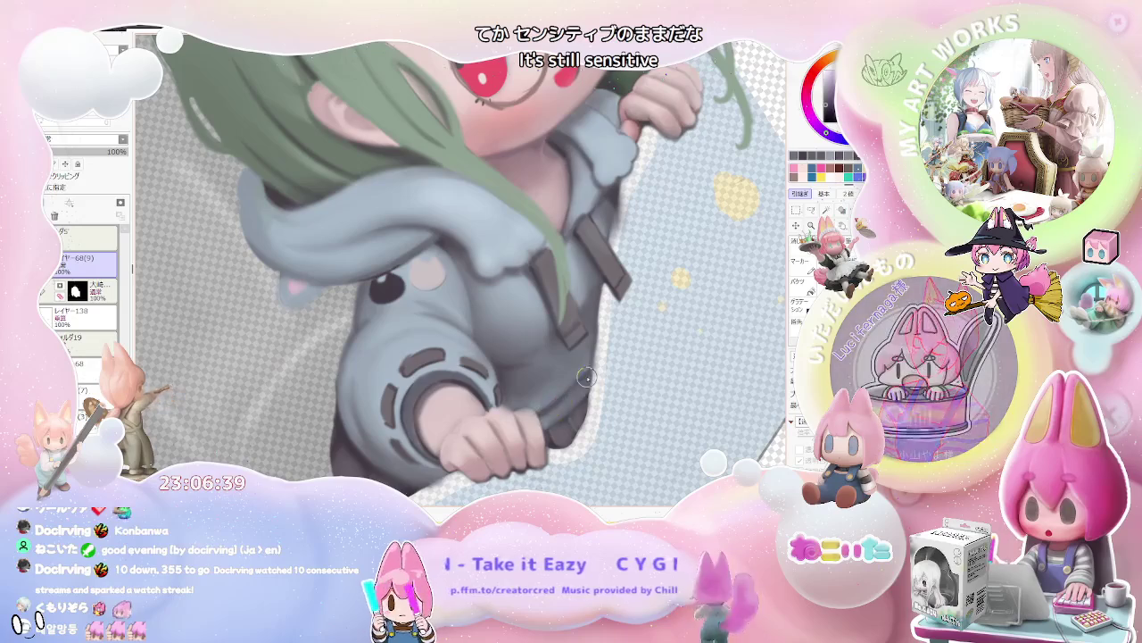
{"action": "scroll", "coordinate": [584, 388], "scroll_direction": "down", "scroll_amount": 2}
{"action": "scroll", "coordinate": [593, 393], "scroll_direction": "down", "scroll_amount": 1}
{"action": "scroll", "coordinate": [600, 396], "scroll_direction": "down", "scroll_amount": 1}
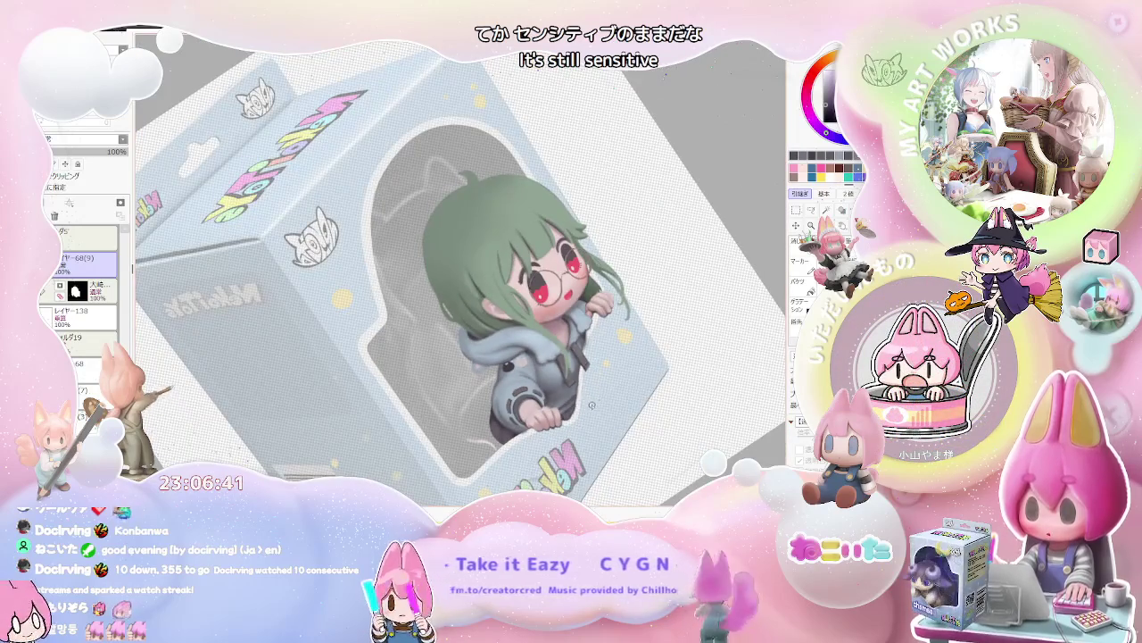
{"action": "key", "text": "Delete"}
{"action": "scroll", "coordinate": [587, 413], "scroll_direction": "down", "scroll_amount": 2}
{"action": "scroll", "coordinate": [583, 417], "scroll_direction": "up", "scroll_amount": 2}
{"action": "scroll", "coordinate": [535, 417], "scroll_direction": "up", "scroll_amount": 1}
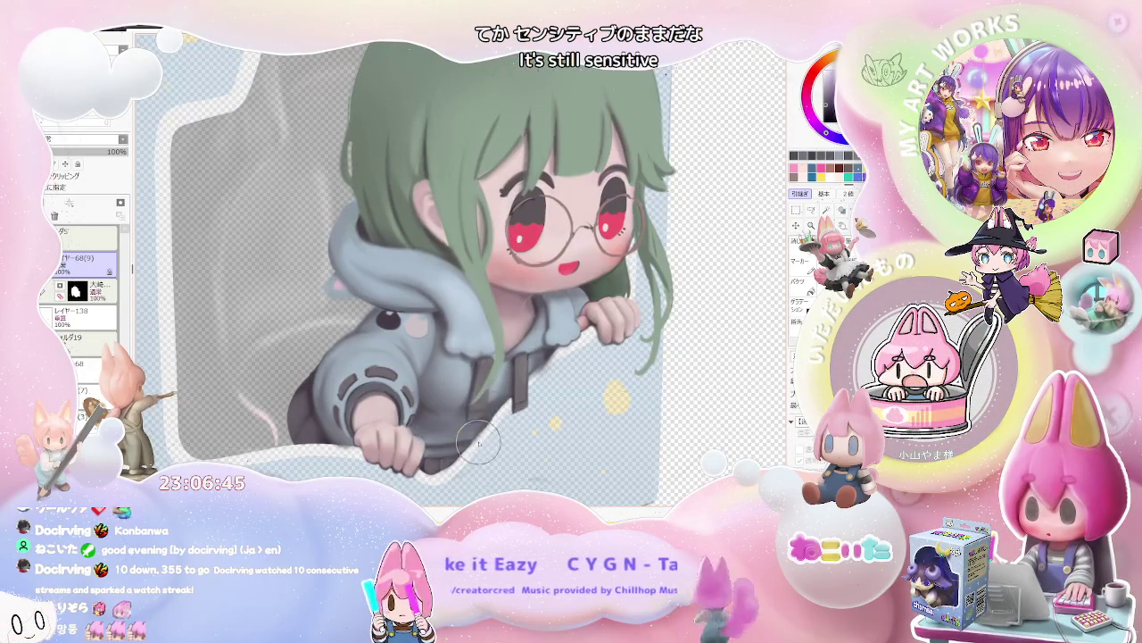
{"action": "scroll", "coordinate": [479, 448], "scroll_direction": "down", "scroll_amount": 1}
{"action": "scroll", "coordinate": [482, 454], "scroll_direction": "down", "scroll_amount": 1}
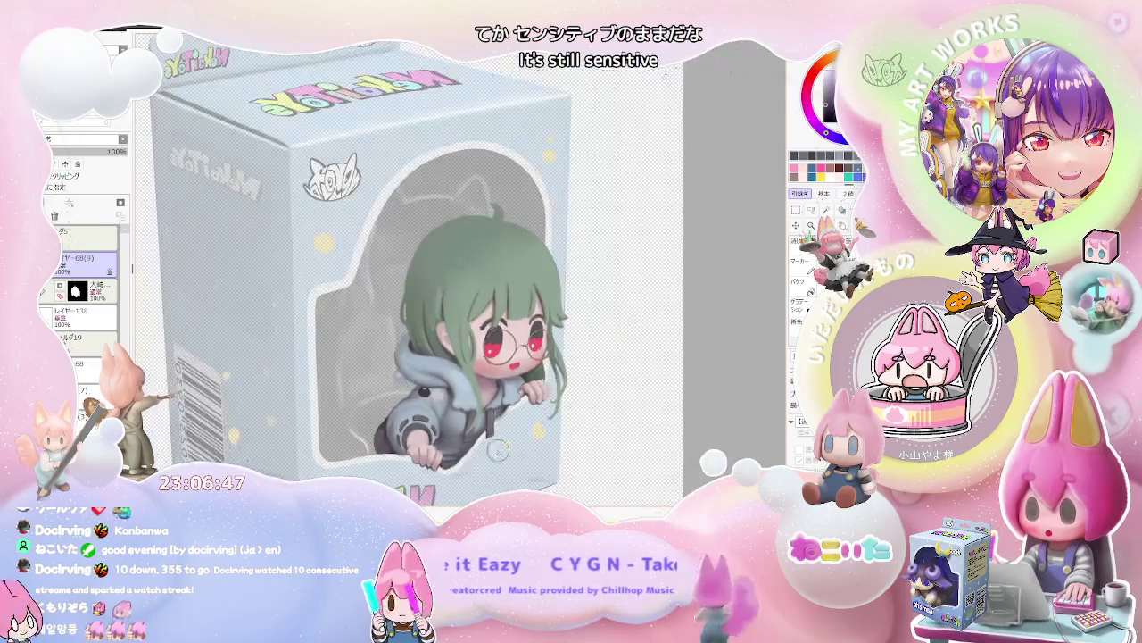
{"action": "scroll", "coordinate": [485, 456], "scroll_direction": "down", "scroll_amount": 1}
{"action": "scroll", "coordinate": [482, 429], "scroll_direction": "down", "scroll_amount": 1}
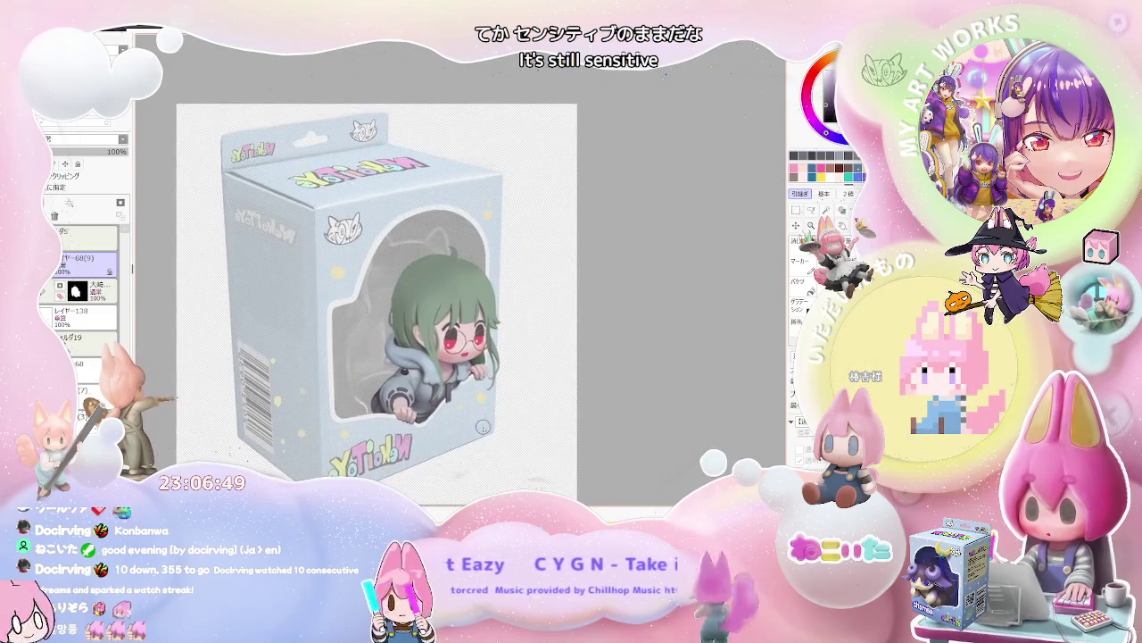
{"action": "key", "text": "Delete"}
{"action": "scroll", "coordinate": [455, 397], "scroll_direction": "up", "scroll_amount": 1}
{"action": "scroll", "coordinate": [420, 366], "scroll_direction": "up", "scroll_amount": 1}
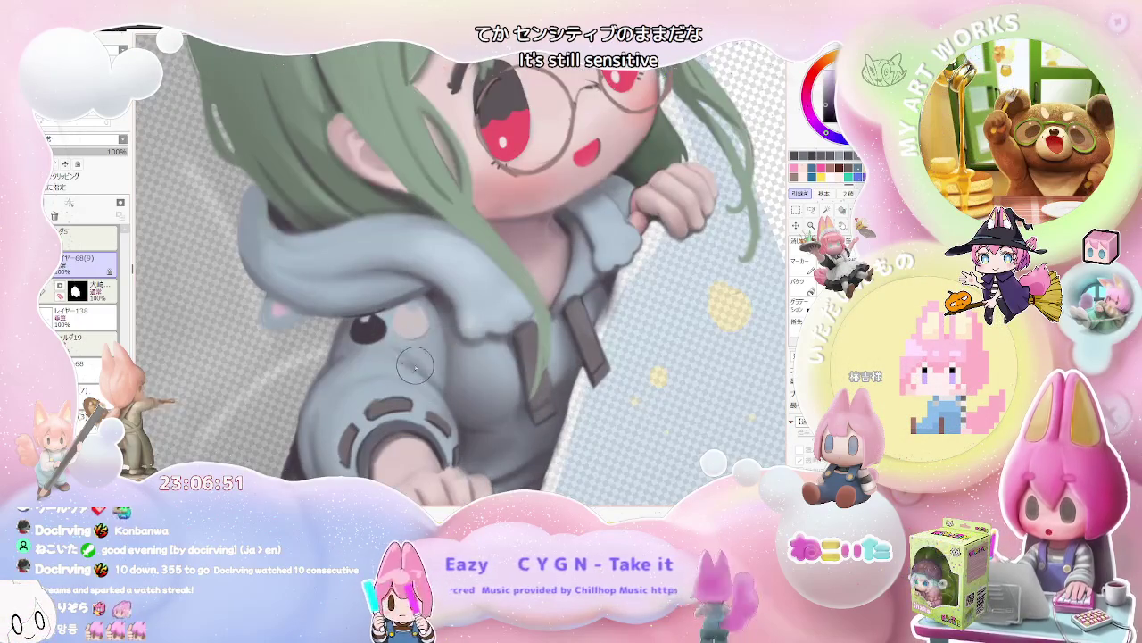
{"action": "scroll", "coordinate": [438, 384], "scroll_direction": "down", "scroll_amount": 1}
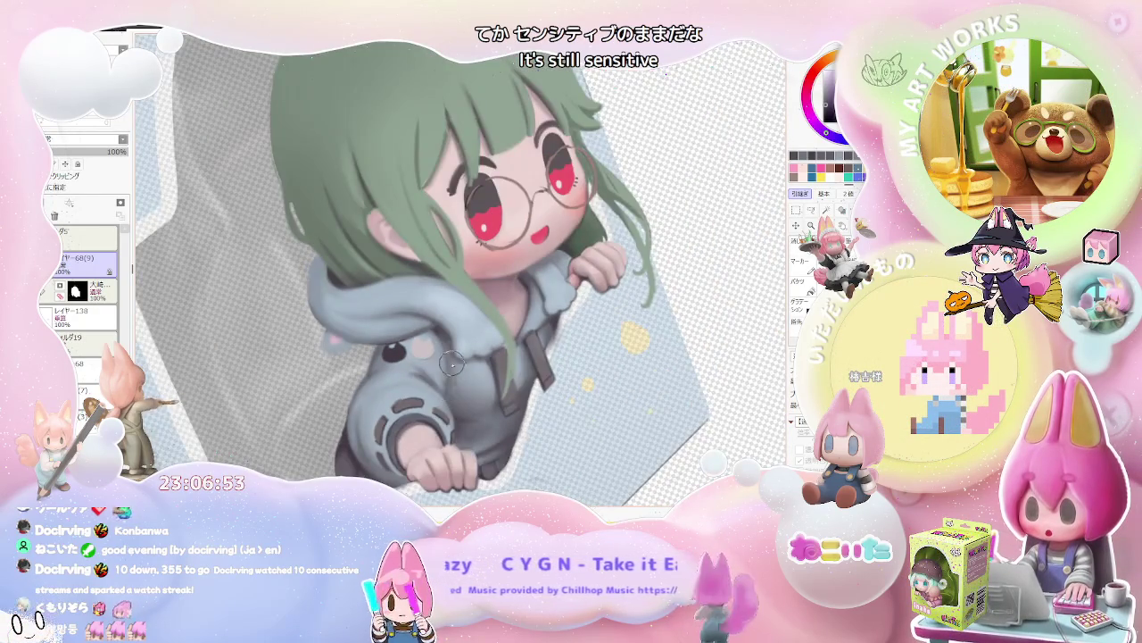
{"action": "scroll", "coordinate": [450, 365], "scroll_direction": "down", "scroll_amount": 1}
{"action": "scroll", "coordinate": [500, 384], "scroll_direction": "down", "scroll_amount": 1}
{"action": "scroll", "coordinate": [548, 399], "scroll_direction": "up", "scroll_amount": 1}
{"action": "scroll", "coordinate": [548, 400], "scroll_direction": "up", "scroll_amount": 2}
{"action": "scroll", "coordinate": [428, 357], "scroll_direction": "up", "scroll_amount": 2}
{"action": "scroll", "coordinate": [339, 330], "scroll_direction": "up", "scroll_amount": 1}
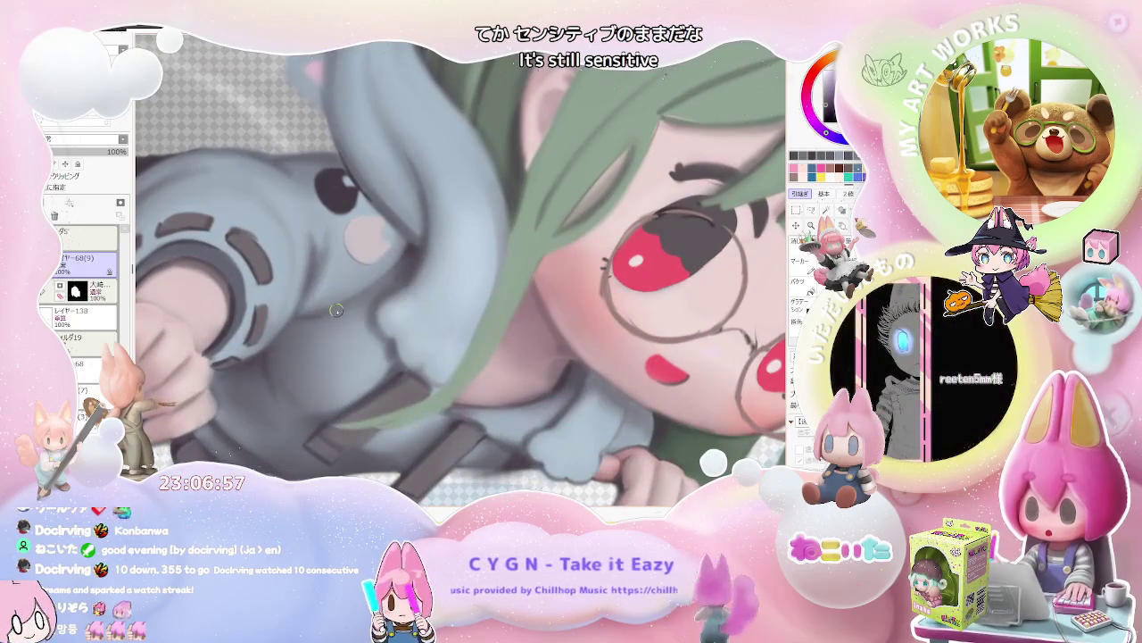
{"action": "scroll", "coordinate": [321, 316], "scroll_direction": "down", "scroll_amount": 1}
{"action": "scroll", "coordinate": [325, 311], "scroll_direction": "down", "scroll_amount": 1}
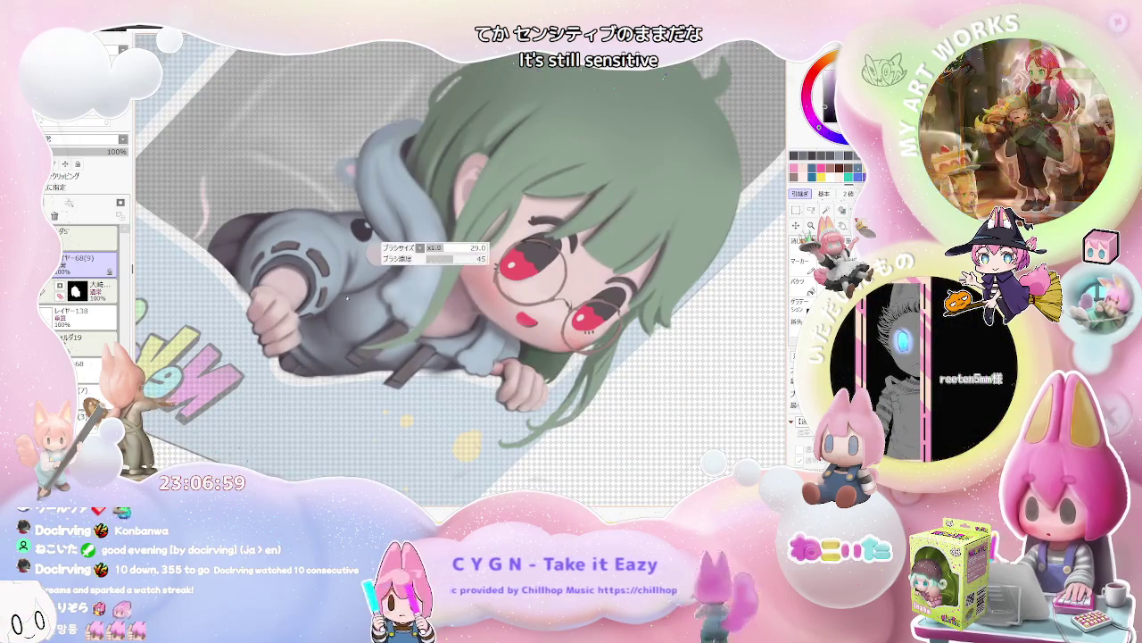
{"action": "scroll", "coordinate": [339, 298], "scroll_direction": "up", "scroll_amount": 2}
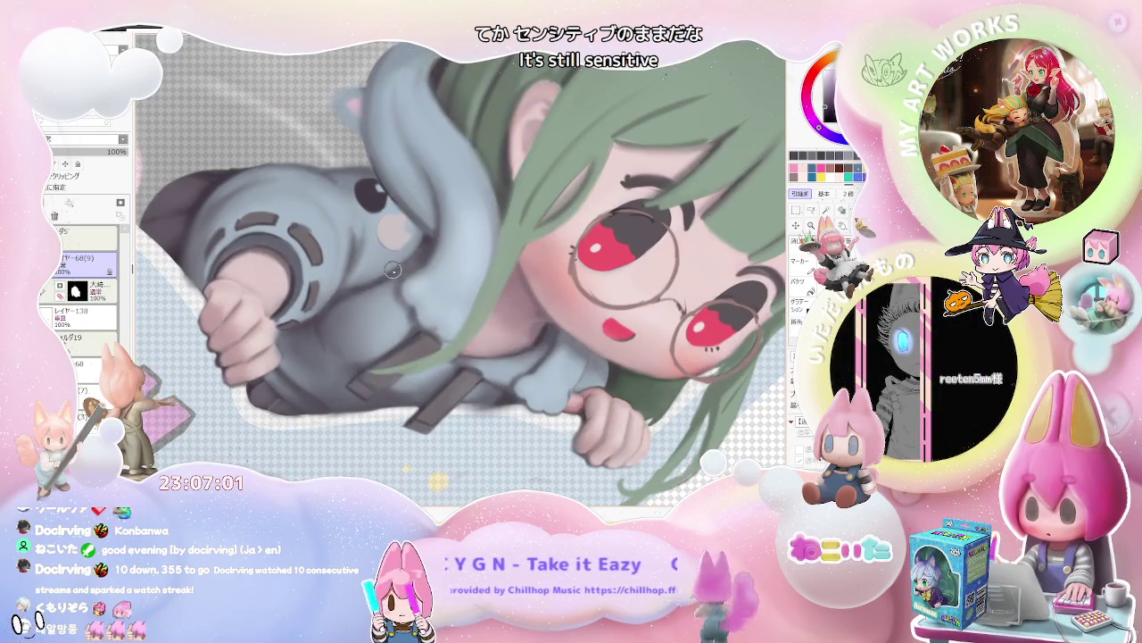
{"action": "scroll", "coordinate": [399, 266], "scroll_direction": "down", "scroll_amount": 1}
{"action": "scroll", "coordinate": [499, 330], "scroll_direction": "down", "scroll_amount": 1}
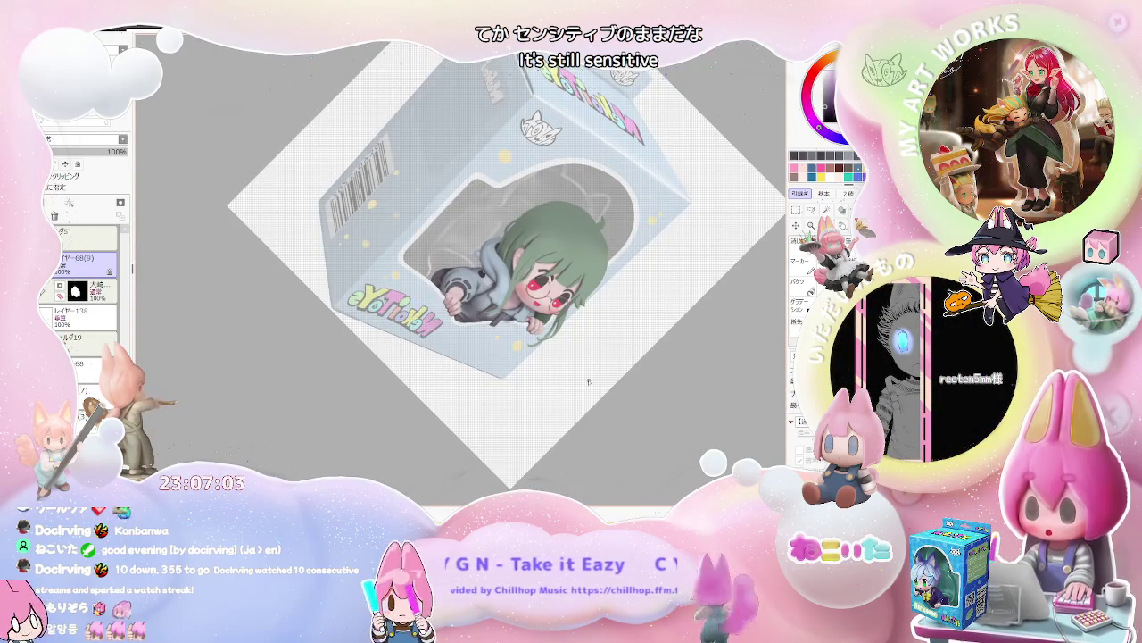
{"action": "scroll", "coordinate": [553, 366], "scroll_direction": "up", "scroll_amount": 1}
{"action": "scroll", "coordinate": [509, 348], "scroll_direction": "up", "scroll_amount": 1}
{"action": "scroll", "coordinate": [447, 330], "scroll_direction": "up", "scroll_amount": 2}
{"action": "scroll", "coordinate": [398, 310], "scroll_direction": "up", "scroll_amount": 1}
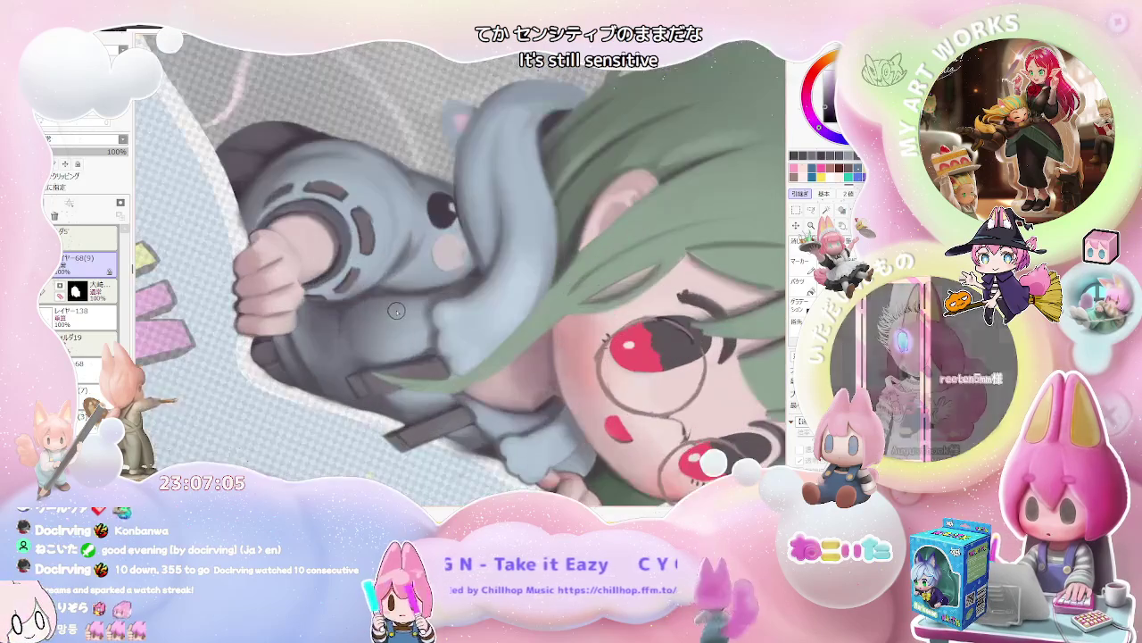
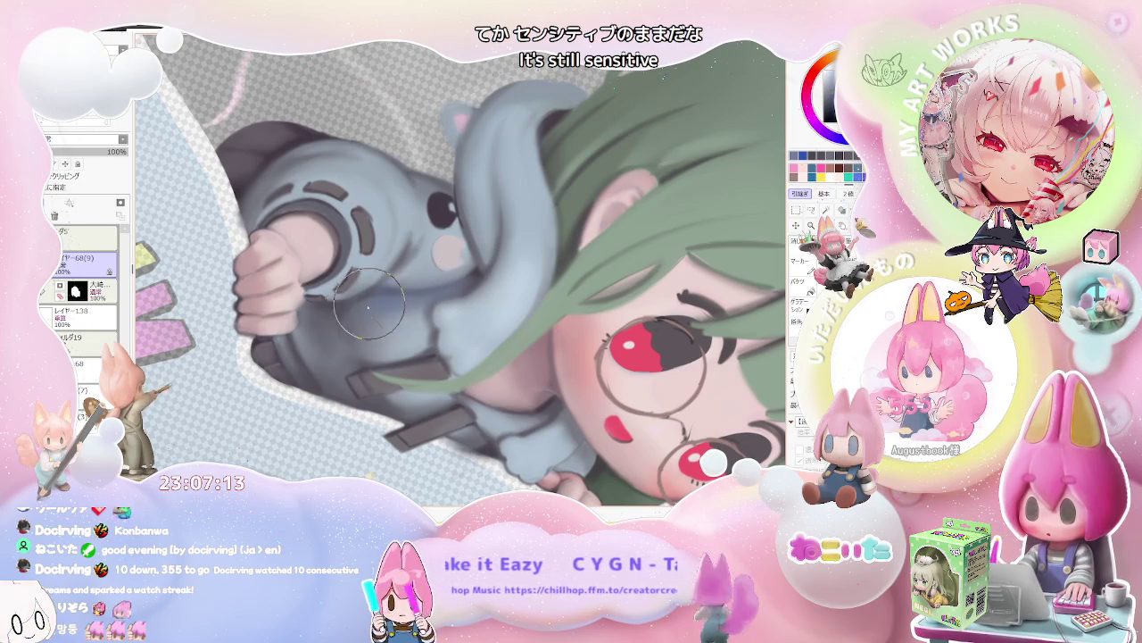
Zoom and rotate the canvas view around the girl's face, from upright to nearly upside down.
{"action": "scroll", "coordinate": [378, 302], "scroll_direction": "down", "scroll_amount": 3}
{"action": "scroll", "coordinate": [432, 317], "scroll_direction": "up", "scroll_amount": 1}
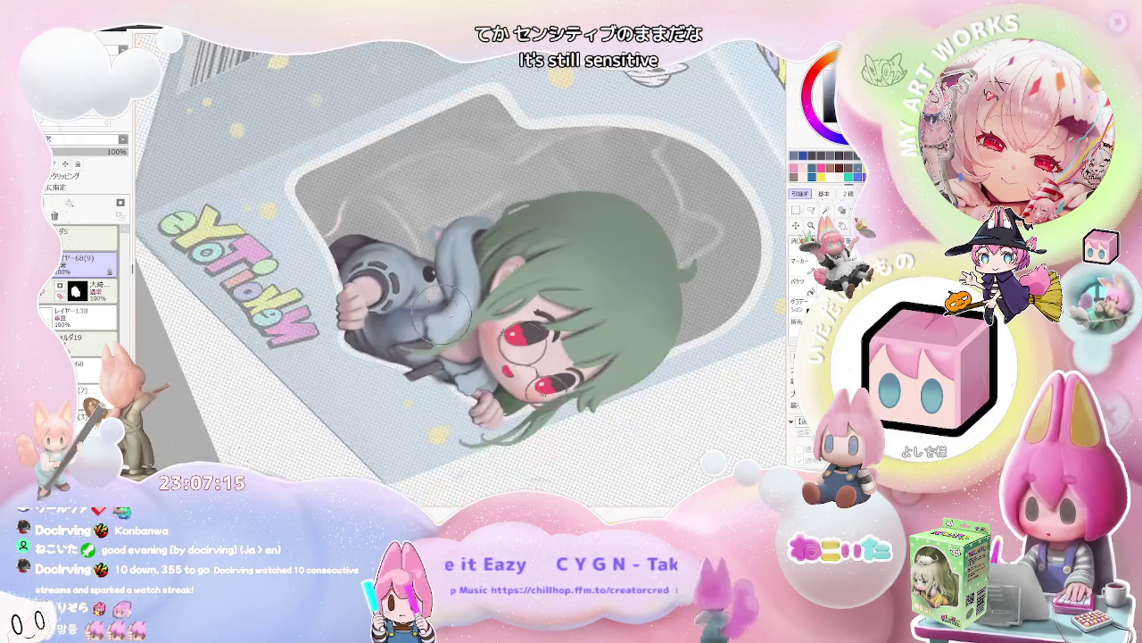
{"action": "key", "text": "Home"}
{"action": "scroll", "coordinate": [491, 317], "scroll_direction": "up", "scroll_amount": 3}
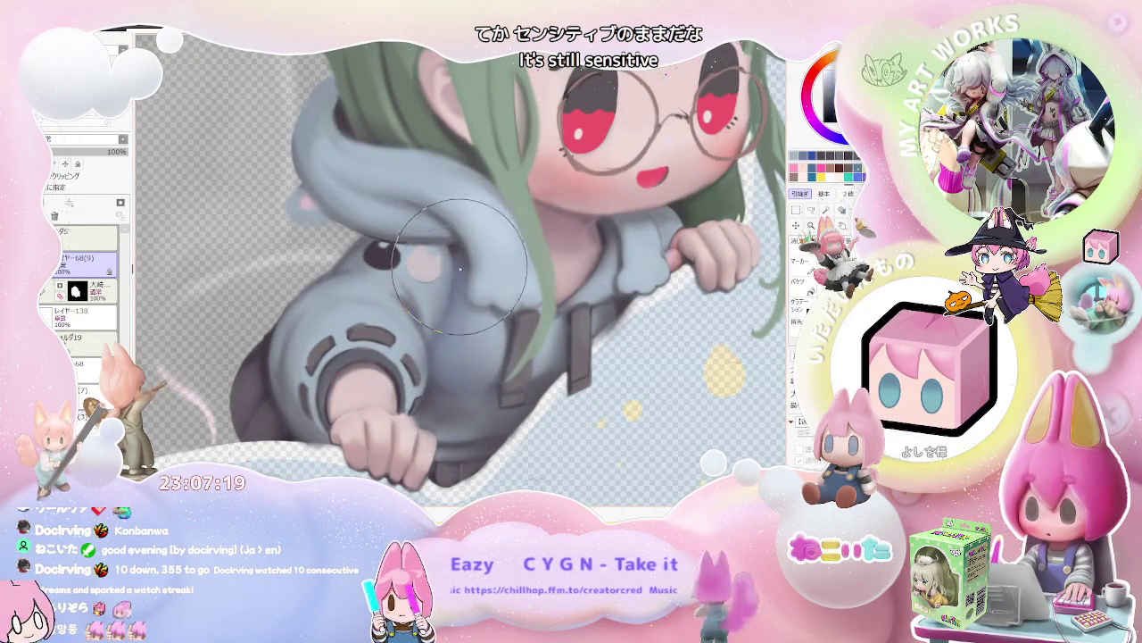
{"action": "scroll", "coordinate": [465, 271], "scroll_direction": "down", "scroll_amount": 2}
{"action": "scroll", "coordinate": [499, 303], "scroll_direction": "down", "scroll_amount": 2}
{"action": "scroll", "coordinate": [607, 366], "scroll_direction": "down", "scroll_amount": 1}
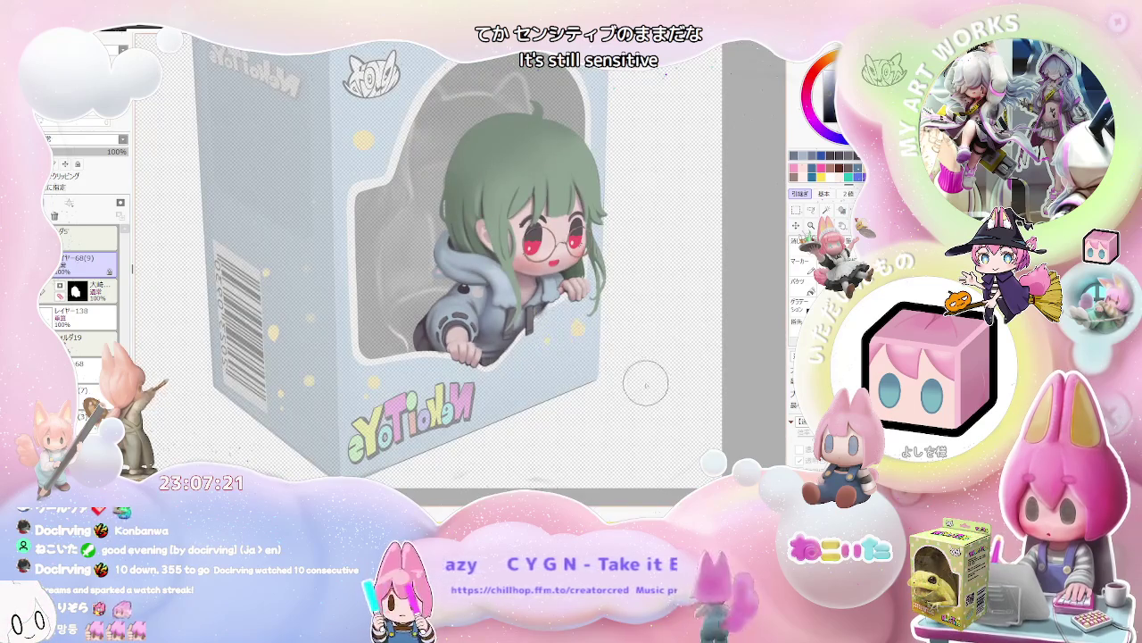
{"action": "left_click_drag", "start_coordinate": [645, 387], "coordinate": [536, 366]}
{"action": "scroll", "coordinate": [500, 357], "scroll_direction": "up", "scroll_amount": 2}
{"action": "scroll", "coordinate": [457, 351], "scroll_direction": "up", "scroll_amount": 2}
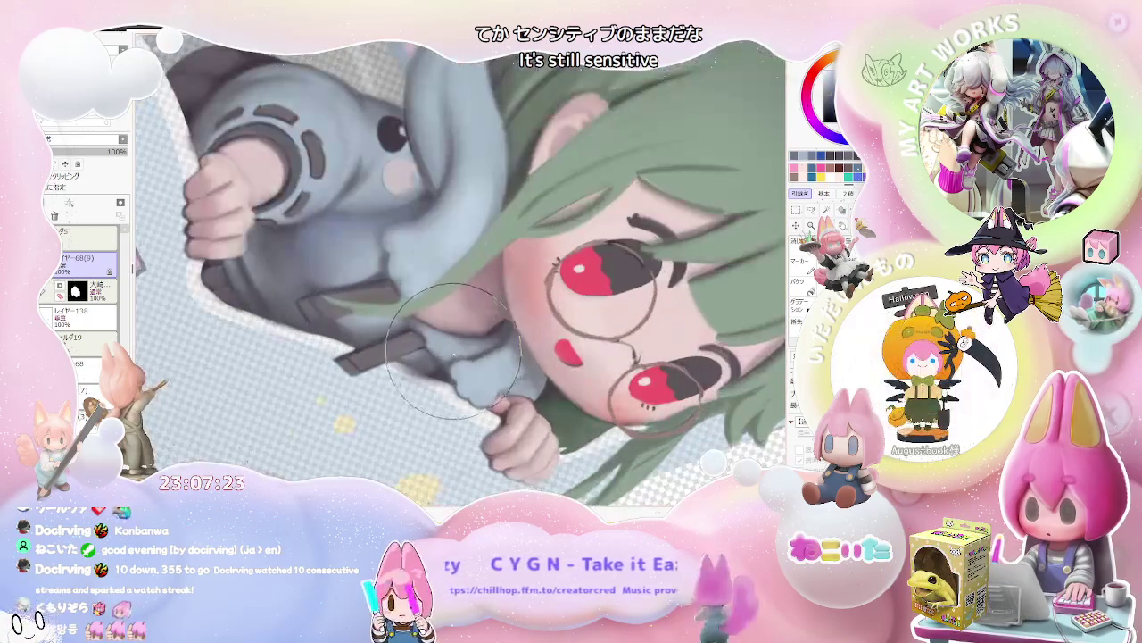
{"action": "scroll", "coordinate": [471, 353], "scroll_direction": "down", "scroll_amount": 2}
{"action": "scroll", "coordinate": [487, 351], "scroll_direction": "down", "scroll_amount": 2}
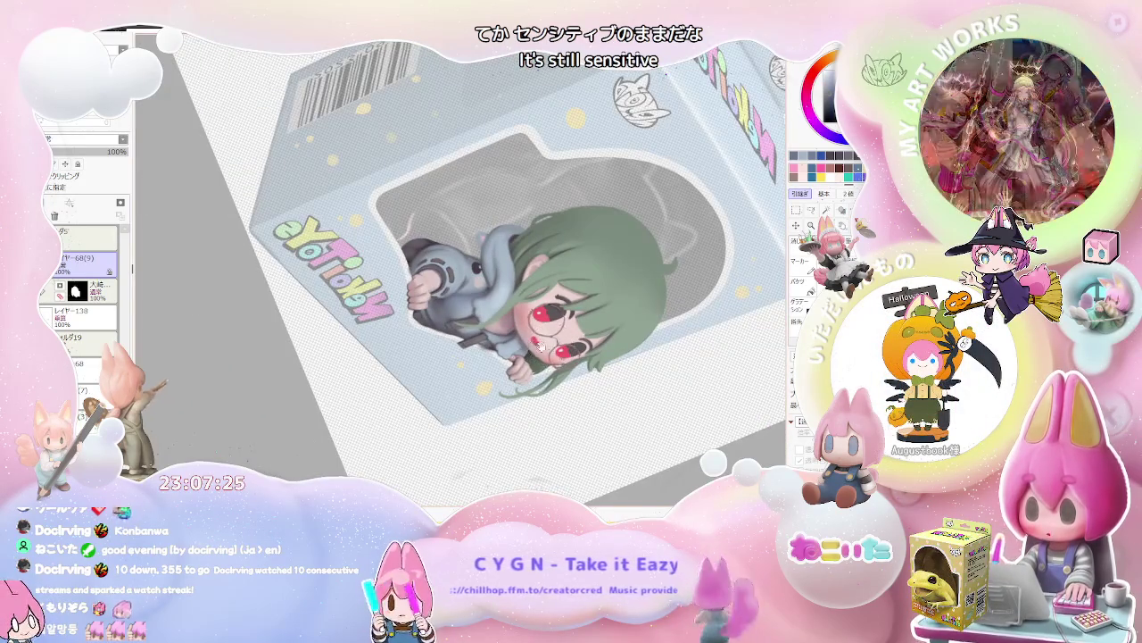
{"action": "scroll", "coordinate": [442, 299], "scroll_direction": "up", "scroll_amount": 3}
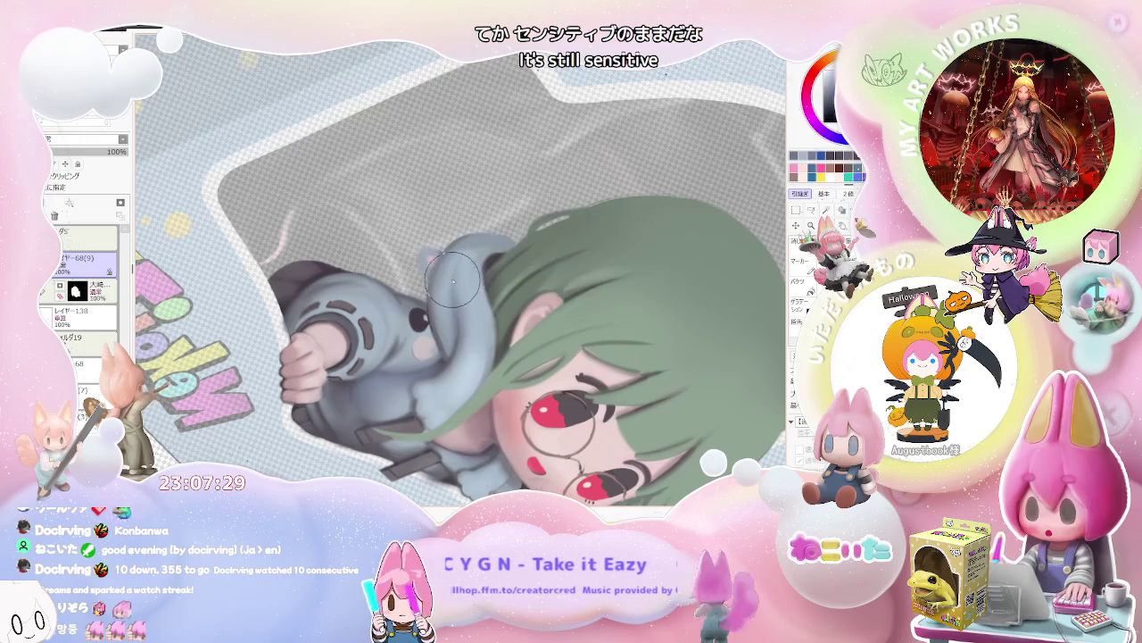
{"action": "scroll", "coordinate": [459, 348], "scroll_direction": "down", "scroll_amount": 3}
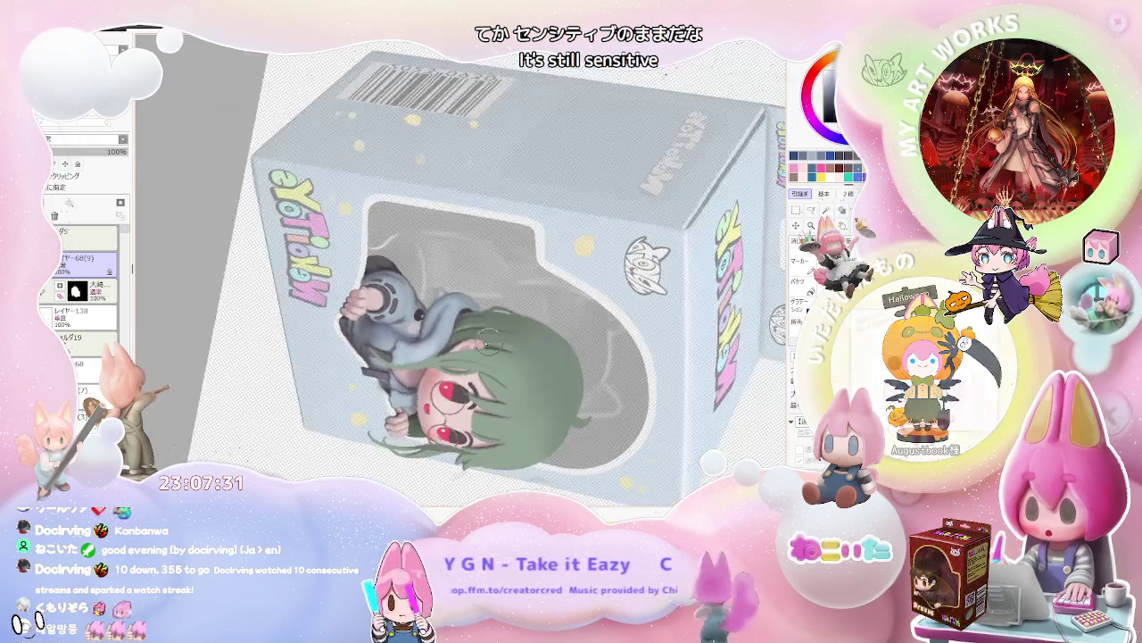
{"action": "scroll", "coordinate": [422, 320], "scroll_direction": "up", "scroll_amount": 3}
{"action": "scroll", "coordinate": [422, 320], "scroll_direction": "up", "scroll_amount": 2}
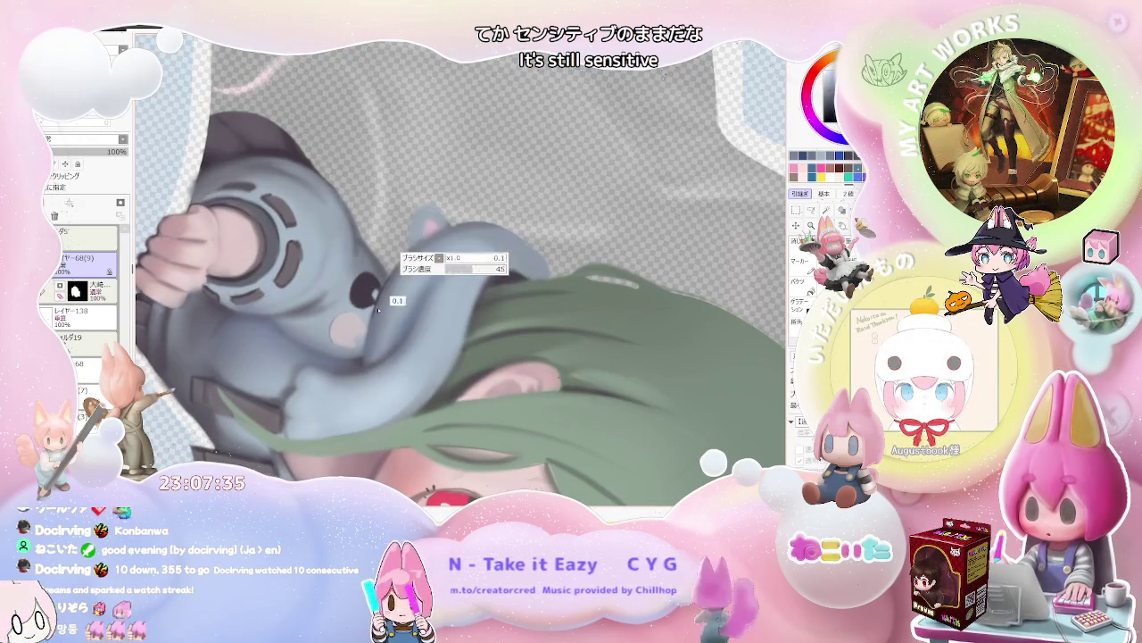
{"action": "scroll", "coordinate": [438, 238], "scroll_direction": "down", "scroll_amount": 2}
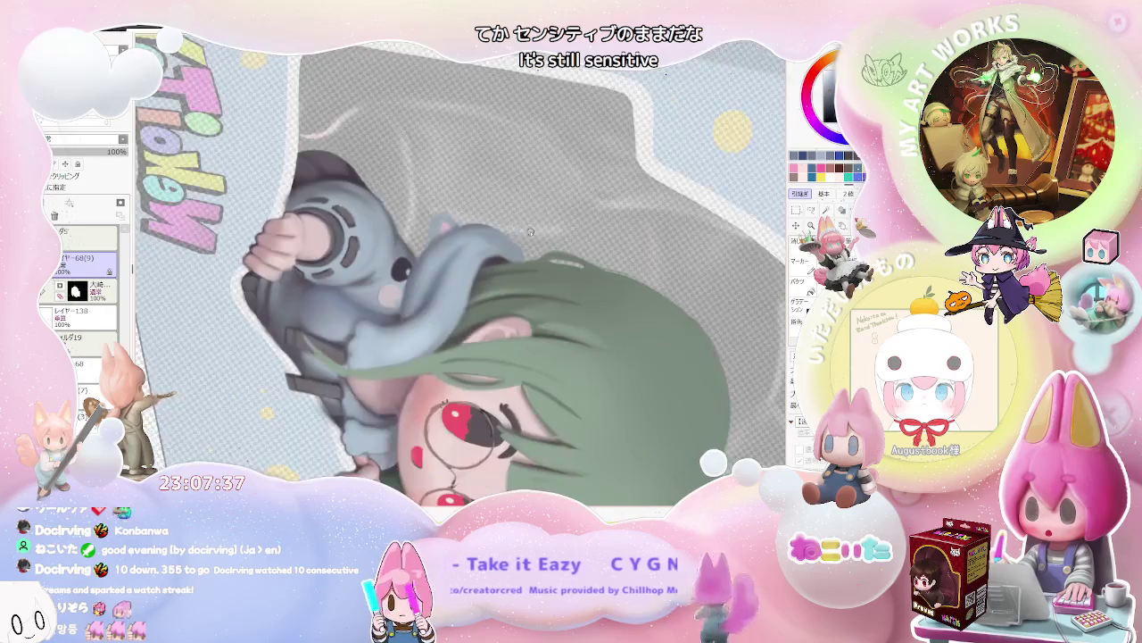
{"action": "scroll", "coordinate": [535, 259], "scroll_direction": "down", "scroll_amount": 2}
{"action": "scroll", "coordinate": [633, 285], "scroll_direction": "down", "scroll_amount": 1}
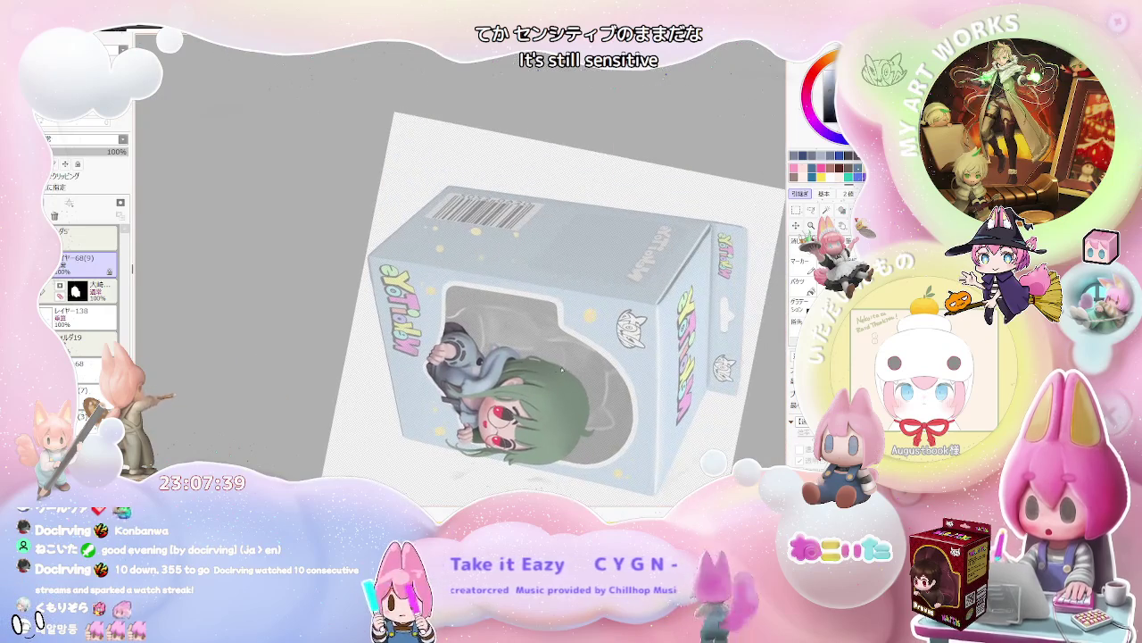
{"action": "left_click_drag", "start_coordinate": [632, 278], "coordinate": [536, 303]}
{"action": "scroll", "coordinate": [494, 314], "scroll_direction": "up", "scroll_amount": 2}
{"action": "scroll", "coordinate": [422, 394], "scroll_direction": "up", "scroll_amount": 1}
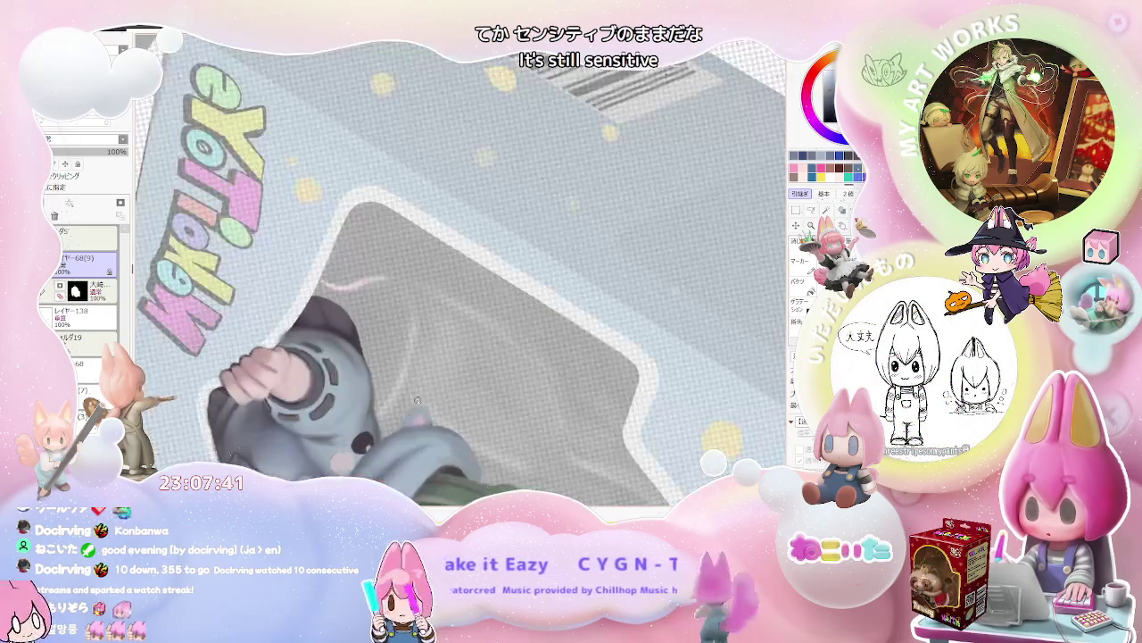
{"action": "scroll", "coordinate": [422, 394], "scroll_direction": "up", "scroll_amount": 1}
{"action": "scroll", "coordinate": [411, 408], "scroll_direction": "up", "scroll_amount": 1}
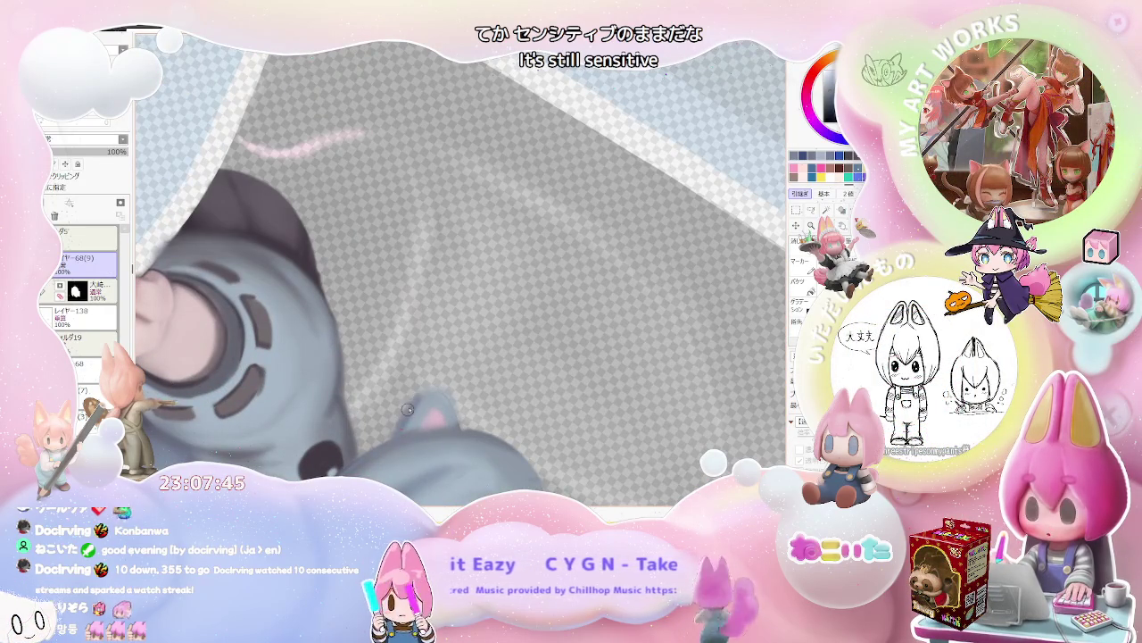
{"action": "scroll", "coordinate": [448, 405], "scroll_direction": "down", "scroll_amount": 1}
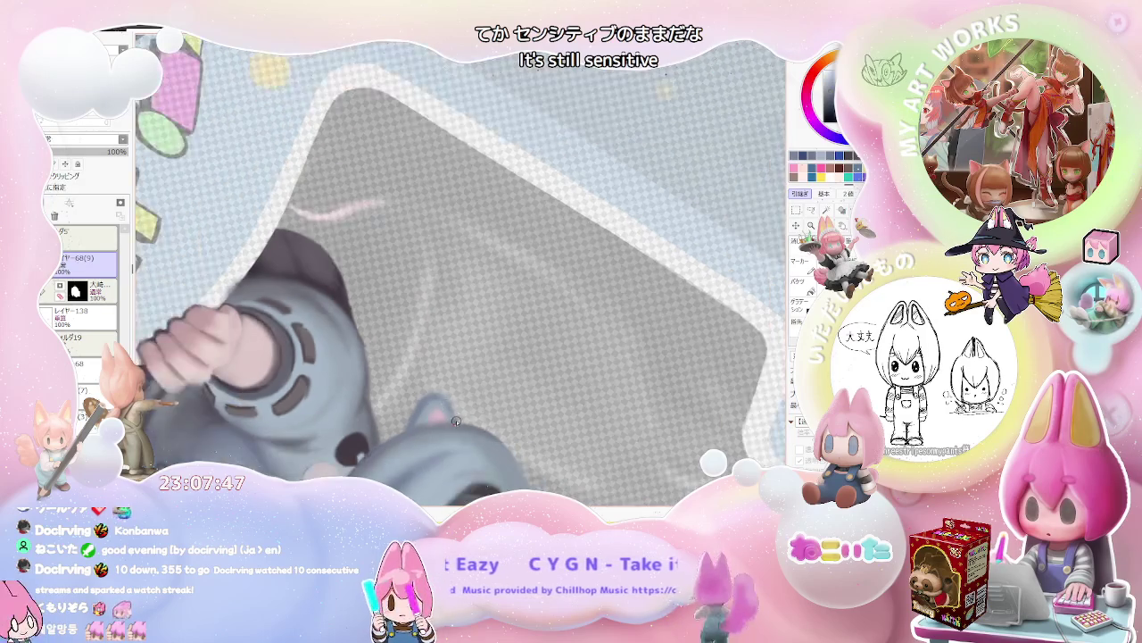
{"action": "scroll", "coordinate": [448, 404], "scroll_direction": "down", "scroll_amount": 2}
{"action": "scroll", "coordinate": [500, 388], "scroll_direction": "down", "scroll_amount": 1}
{"action": "scroll", "coordinate": [533, 376], "scroll_direction": "down", "scroll_amount": 1}
{"action": "scroll", "coordinate": [534, 375], "scroll_direction": "up", "scroll_amount": 1}
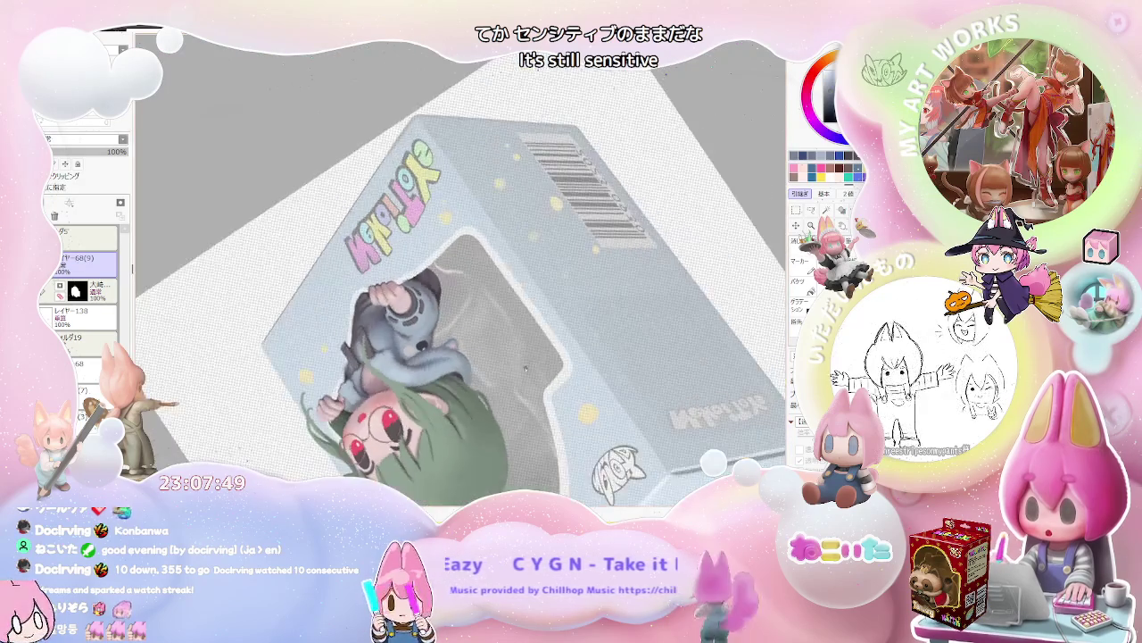
{"action": "scroll", "coordinate": [500, 357], "scroll_direction": "up", "scroll_amount": 1}
{"action": "scroll", "coordinate": [464, 343], "scroll_direction": "up", "scroll_amount": 2}
{"action": "scroll", "coordinate": [436, 329], "scroll_direction": "up", "scroll_amount": 1}
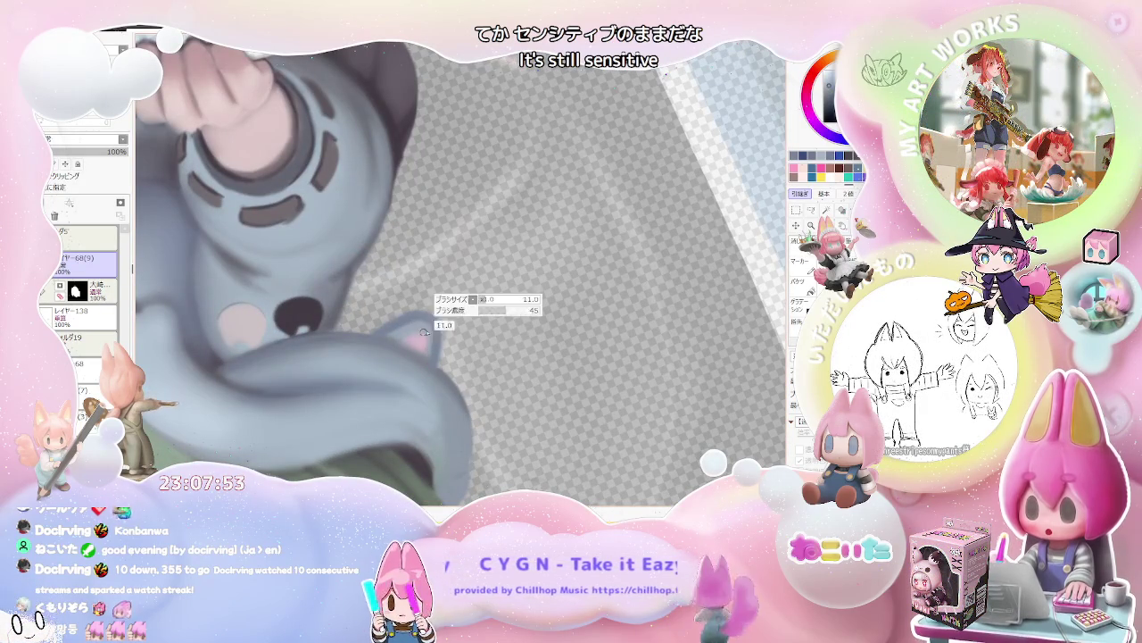
{"action": "scroll", "coordinate": [428, 326], "scroll_direction": "down", "scroll_amount": 1}
{"action": "scroll", "coordinate": [437, 339], "scroll_direction": "down", "scroll_amount": 2}
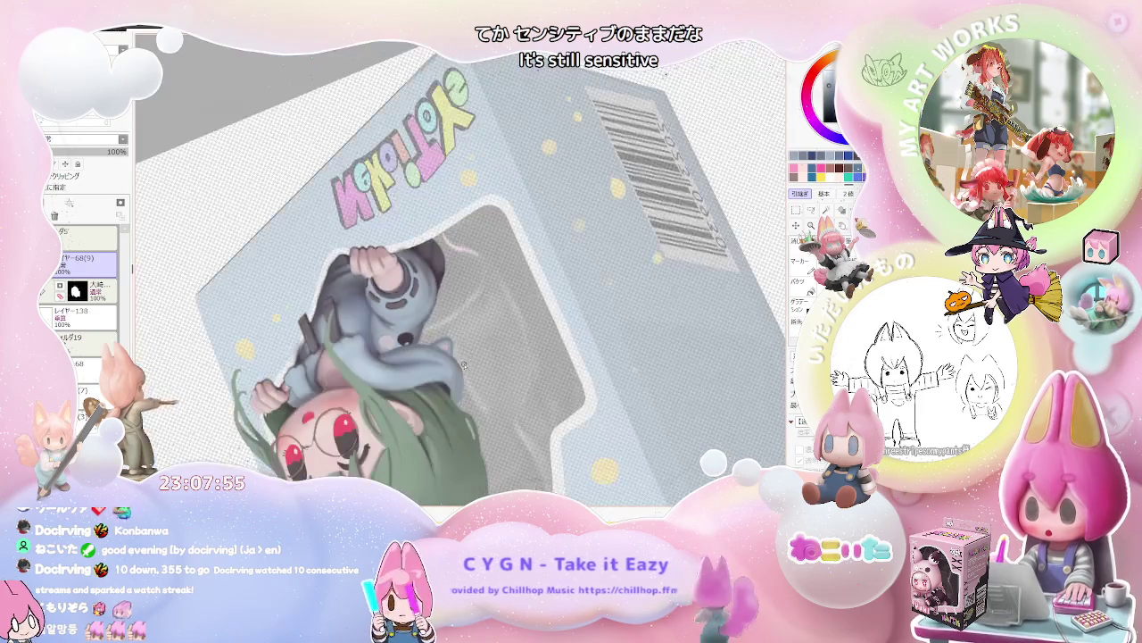
{"action": "scroll", "coordinate": [464, 295], "scroll_direction": "up", "scroll_amount": 1}
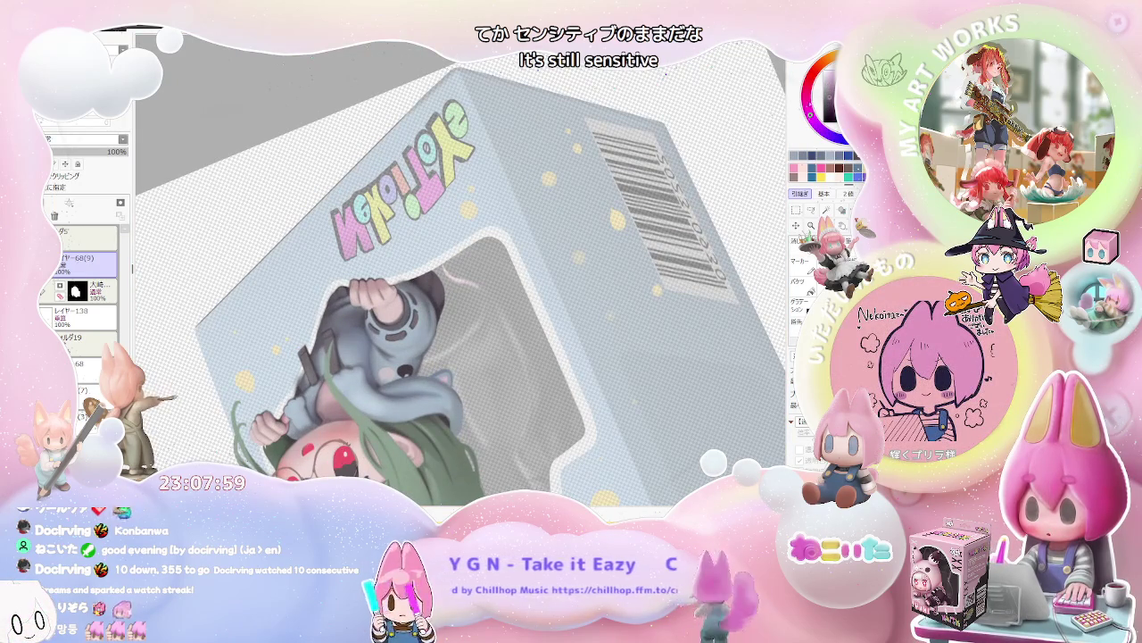
{"action": "scroll", "coordinate": [457, 372], "scroll_direction": "up", "scroll_amount": 1}
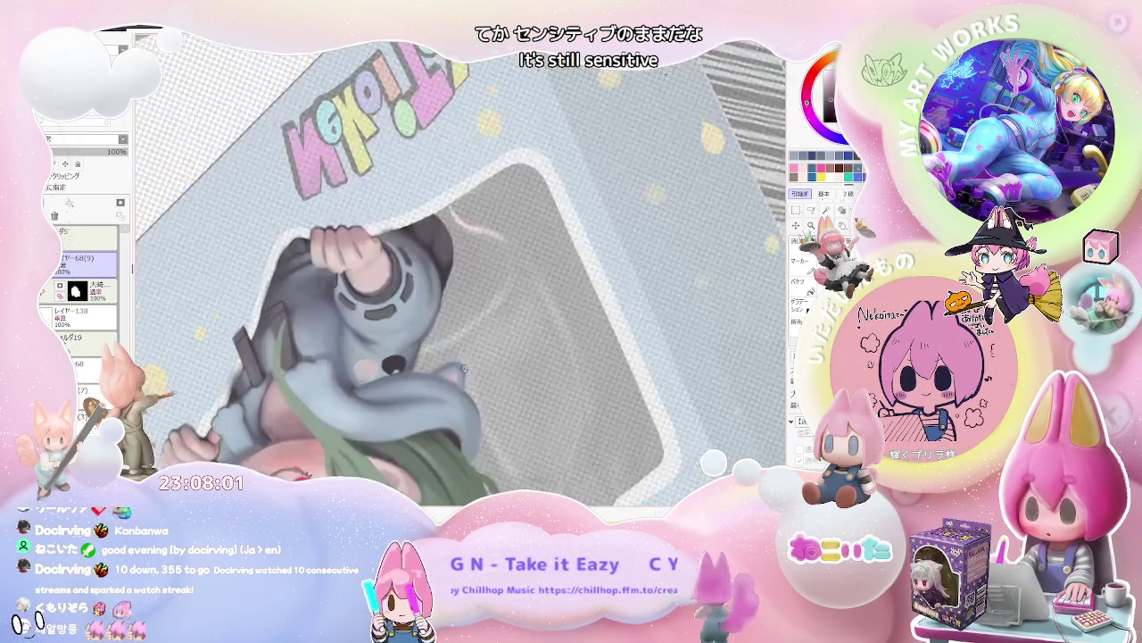
{"action": "scroll", "coordinate": [457, 372], "scroll_direction": "up", "scroll_amount": 2}
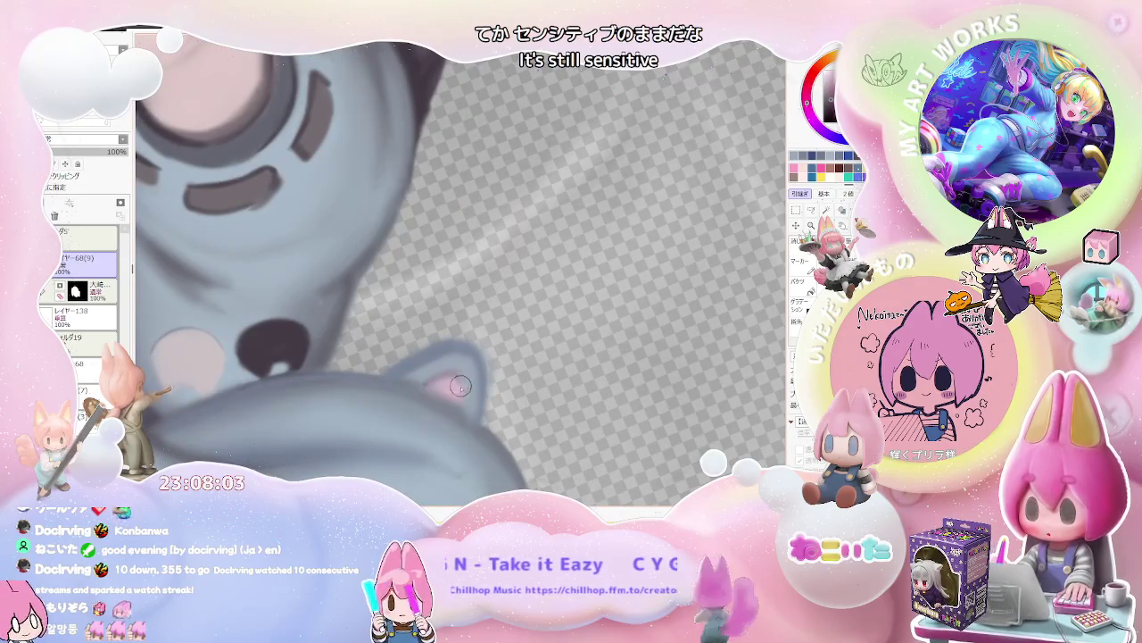
{"action": "scroll", "coordinate": [458, 401], "scroll_direction": "down", "scroll_amount": 2}
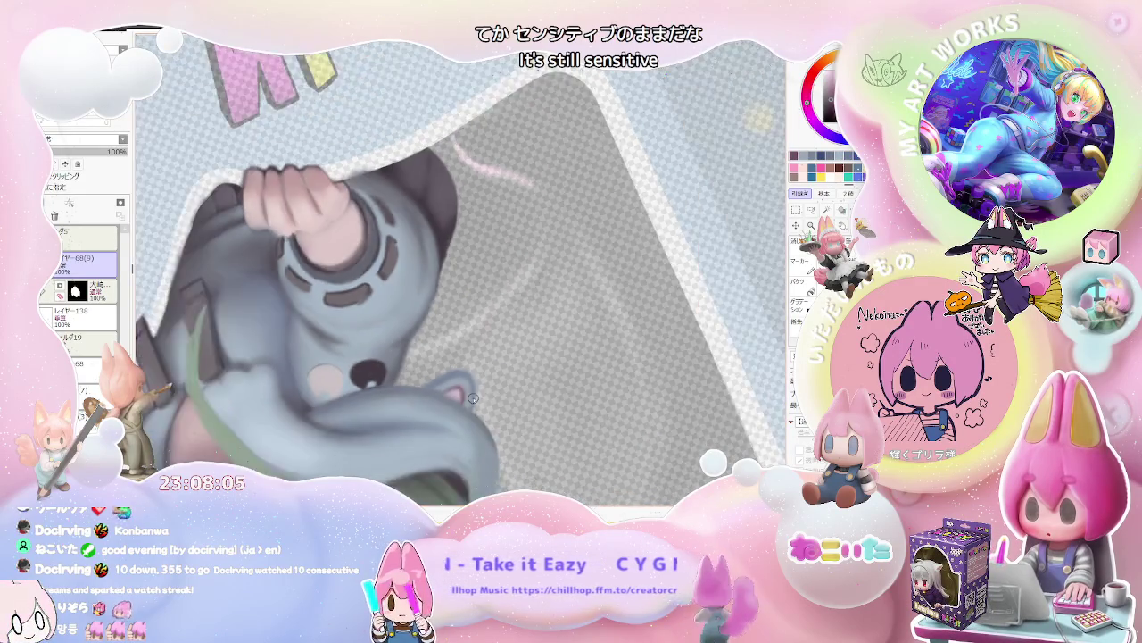
{"action": "scroll", "coordinate": [458, 402], "scroll_direction": "down", "scroll_amount": 1}
{"action": "scroll", "coordinate": [482, 400], "scroll_direction": "down", "scroll_amount": 1}
{"action": "scroll", "coordinate": [520, 397], "scroll_direction": "down", "scroll_amount": 1}
{"action": "key", "text": "End"}
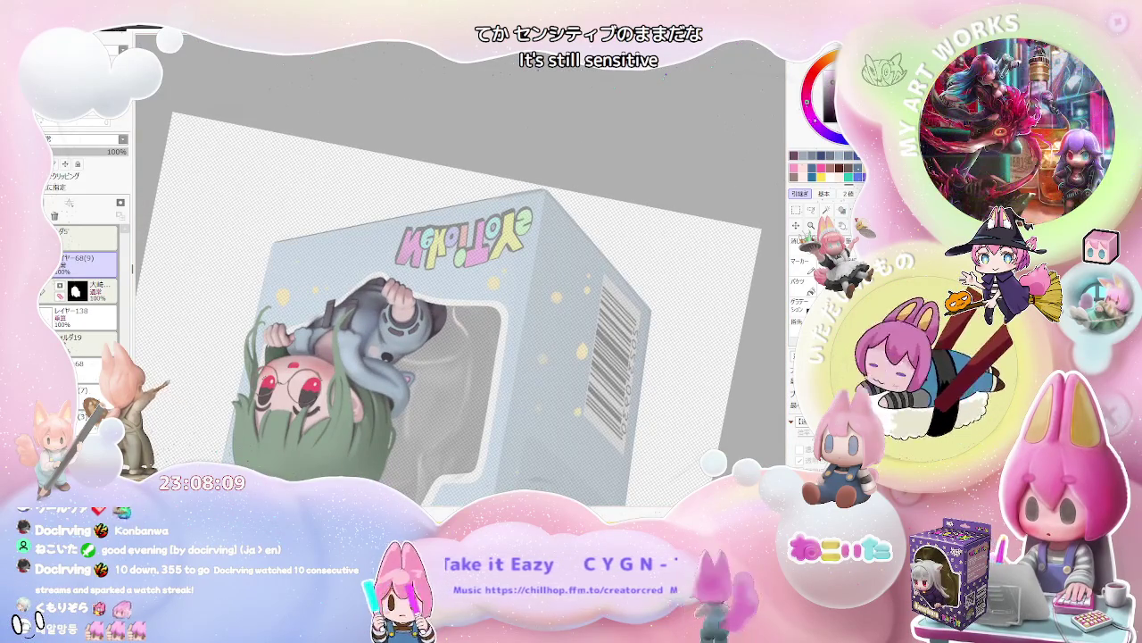
{"action": "scroll", "coordinate": [390, 379], "scroll_direction": "up", "scroll_amount": 1}
{"action": "scroll", "coordinate": [390, 379], "scroll_direction": "up", "scroll_amount": 2}
{"action": "scroll", "coordinate": [390, 380], "scroll_direction": "up", "scroll_amount": 1}
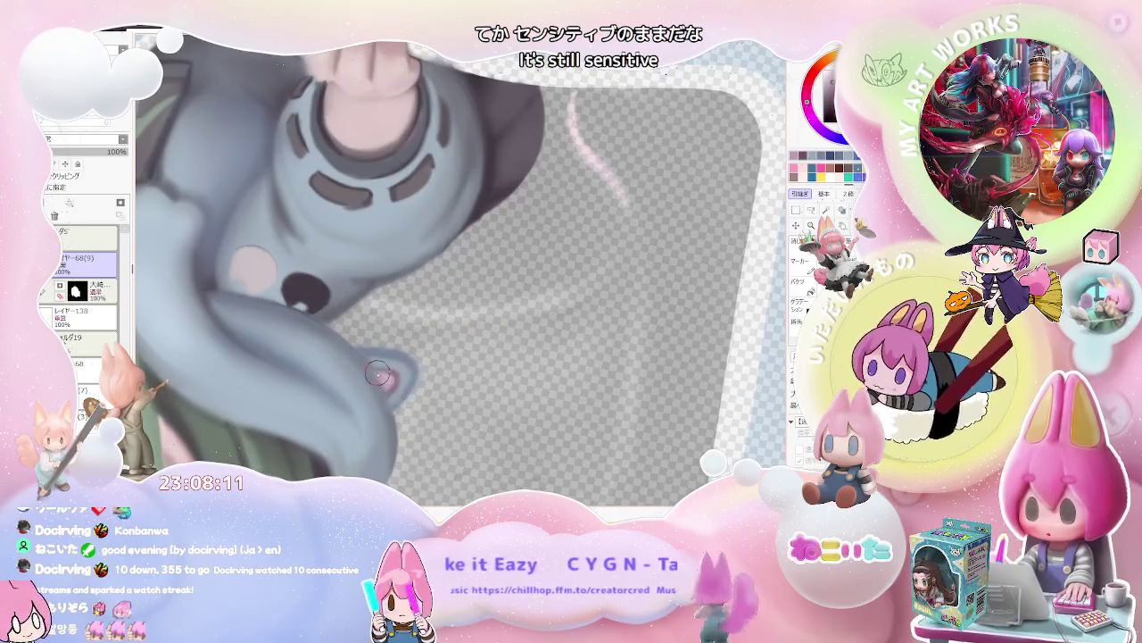
{"action": "scroll", "coordinate": [387, 385], "scroll_direction": "down", "scroll_amount": 2}
{"action": "scroll", "coordinate": [428, 382], "scroll_direction": "down", "scroll_amount": 2}
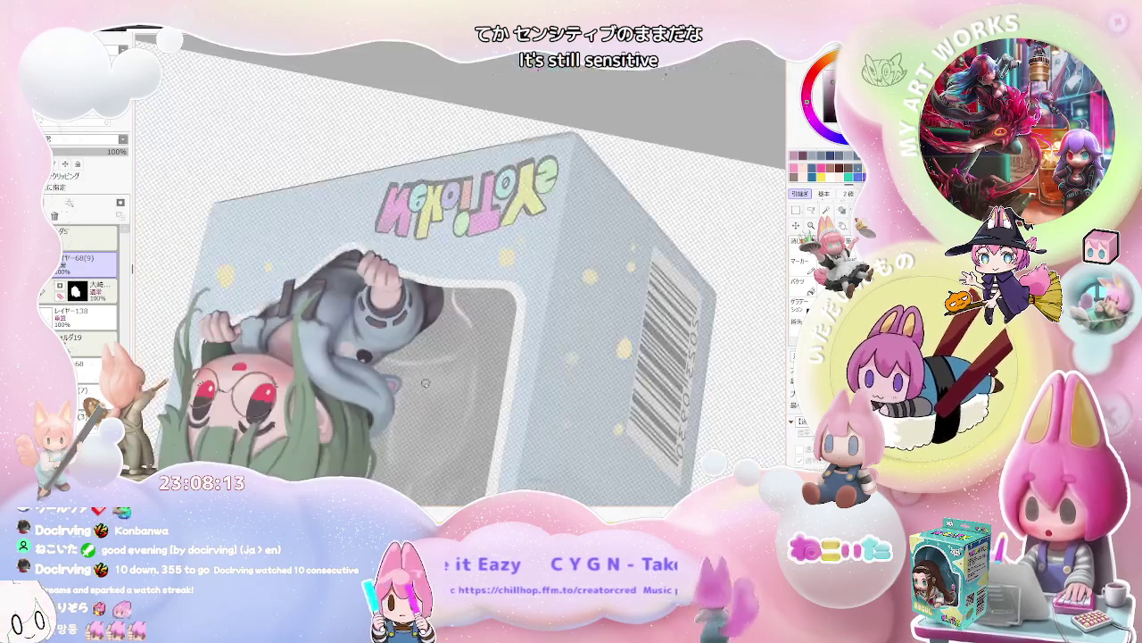
{"action": "scroll", "coordinate": [474, 380], "scroll_direction": "down", "scroll_amount": 1}
{"action": "scroll", "coordinate": [479, 394], "scroll_direction": "up", "scroll_amount": 1}
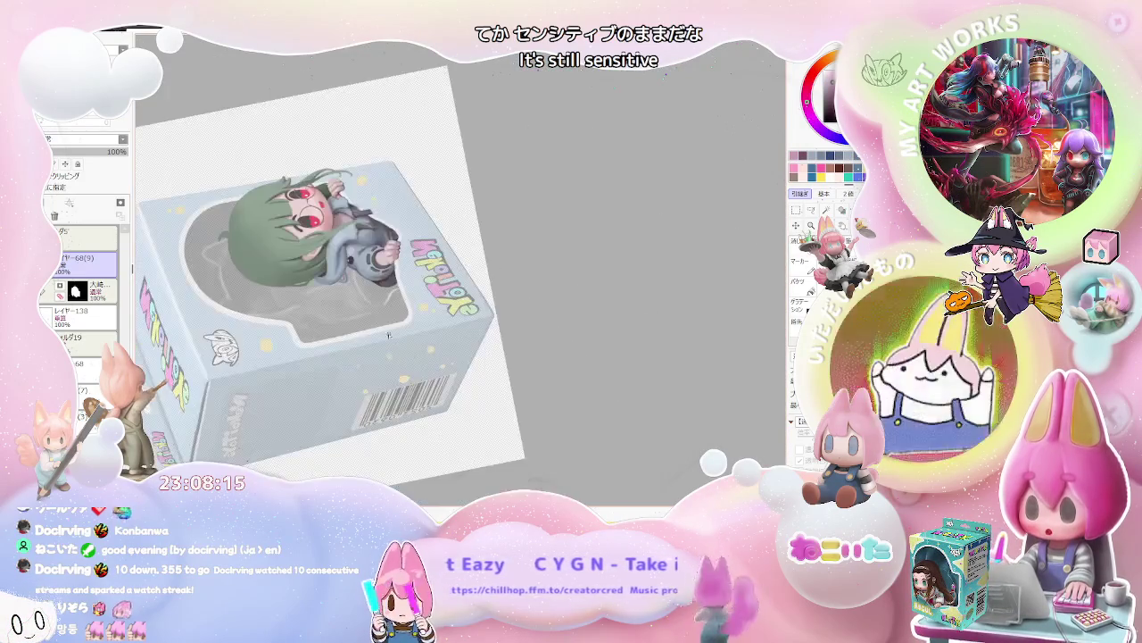
{"action": "scroll", "coordinate": [402, 312], "scroll_direction": "up", "scroll_amount": 1}
{"action": "scroll", "coordinate": [326, 241], "scroll_direction": "up", "scroll_amount": 1}
{"action": "scroll", "coordinate": [289, 219], "scroll_direction": "up", "scroll_amount": 2}
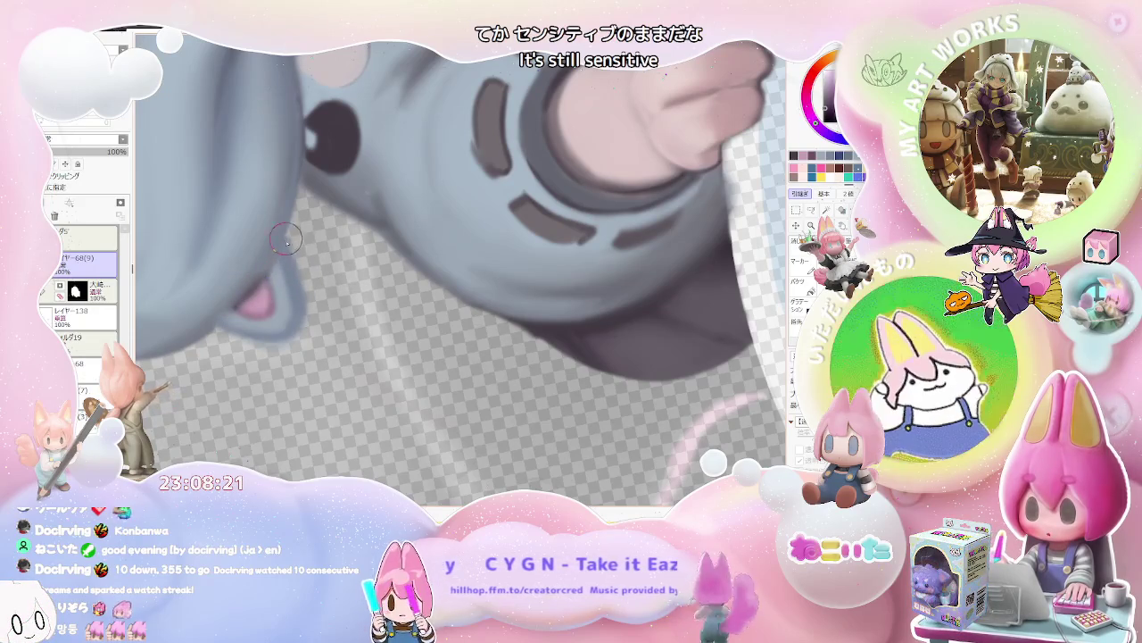
{"action": "scroll", "coordinate": [312, 268], "scroll_direction": "down", "scroll_amount": 1}
{"action": "scroll", "coordinate": [348, 299], "scroll_direction": "down", "scroll_amount": 1}
{"action": "scroll", "coordinate": [379, 331], "scroll_direction": "down", "scroll_amount": 2}
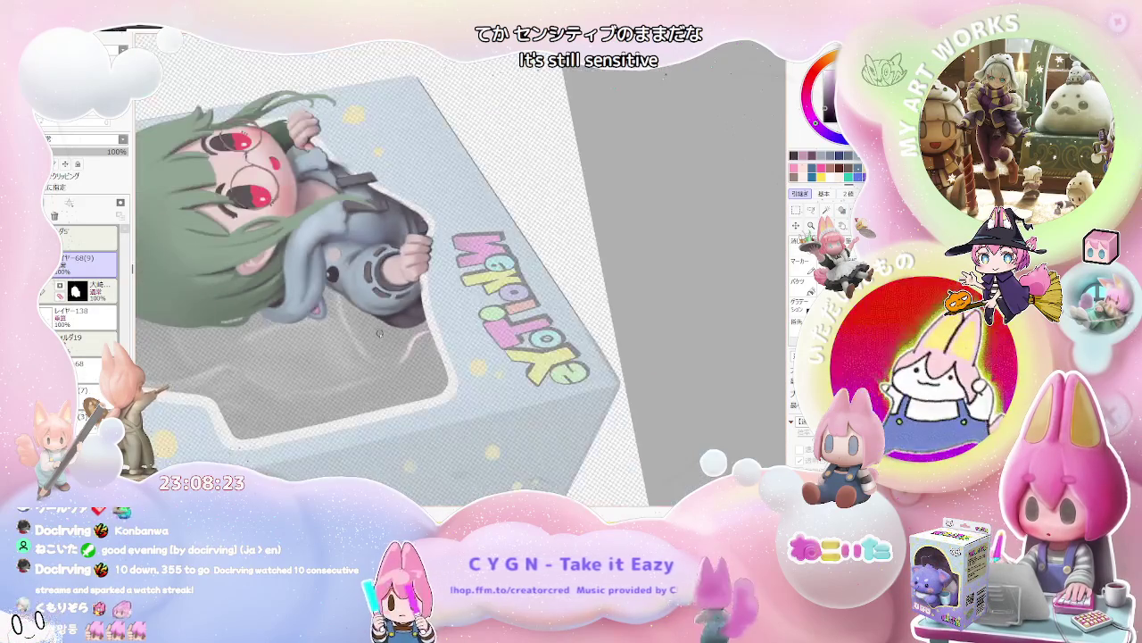
{"action": "scroll", "coordinate": [378, 331], "scroll_direction": "down", "scroll_amount": 1}
{"action": "left_click_drag", "start_coordinate": [378, 331], "coordinate": [154, 295]}
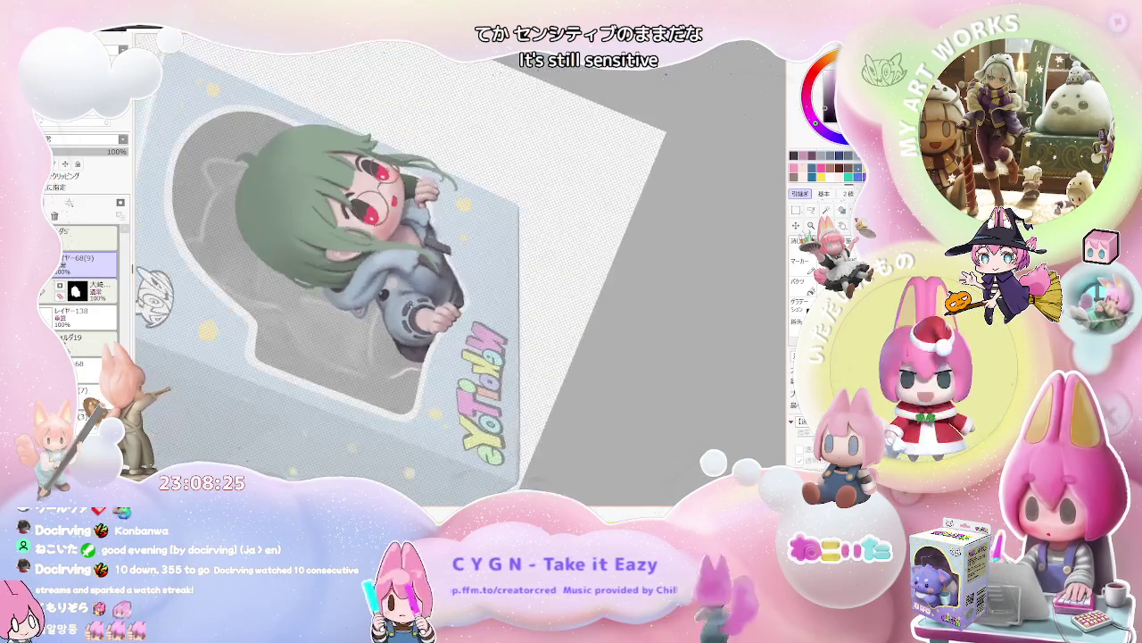
{"action": "scroll", "coordinate": [268, 313], "scroll_direction": "up", "scroll_amount": 2}
{"action": "scroll", "coordinate": [331, 318], "scroll_direction": "up", "scroll_amount": 2}
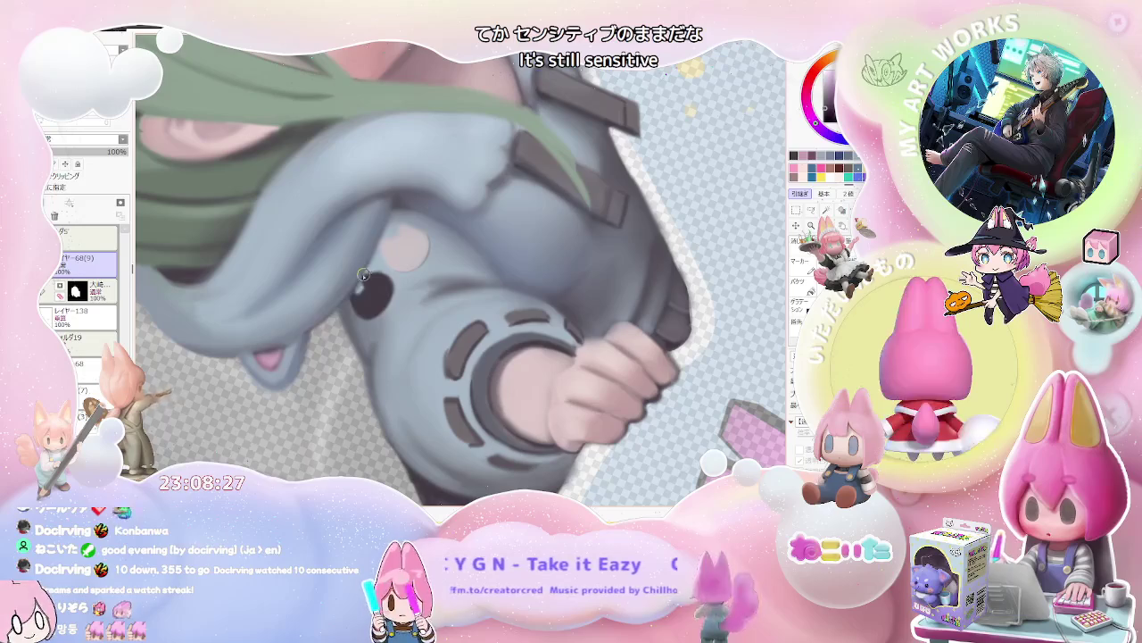
Set the brush size to 4.0 and work on the eyes with the figure upright.
{"action": "left_click_drag", "start_coordinate": [365, 272], "coordinate": [312, 330]}
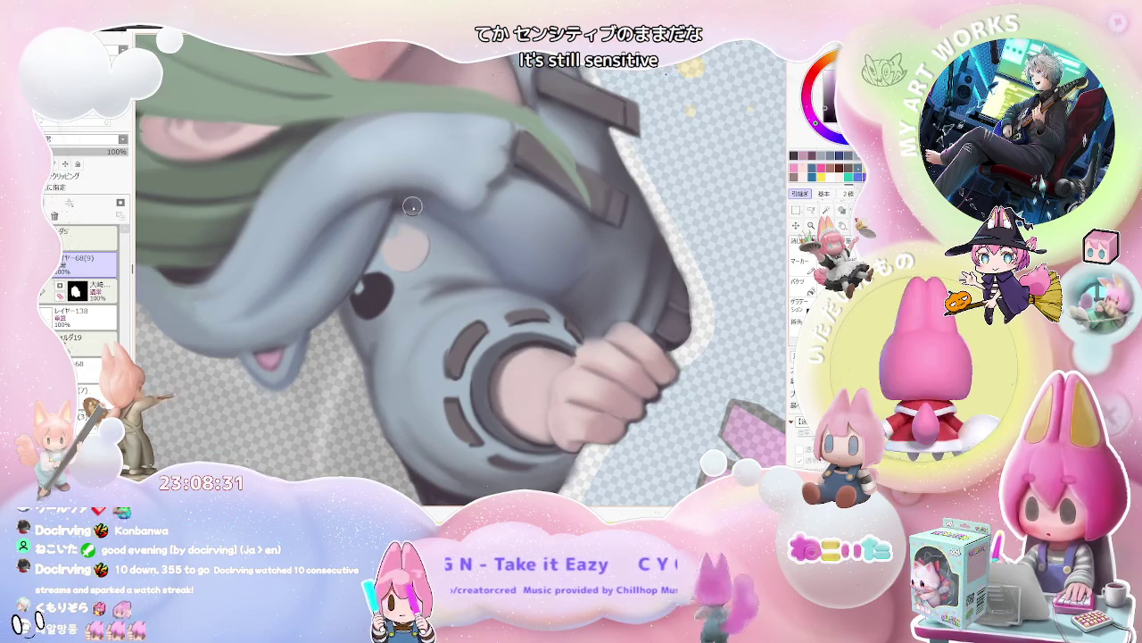
{"action": "scroll", "coordinate": [412, 207], "scroll_direction": "down", "scroll_amount": 3}
{"action": "scroll", "coordinate": [412, 207], "scroll_direction": "down", "scroll_amount": 2}
{"action": "scroll", "coordinate": [443, 384], "scroll_direction": "up", "scroll_amount": 1}
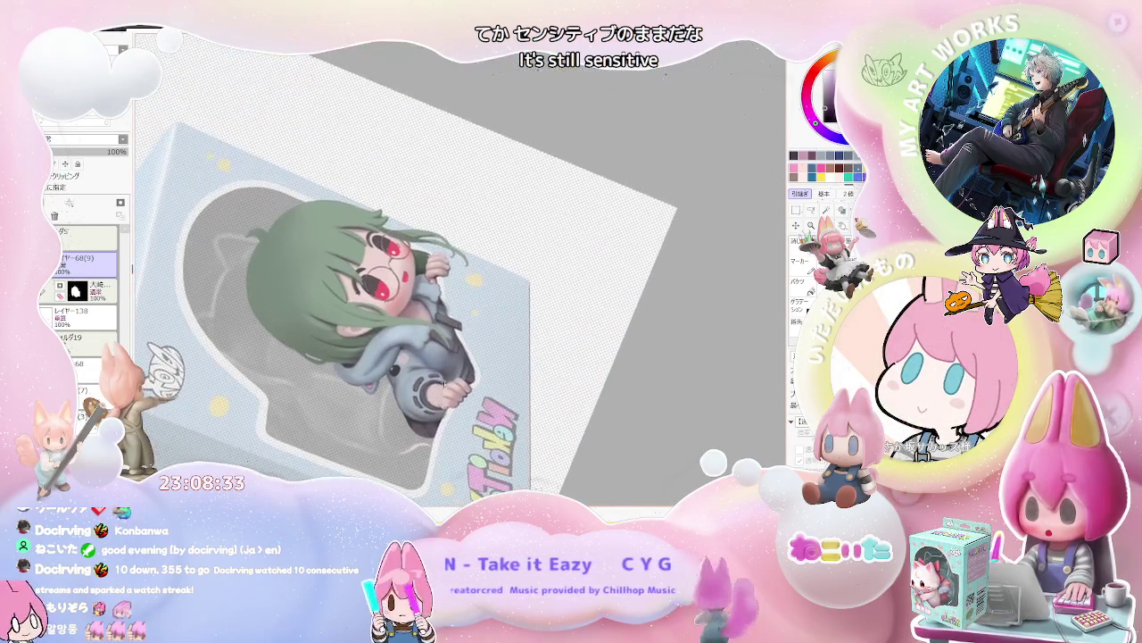
{"action": "scroll", "coordinate": [443, 382], "scroll_direction": "up", "scroll_amount": 1}
{"action": "scroll", "coordinate": [443, 382], "scroll_direction": "up", "scroll_amount": 1}
{"action": "scroll", "coordinate": [384, 406], "scroll_direction": "up", "scroll_amount": 2}
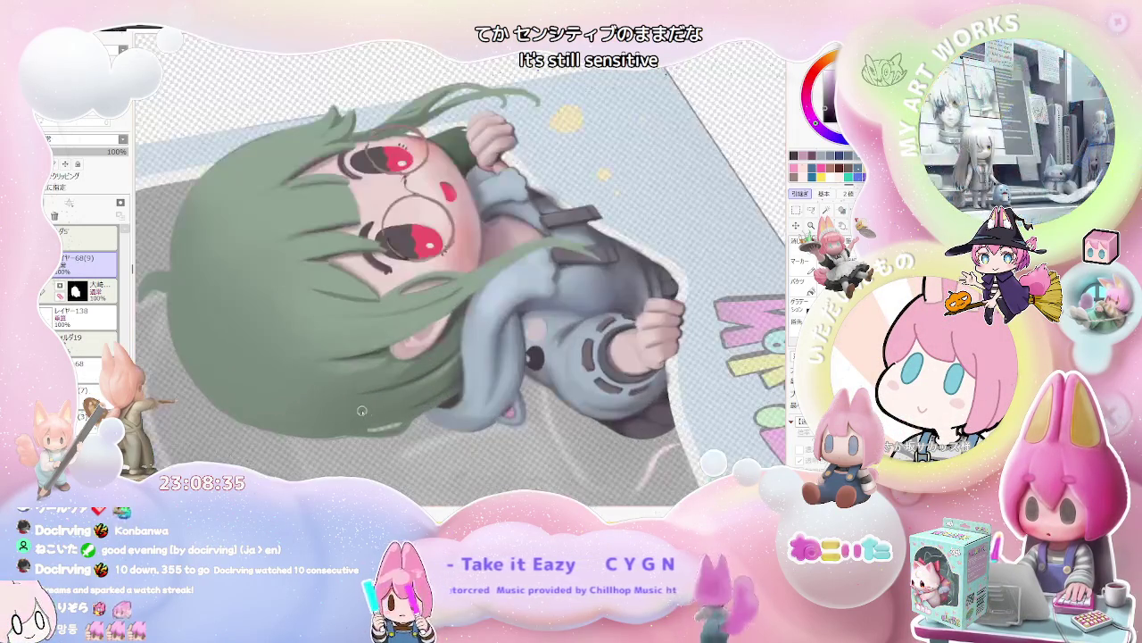
{"action": "key", "text": "End"}
{"action": "key", "text": "End"}
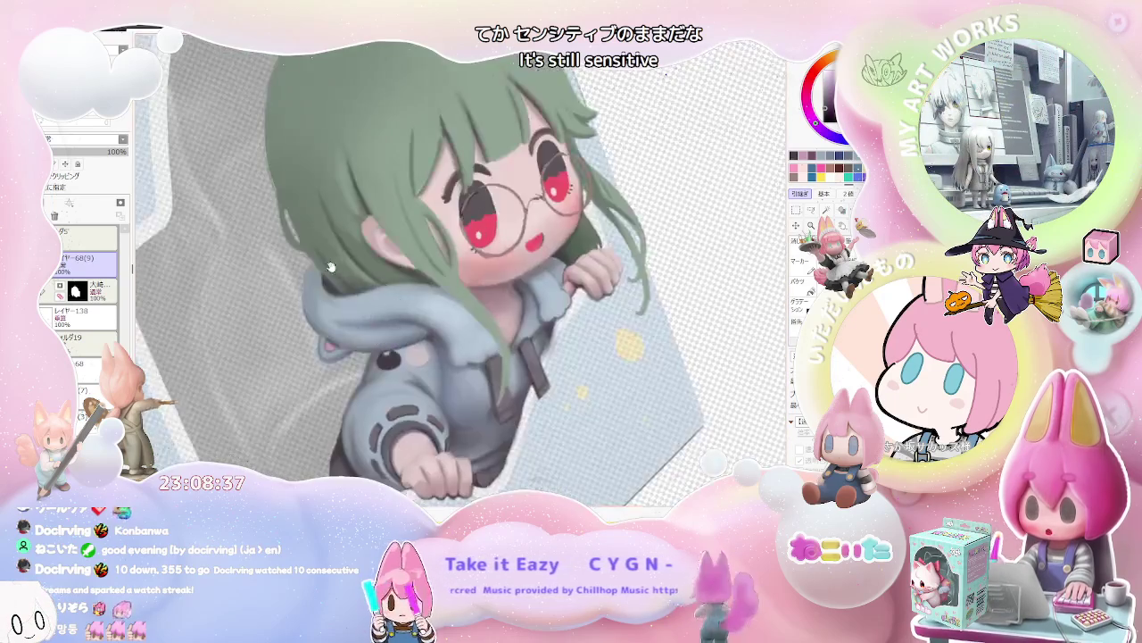
{"action": "scroll", "coordinate": [335, 269], "scroll_direction": "up", "scroll_amount": 3}
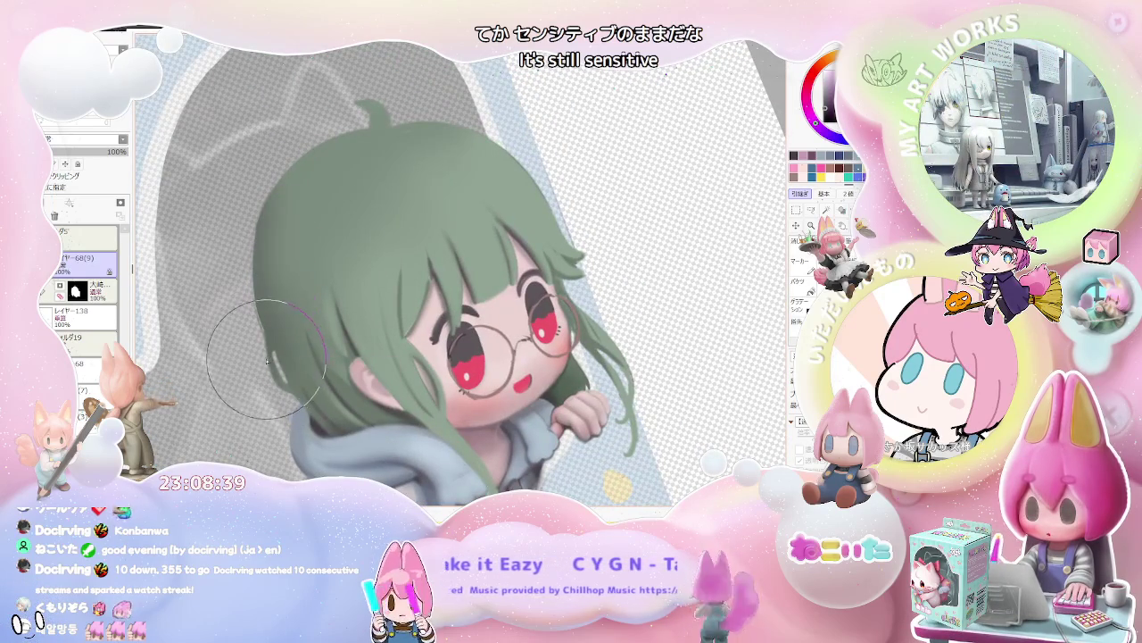
{"action": "scroll", "coordinate": [268, 362], "scroll_direction": "down", "scroll_amount": 1}
{"action": "scroll", "coordinate": [402, 362], "scroll_direction": "down", "scroll_amount": 1}
{"action": "scroll", "coordinate": [505, 364], "scroll_direction": "down", "scroll_amount": 1}
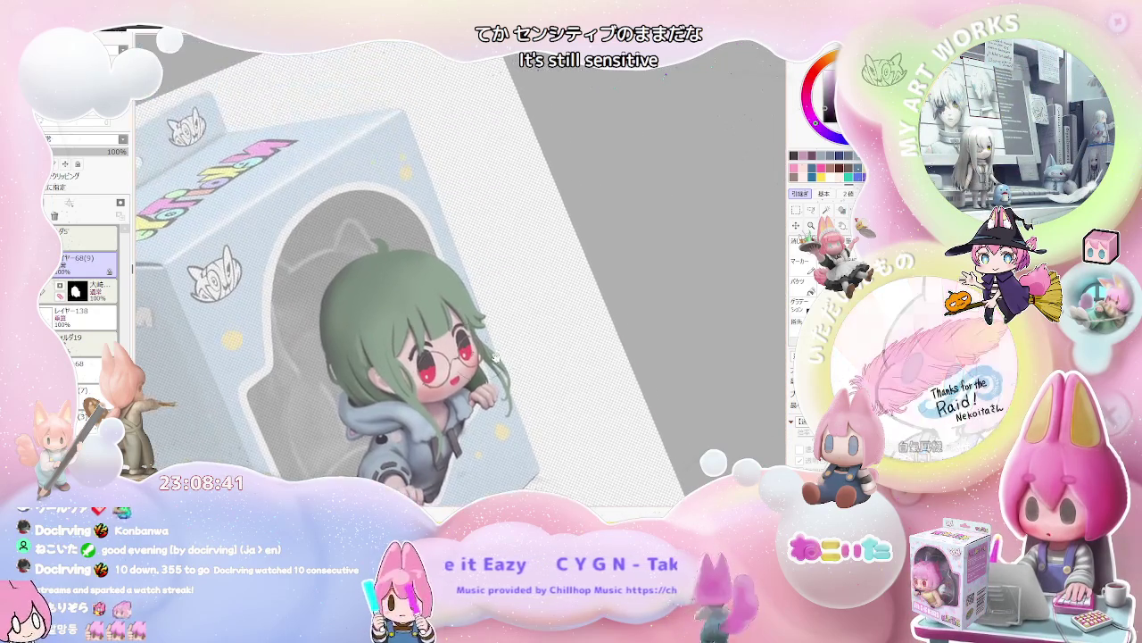
{"action": "scroll", "coordinate": [321, 357], "scroll_direction": "up", "scroll_amount": 1}
{"action": "scroll", "coordinate": [312, 362], "scroll_direction": "up", "scroll_amount": 1}
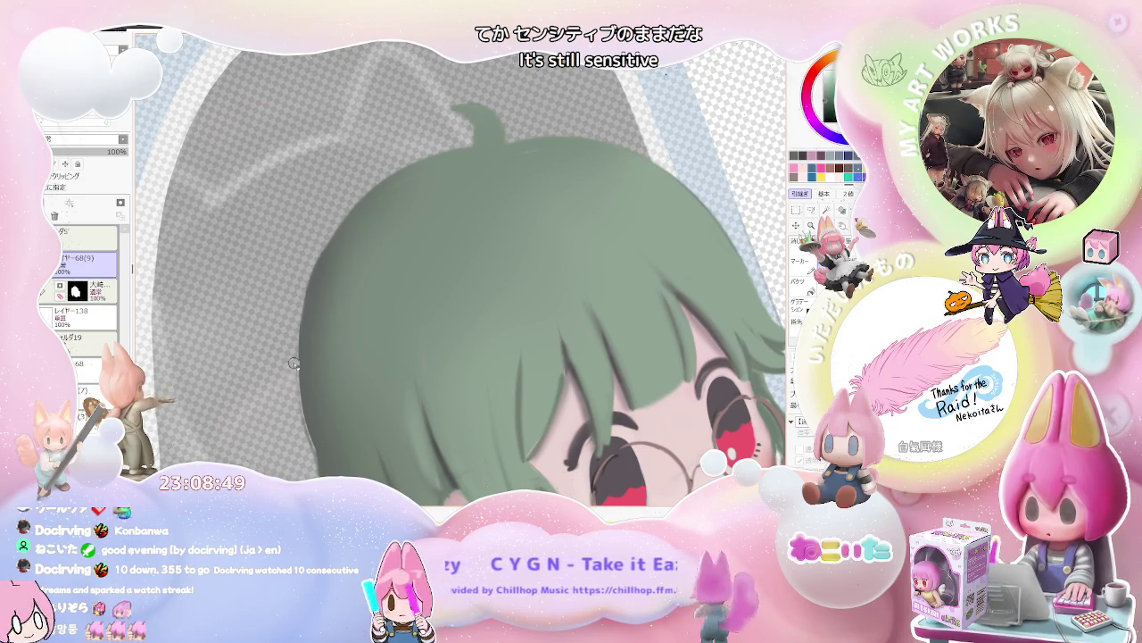
{"action": "scroll", "coordinate": [290, 369], "scroll_direction": "down", "scroll_amount": 2}
{"action": "scroll", "coordinate": [295, 339], "scroll_direction": "down", "scroll_amount": 1}
{"action": "scroll", "coordinate": [316, 280], "scroll_direction": "up", "scroll_amount": 1}
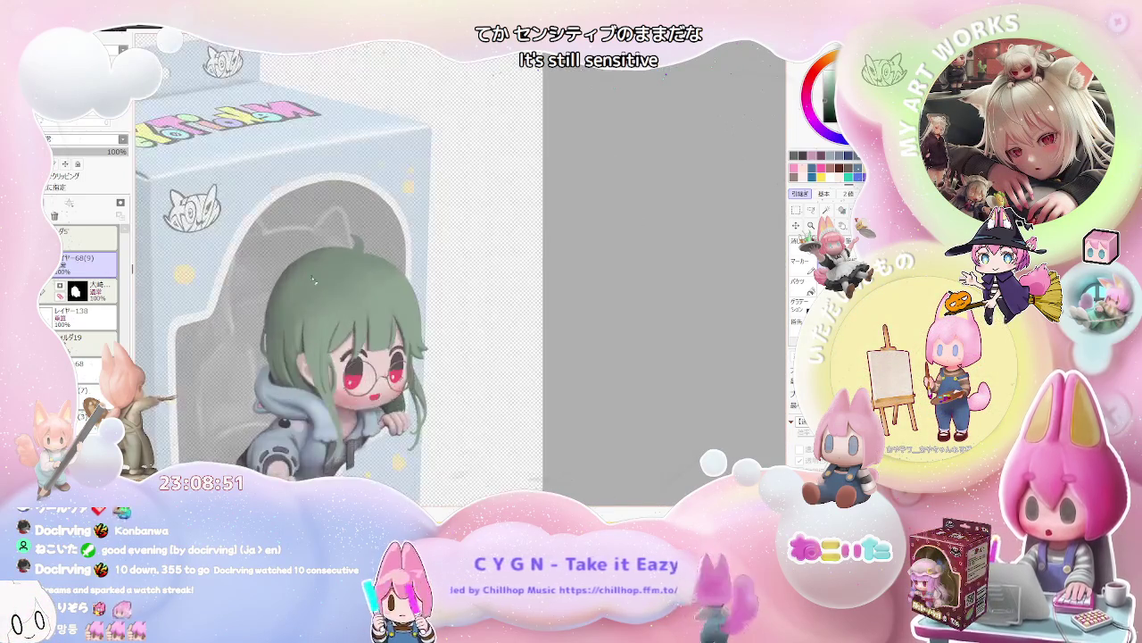
{"action": "scroll", "coordinate": [316, 279], "scroll_direction": "up", "scroll_amount": 2}
{"action": "scroll", "coordinate": [276, 322], "scroll_direction": "up", "scroll_amount": 2}
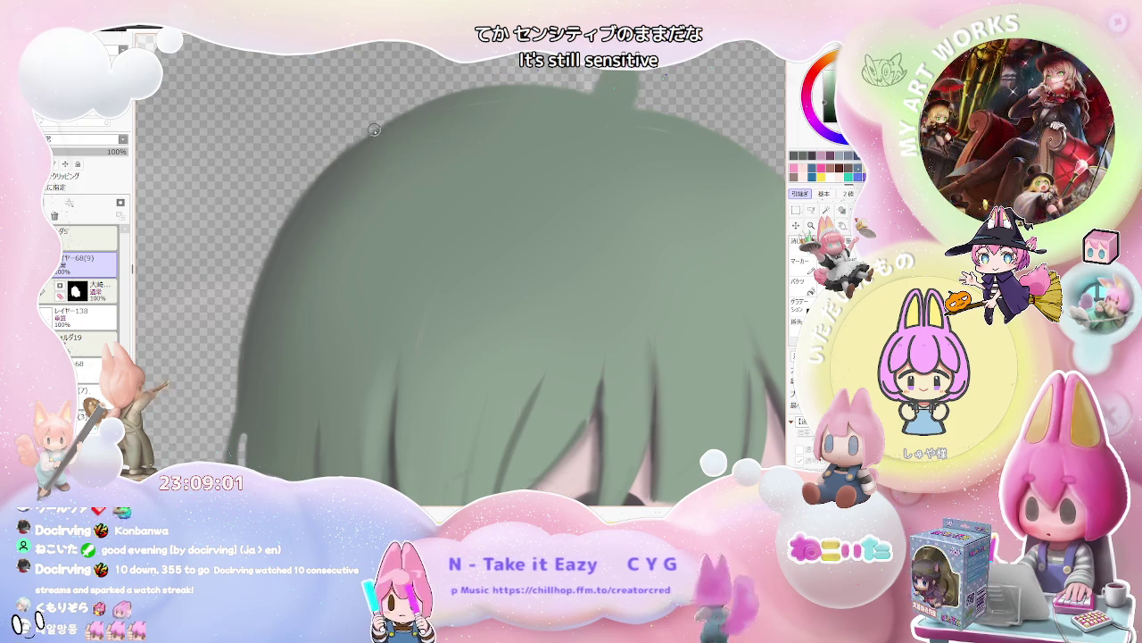
{"action": "scroll", "coordinate": [301, 252], "scroll_direction": "down", "scroll_amount": 2}
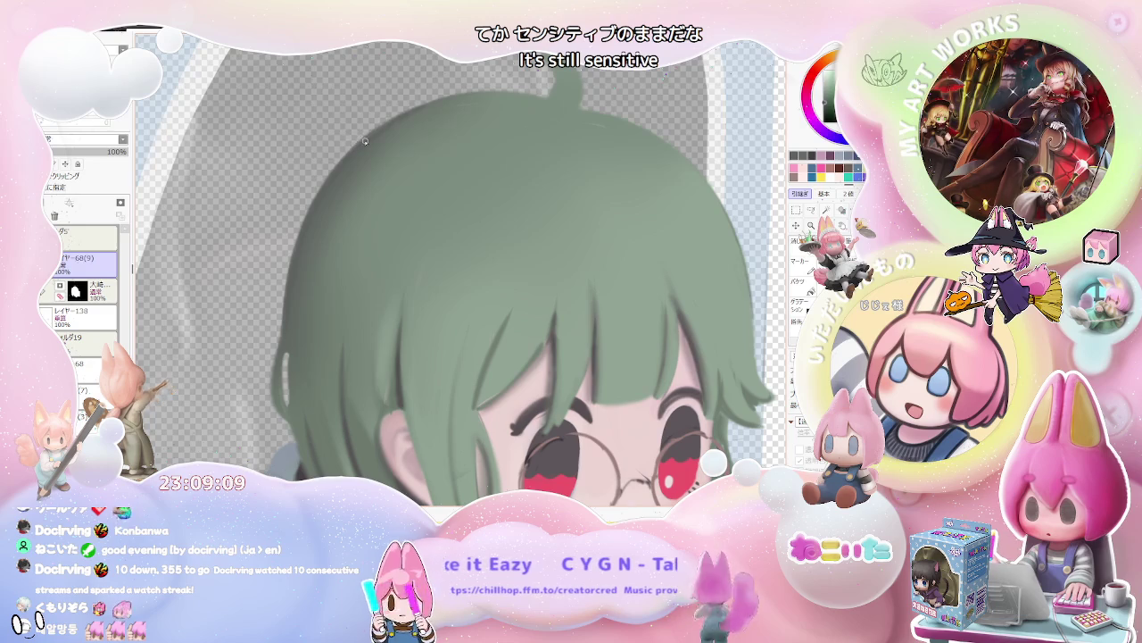
{"action": "scroll", "coordinate": [364, 140], "scroll_direction": "down", "scroll_amount": 2}
{"action": "scroll", "coordinate": [446, 170], "scroll_direction": "down", "scroll_amount": 2}
{"action": "scroll", "coordinate": [549, 193], "scroll_direction": "down", "scroll_amount": 2}
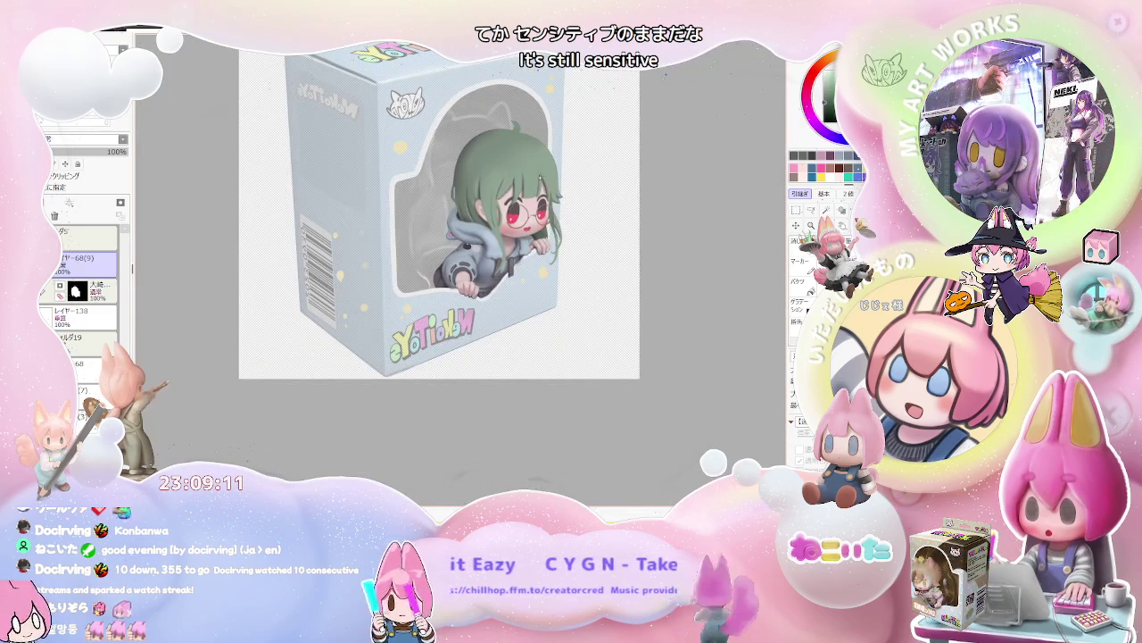
{"action": "scroll", "coordinate": [535, 205], "scroll_direction": "up", "scroll_amount": 1}
{"action": "scroll", "coordinate": [446, 267], "scroll_direction": "up", "scroll_amount": 2}
{"action": "scroll", "coordinate": [357, 321], "scroll_direction": "up", "scroll_amount": 2}
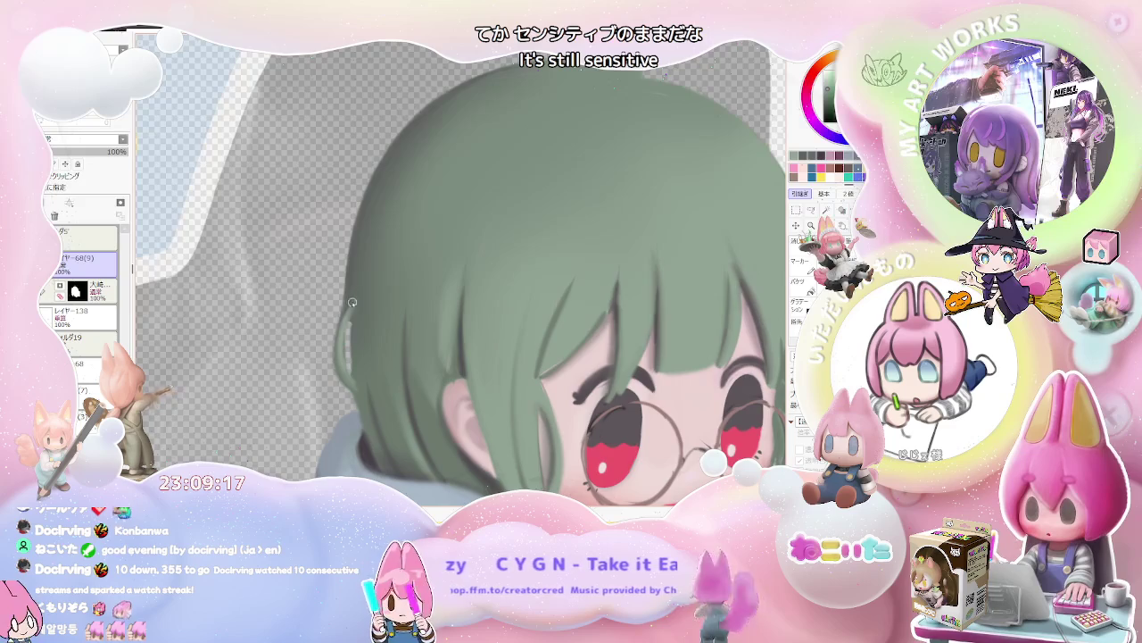
{"action": "scroll", "coordinate": [353, 299], "scroll_direction": "down", "scroll_amount": 1}
{"action": "scroll", "coordinate": [354, 299], "scroll_direction": "down", "scroll_amount": 1}
{"action": "scroll", "coordinate": [353, 300], "scroll_direction": "down", "scroll_amount": 1}
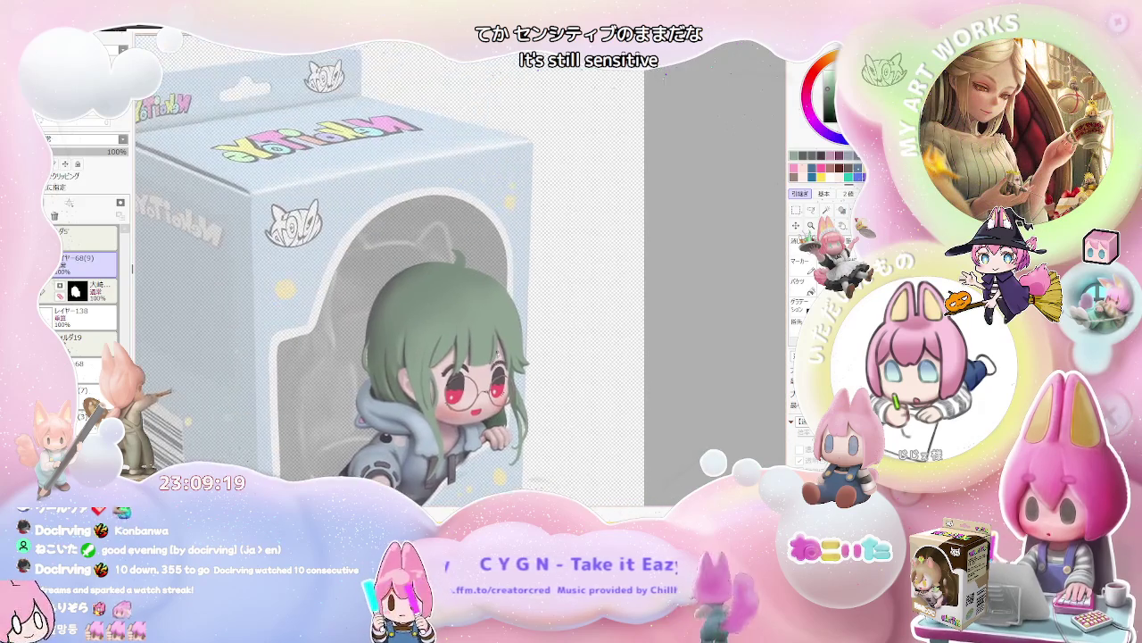
{"action": "scroll", "coordinate": [323, 341], "scroll_direction": "up", "scroll_amount": 1}
{"action": "scroll", "coordinate": [323, 341], "scroll_direction": "up", "scroll_amount": 1}
{"action": "scroll", "coordinate": [323, 341], "scroll_direction": "up", "scroll_amount": 2}
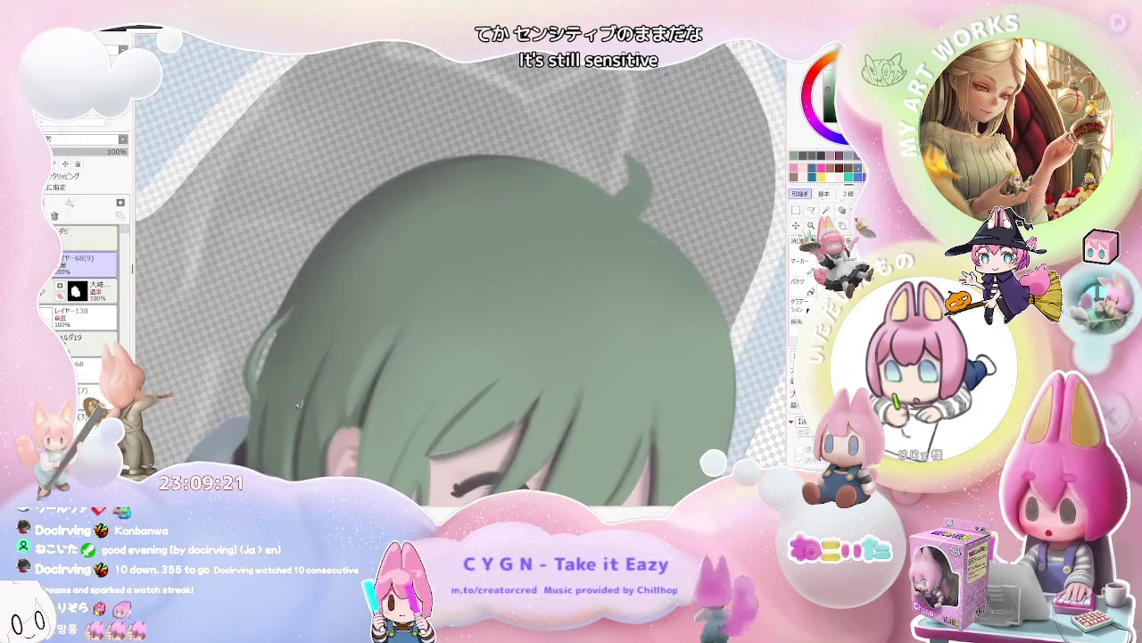
{"action": "scroll", "coordinate": [420, 239], "scroll_direction": "down", "scroll_amount": 2}
{"action": "scroll", "coordinate": [419, 239], "scroll_direction": "down", "scroll_amount": 2}
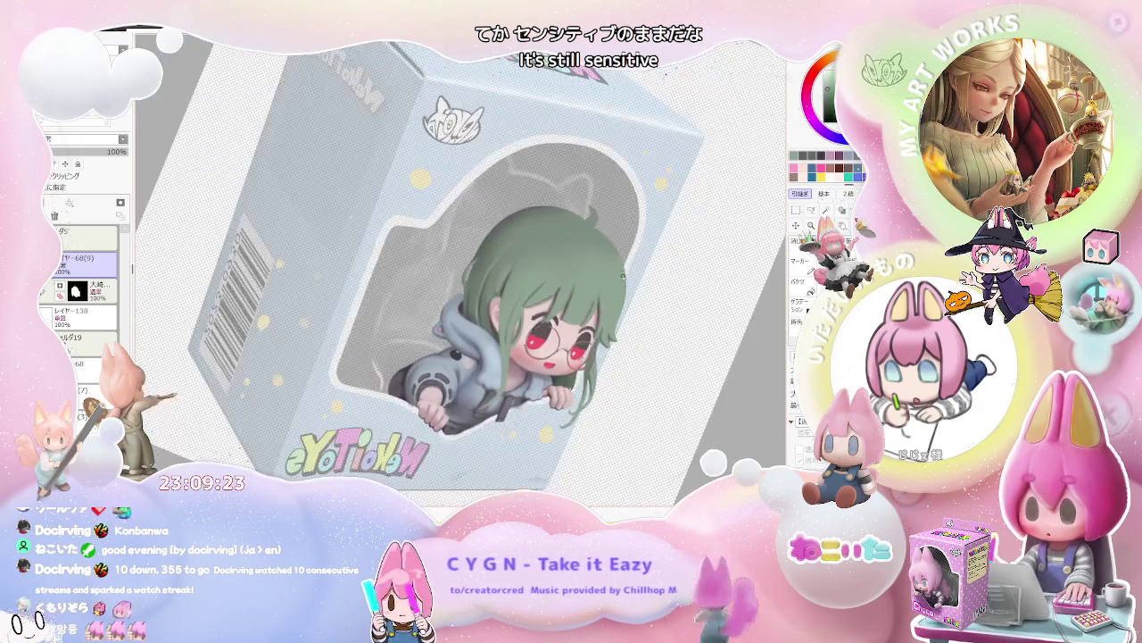
{"action": "scroll", "coordinate": [335, 390], "scroll_direction": "up", "scroll_amount": 1}
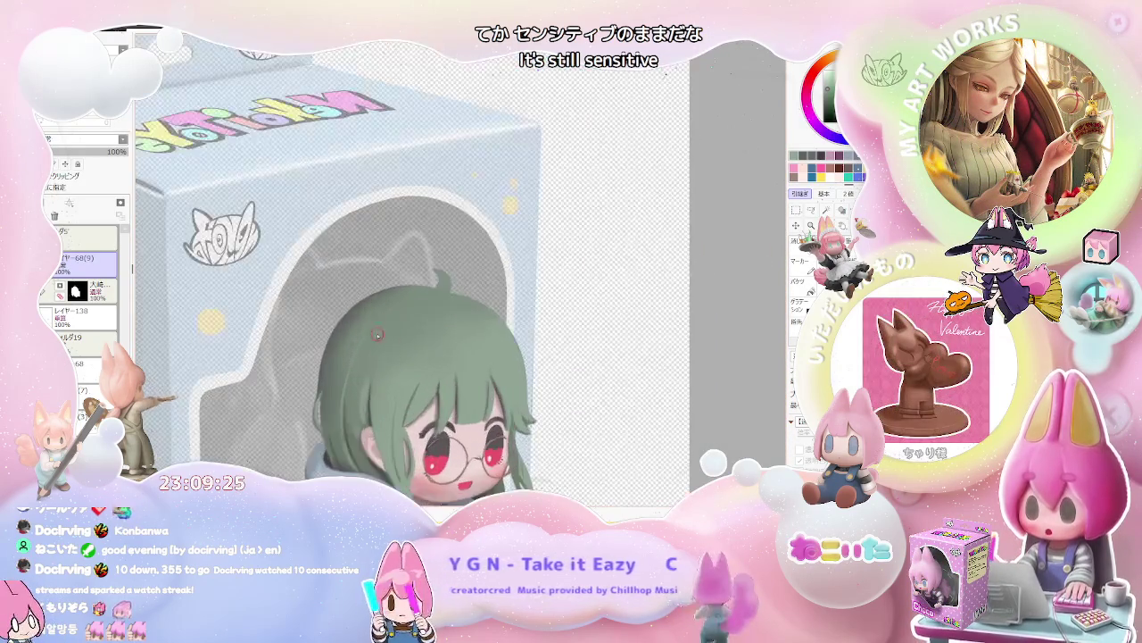
{"action": "scroll", "coordinate": [336, 390], "scroll_direction": "up", "scroll_amount": 2}
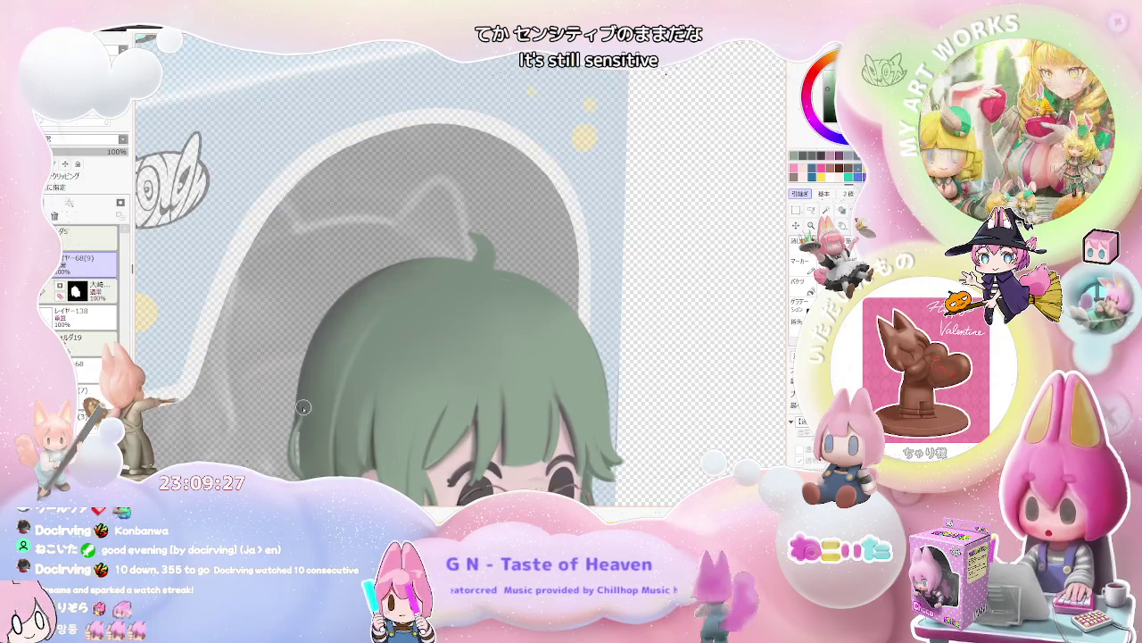
{"action": "scroll", "coordinate": [363, 306], "scroll_direction": "down", "scroll_amount": 2}
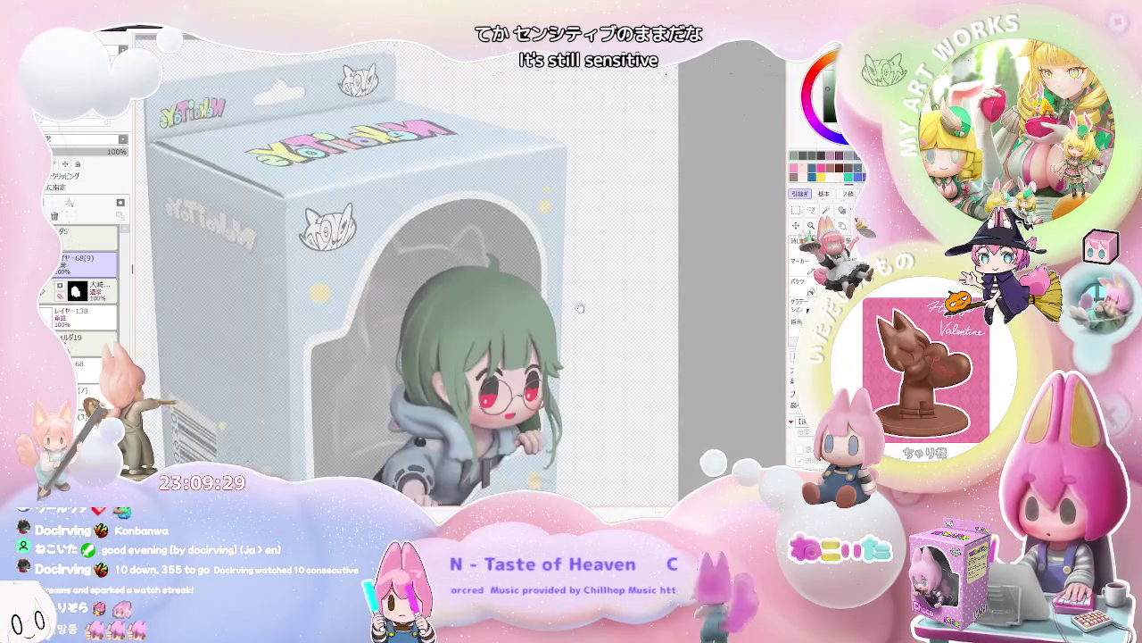
{"action": "scroll", "coordinate": [348, 330], "scroll_direction": "up", "scroll_amount": 1}
{"action": "scroll", "coordinate": [324, 356], "scroll_direction": "up", "scroll_amount": 1}
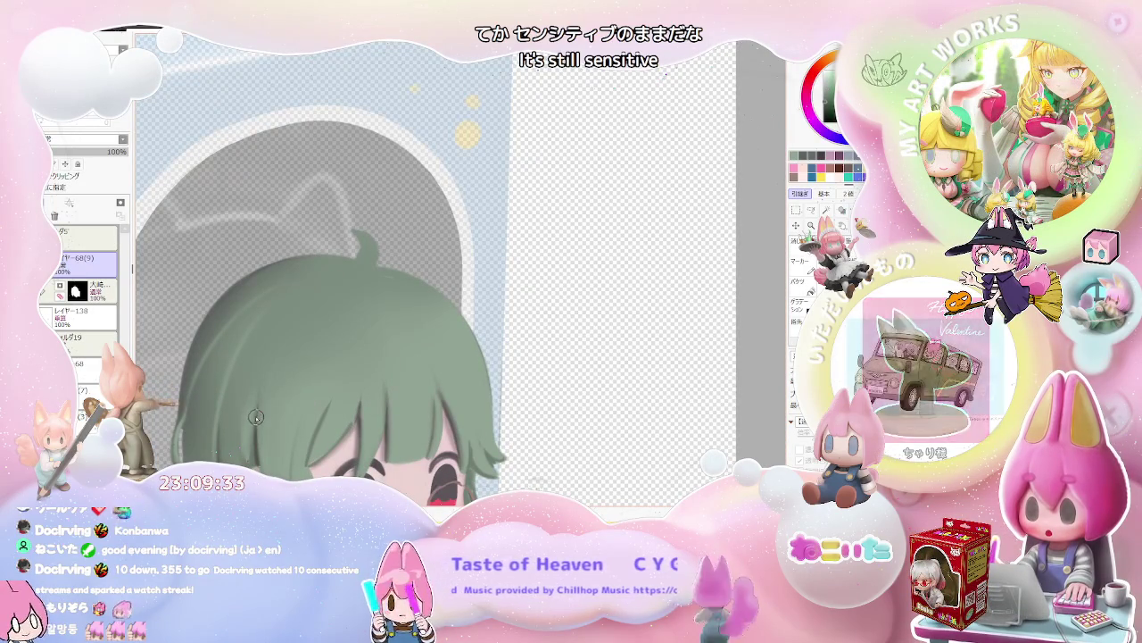
{"action": "scroll", "coordinate": [411, 267], "scroll_direction": "down", "scroll_amount": 1}
{"action": "scroll", "coordinate": [410, 266], "scroll_direction": "down", "scroll_amount": 2}
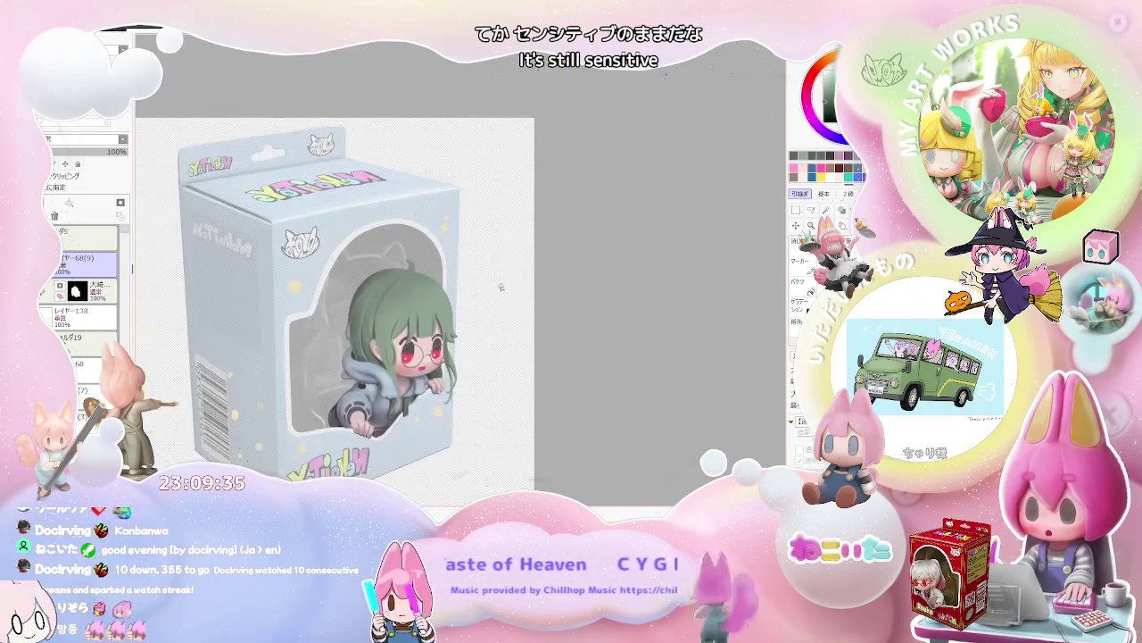
Tilt the view so the head lies sideways while zooming in on the eyes and glasses.
{"action": "left_click_drag", "start_coordinate": [411, 267], "coordinate": [462, 310]}
{"action": "scroll", "coordinate": [414, 261], "scroll_direction": "up", "scroll_amount": 2}
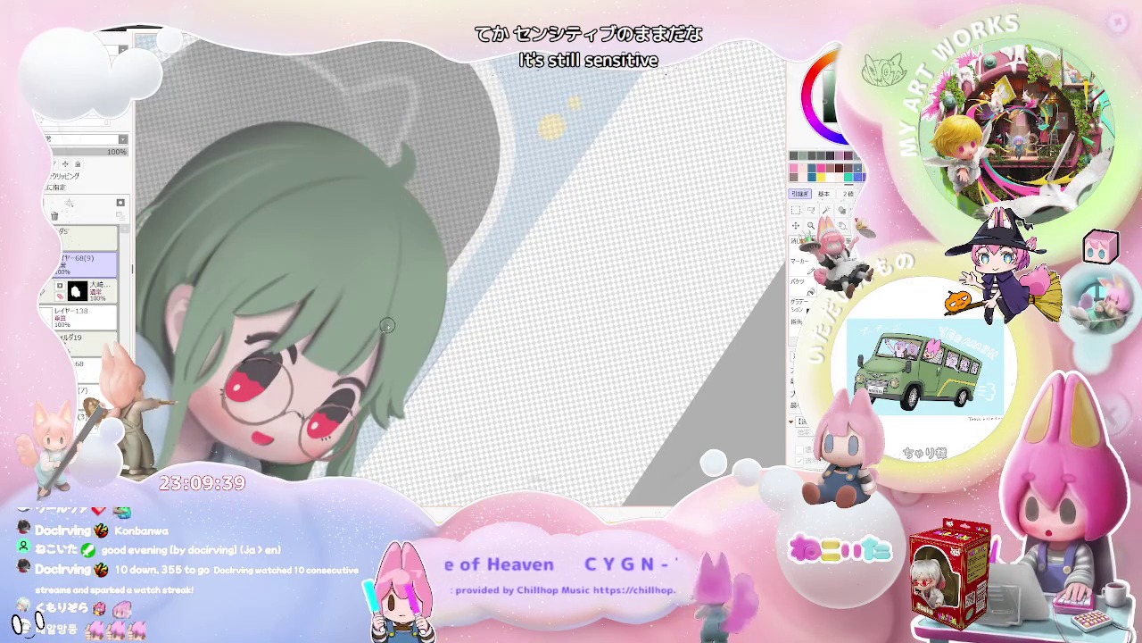
{"action": "scroll", "coordinate": [385, 326], "scroll_direction": "up", "scroll_amount": 1}
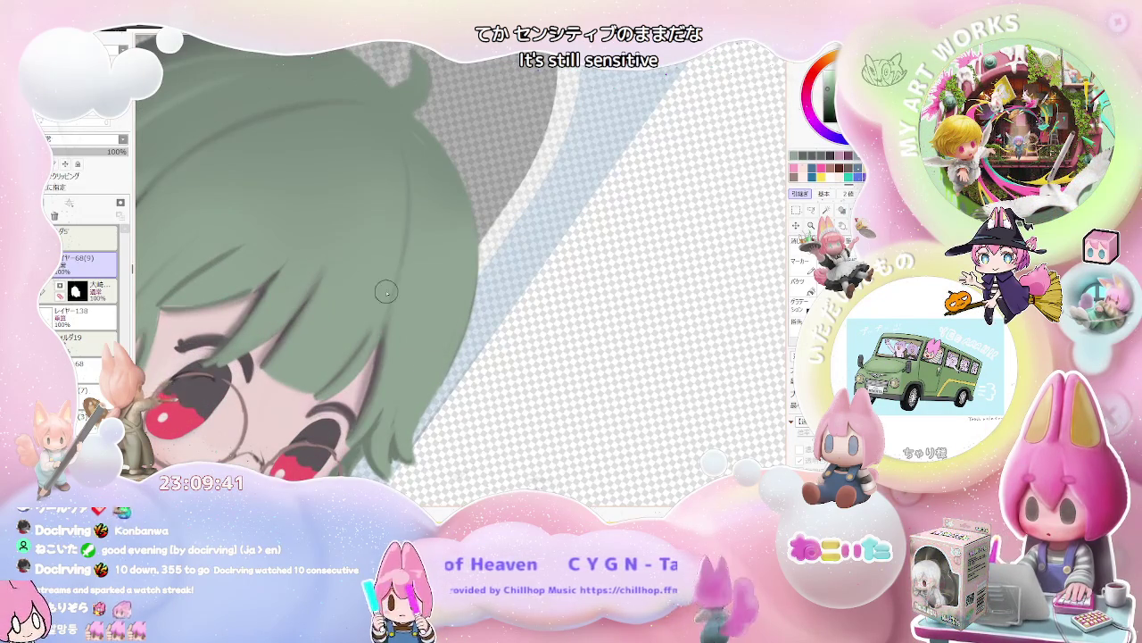
{"action": "scroll", "coordinate": [380, 306], "scroll_direction": "down", "scroll_amount": 3}
{"action": "left_click_drag", "start_coordinate": [379, 306], "coordinate": [610, 299]}
{"action": "scroll", "coordinate": [610, 299], "scroll_direction": "up", "scroll_amount": 2}
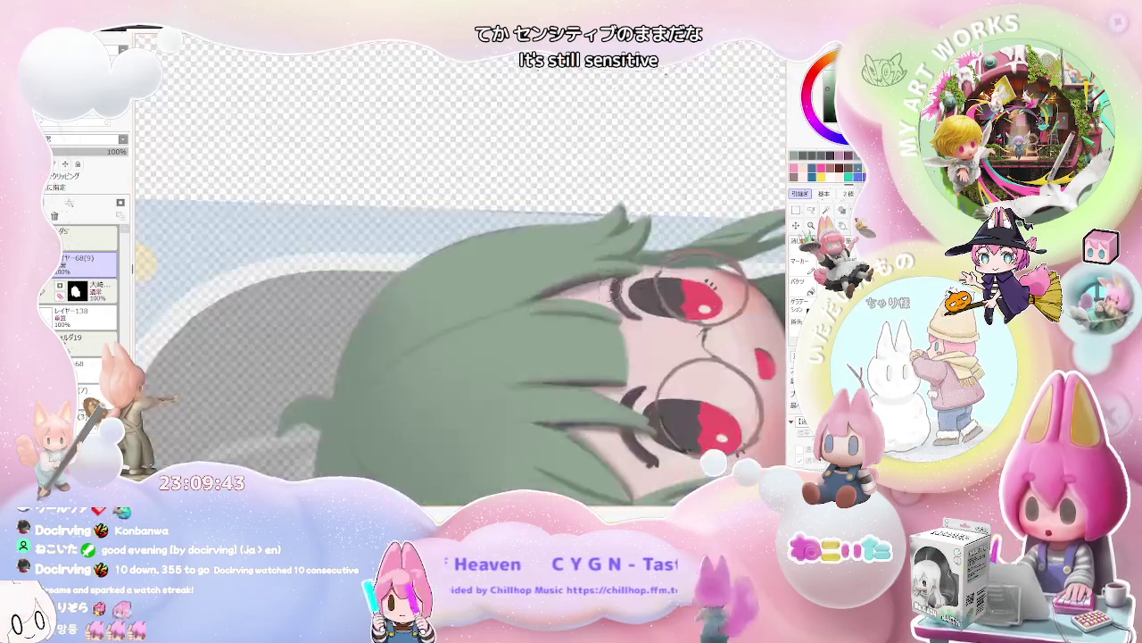
{"action": "scroll", "coordinate": [611, 299], "scroll_direction": "up", "scroll_amount": 1}
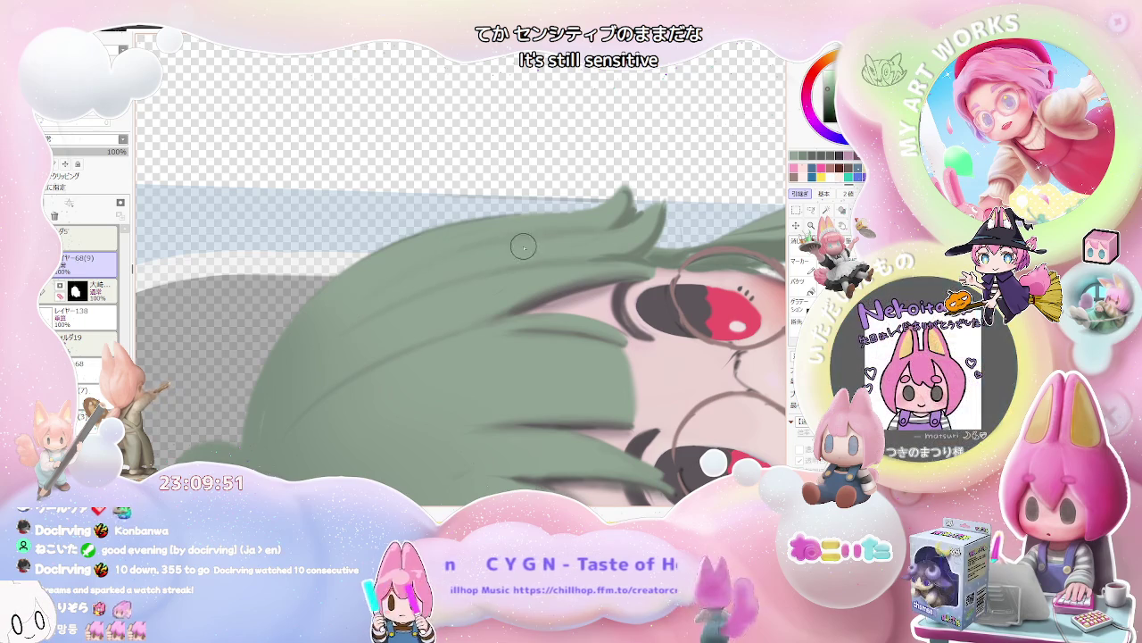
{"action": "scroll", "coordinate": [530, 248], "scroll_direction": "down", "scroll_amount": 1}
{"action": "scroll", "coordinate": [625, 295], "scroll_direction": "down", "scroll_amount": 1}
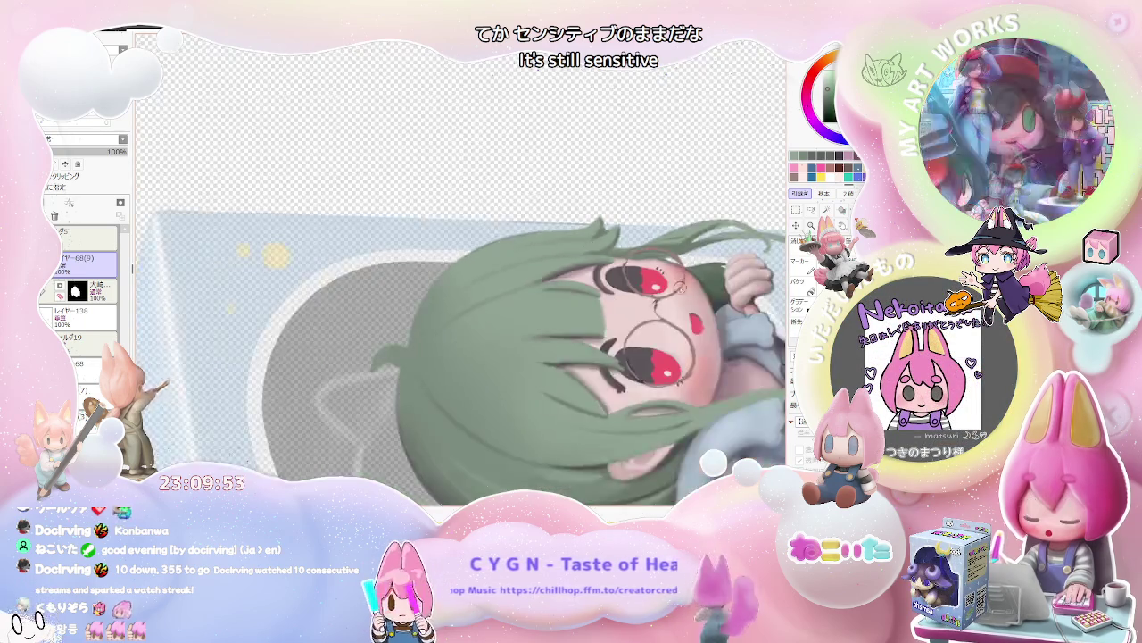
{"action": "scroll", "coordinate": [697, 340], "scroll_direction": "down", "scroll_amount": 1}
{"action": "scroll", "coordinate": [733, 357], "scroll_direction": "down", "scroll_amount": 1}
{"action": "left_click_drag", "start_coordinate": [733, 357], "coordinate": [525, 406]}
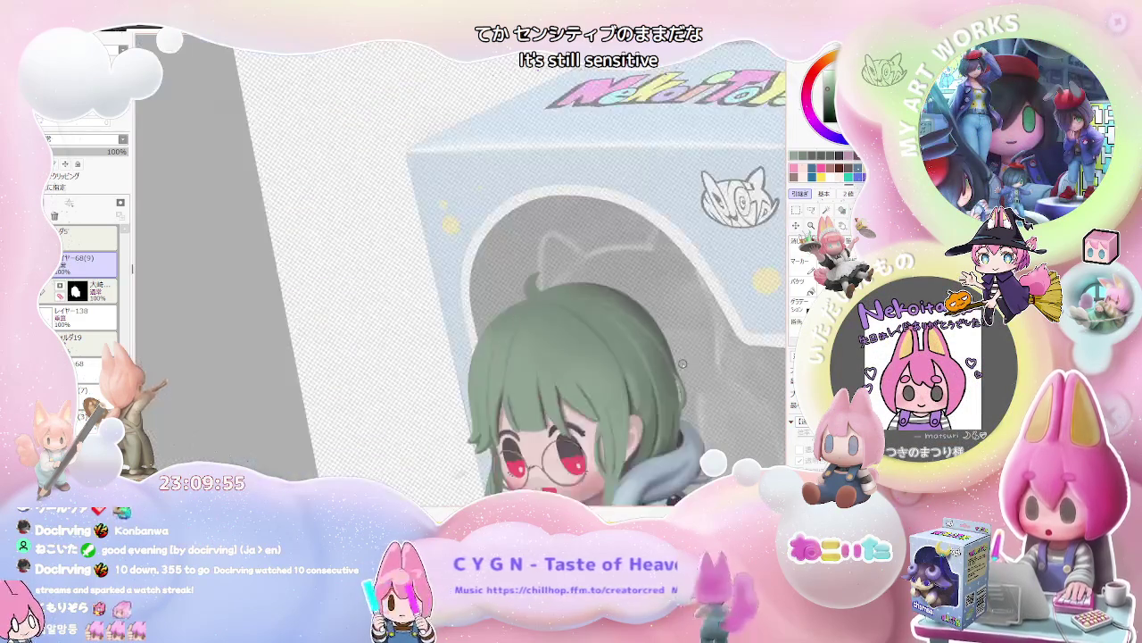
{"action": "scroll", "coordinate": [326, 323], "scroll_direction": "up", "scroll_amount": 2}
{"action": "scroll", "coordinate": [311, 336], "scroll_direction": "up", "scroll_amount": 1}
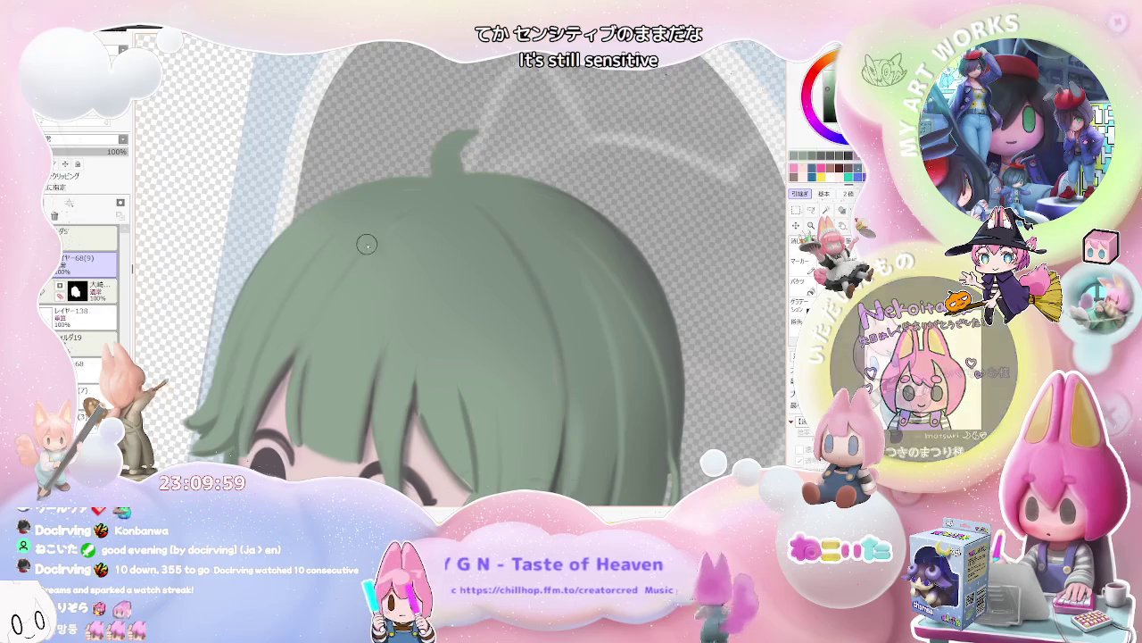
{"action": "scroll", "coordinate": [413, 218], "scroll_direction": "down", "scroll_amount": 2}
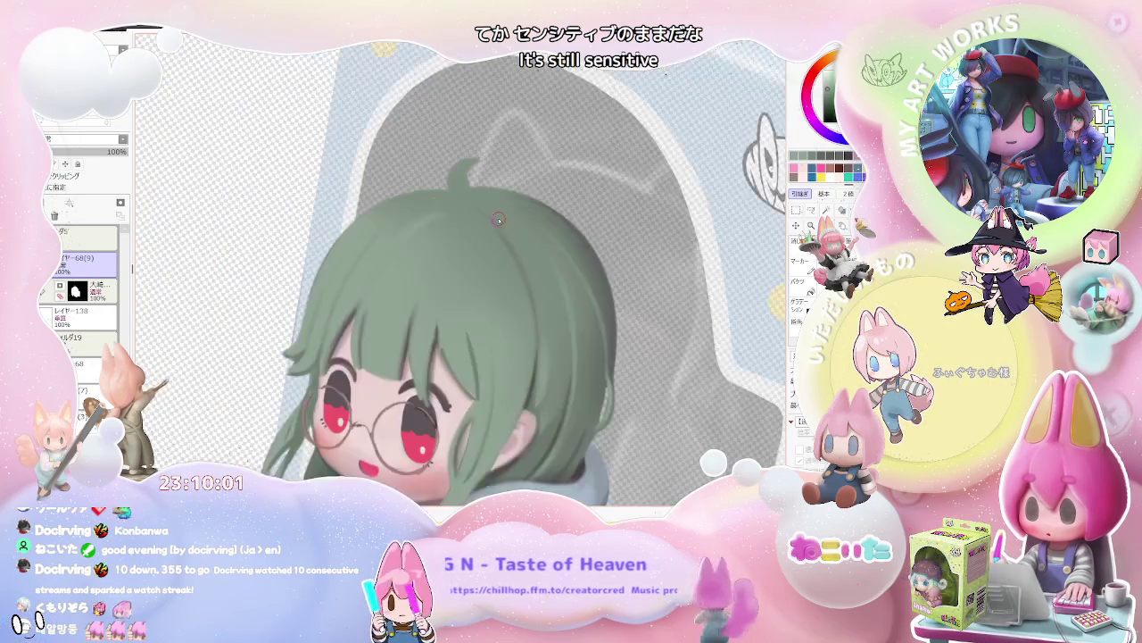
{"action": "scroll", "coordinate": [413, 218], "scroll_direction": "down", "scroll_amount": 2}
{"action": "scroll", "coordinate": [413, 218], "scroll_direction": "down", "scroll_amount": 2}
{"action": "scroll", "coordinate": [501, 281], "scroll_direction": "up", "scroll_amount": 3}
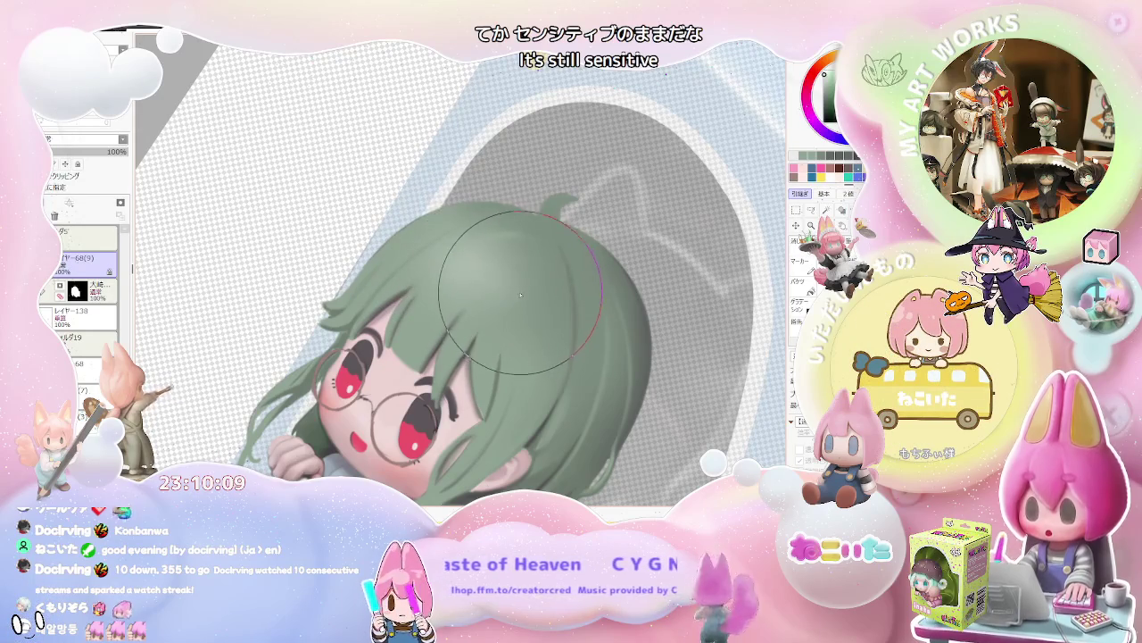
{"action": "scroll", "coordinate": [522, 299], "scroll_direction": "down", "scroll_amount": 3}
{"action": "scroll", "coordinate": [571, 339], "scroll_direction": "down", "scroll_amount": 1}
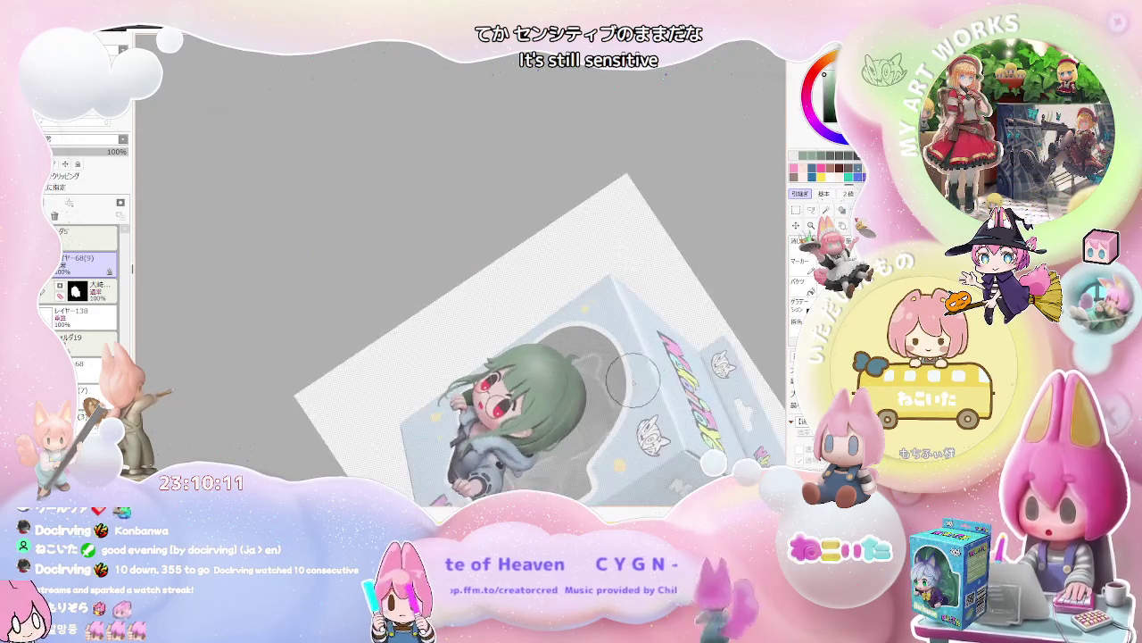
{"action": "scroll", "coordinate": [636, 382], "scroll_direction": "up", "scroll_amount": 2}
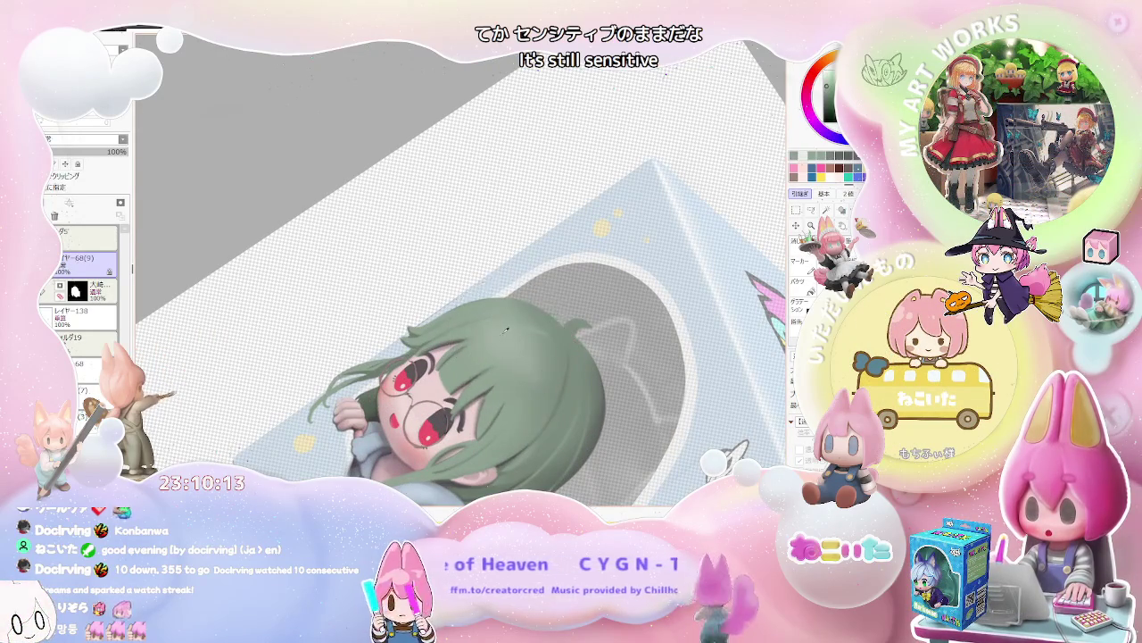
{"action": "scroll", "coordinate": [543, 344], "scroll_direction": "down", "scroll_amount": 2}
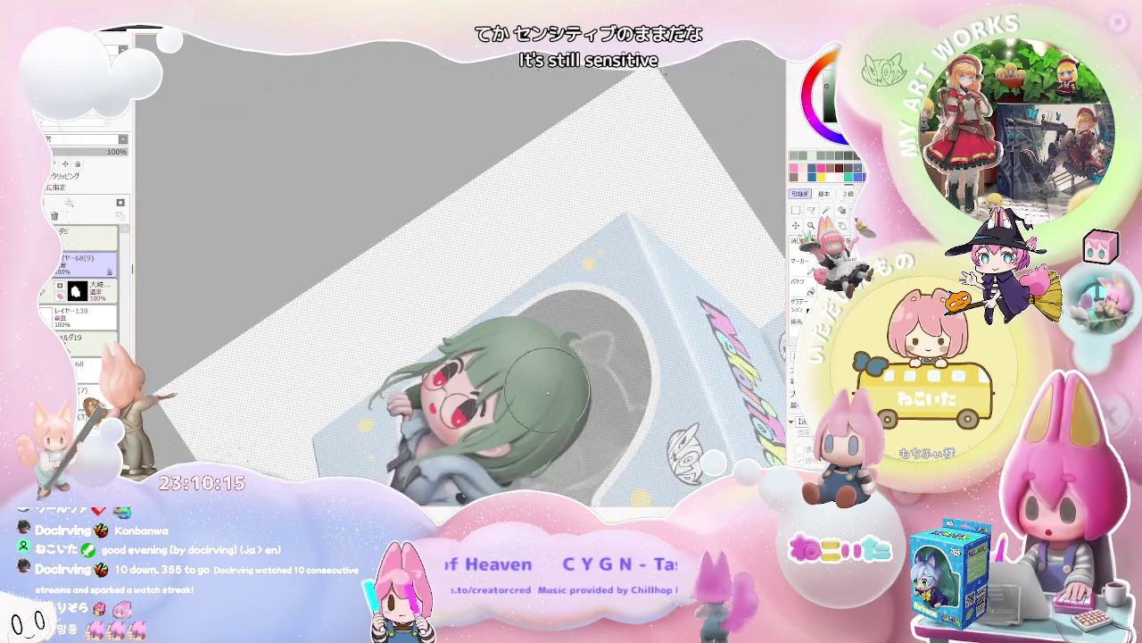
{"action": "scroll", "coordinate": [518, 357], "scroll_direction": "down", "scroll_amount": 2}
{"action": "scroll", "coordinate": [491, 374], "scroll_direction": "down", "scroll_amount": 1}
{"action": "scroll", "coordinate": [465, 393], "scroll_direction": "down", "scroll_amount": 1}
{"action": "scroll", "coordinate": [465, 392], "scroll_direction": "up", "scroll_amount": 2}
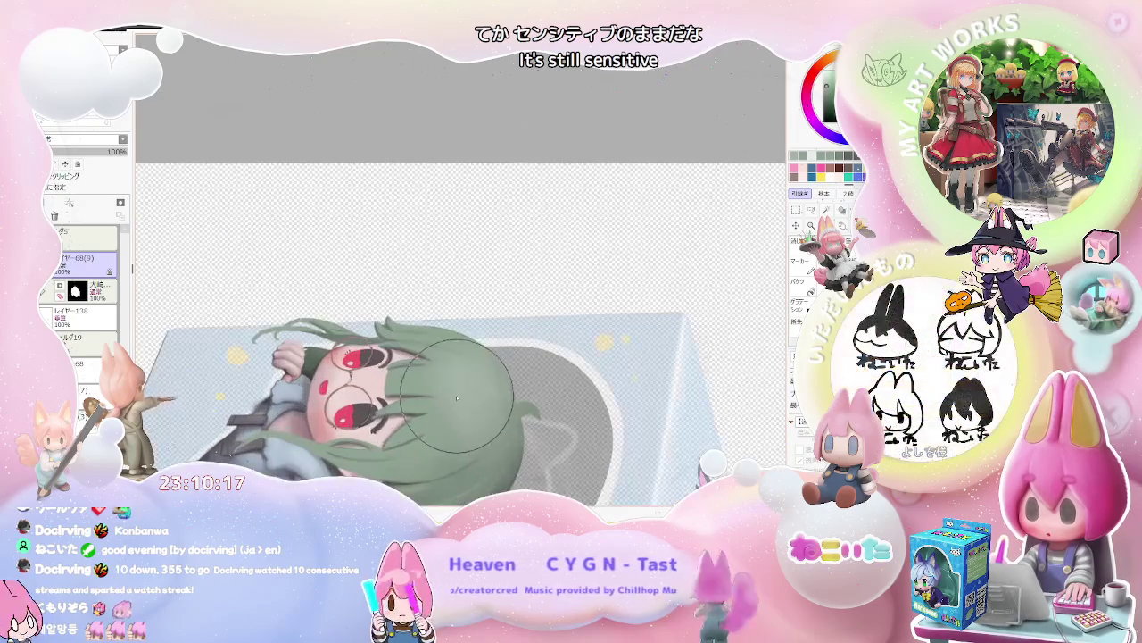
{"action": "scroll", "coordinate": [500, 442], "scroll_direction": "down", "scroll_amount": 2}
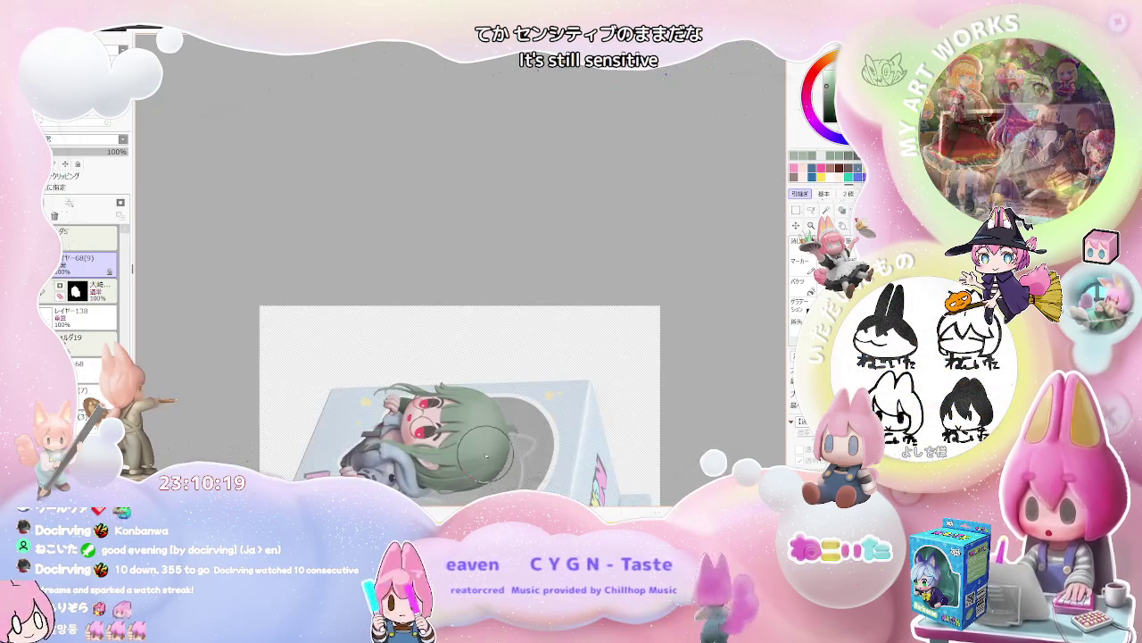
{"action": "scroll", "coordinate": [523, 449], "scroll_direction": "up", "scroll_amount": 2}
{"action": "scroll", "coordinate": [412, 359], "scroll_direction": "up", "scroll_amount": 2}
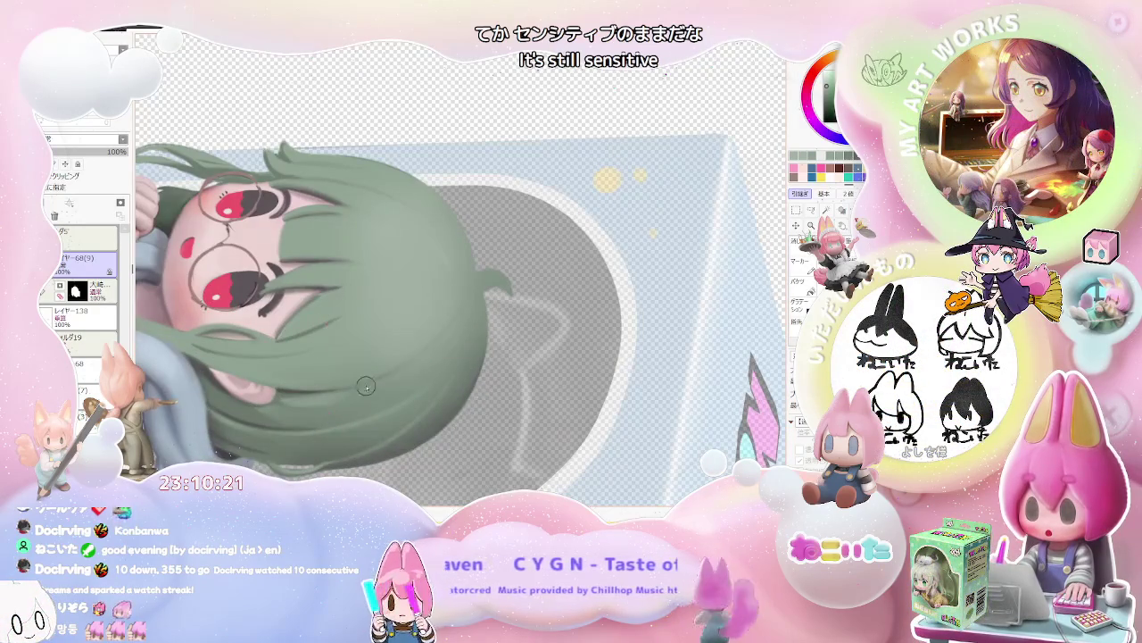
{"action": "scroll", "coordinate": [455, 321], "scroll_direction": "down", "scroll_amount": 1}
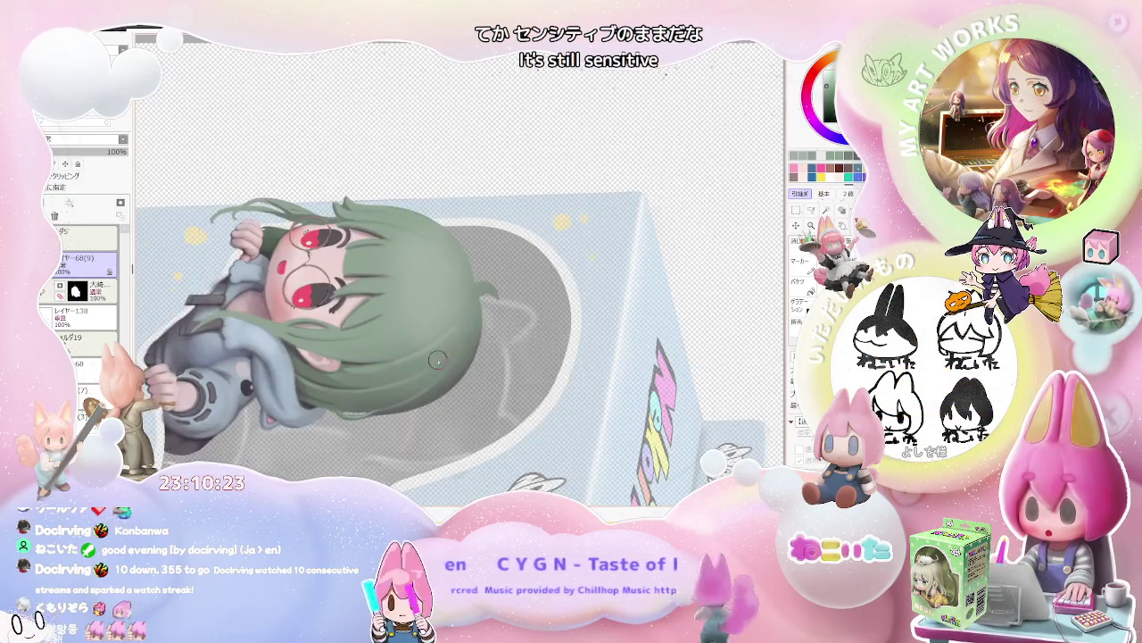
{"action": "scroll", "coordinate": [444, 355], "scroll_direction": "up", "scroll_amount": 1}
{"action": "scroll", "coordinate": [464, 349], "scroll_direction": "down", "scroll_amount": 2}
{"action": "scroll", "coordinate": [475, 344], "scroll_direction": "down", "scroll_amount": 2}
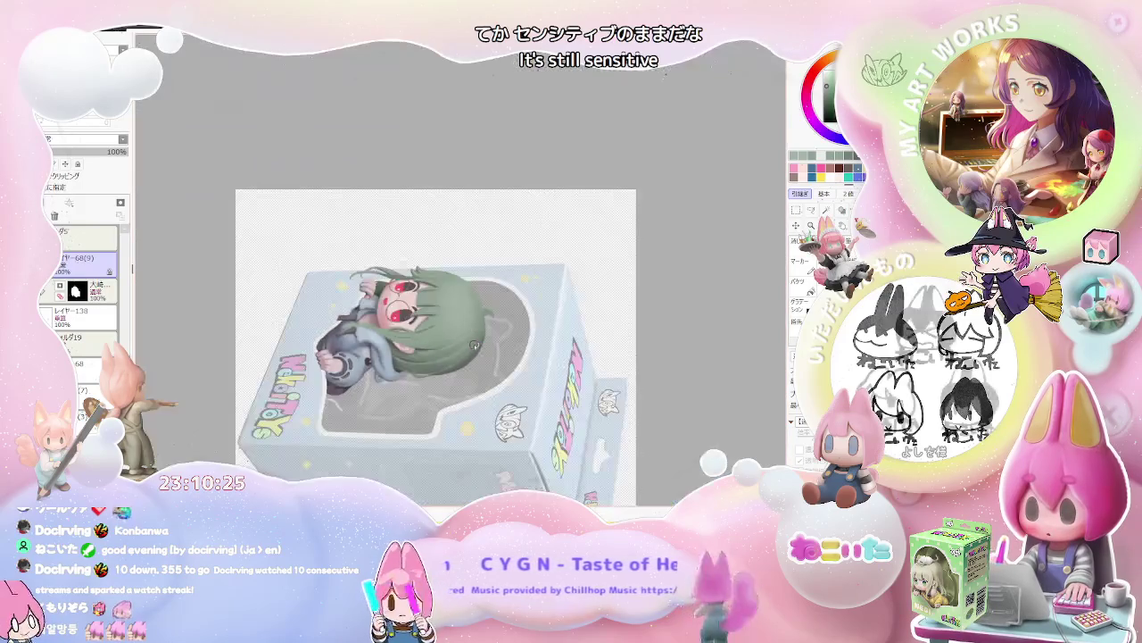
Rotate the view about 45 degrees and back upright, zooming repeatedly over the glasses rims.
{"action": "key", "text": "End"}
{"action": "scroll", "coordinate": [475, 344], "scroll_direction": "up", "scroll_amount": 2}
{"action": "key", "text": "End"}
{"action": "key", "text": "End"}
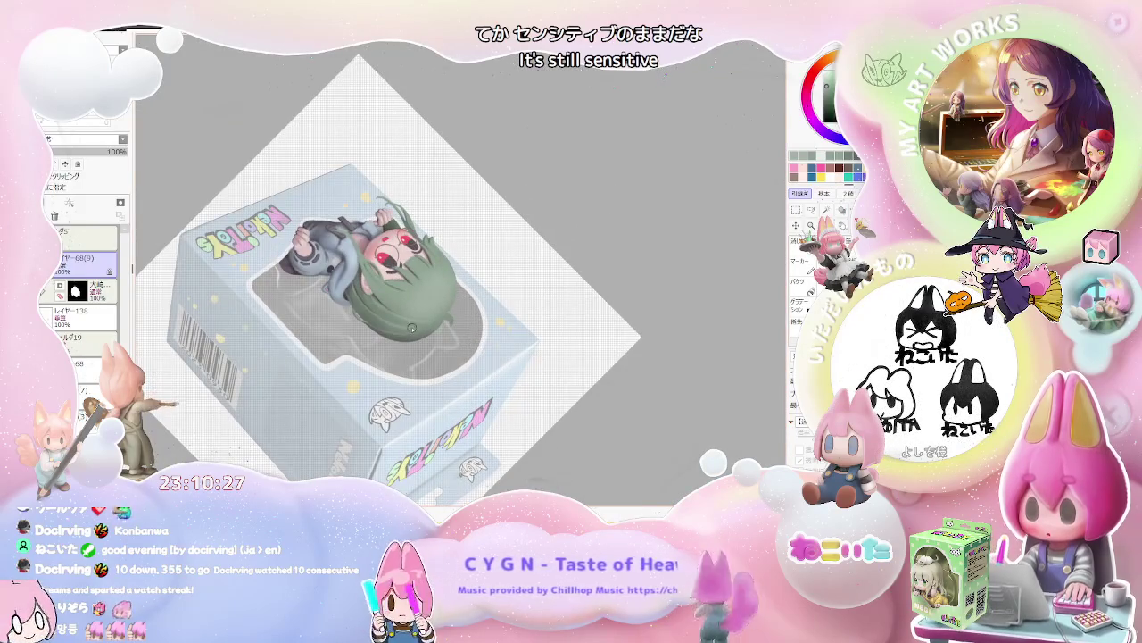
{"action": "scroll", "coordinate": [408, 346], "scroll_direction": "up", "scroll_amount": 2}
{"action": "scroll", "coordinate": [408, 345], "scroll_direction": "up", "scroll_amount": 2}
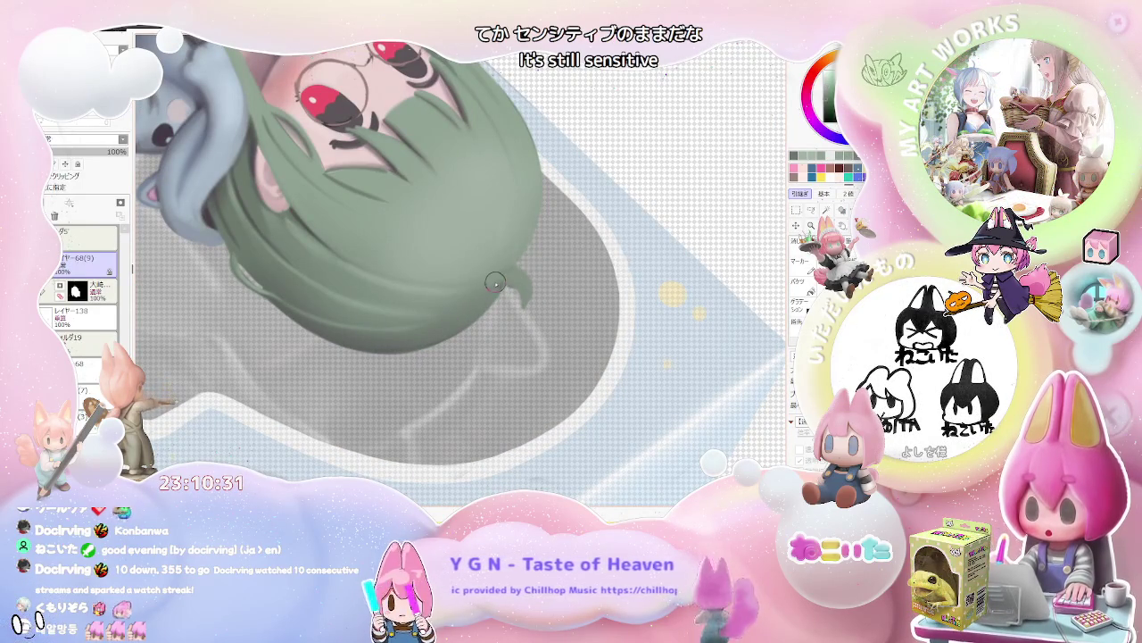
{"action": "scroll", "coordinate": [530, 271], "scroll_direction": "down", "scroll_amount": 2}
{"action": "scroll", "coordinate": [544, 285], "scroll_direction": "down", "scroll_amount": 1}
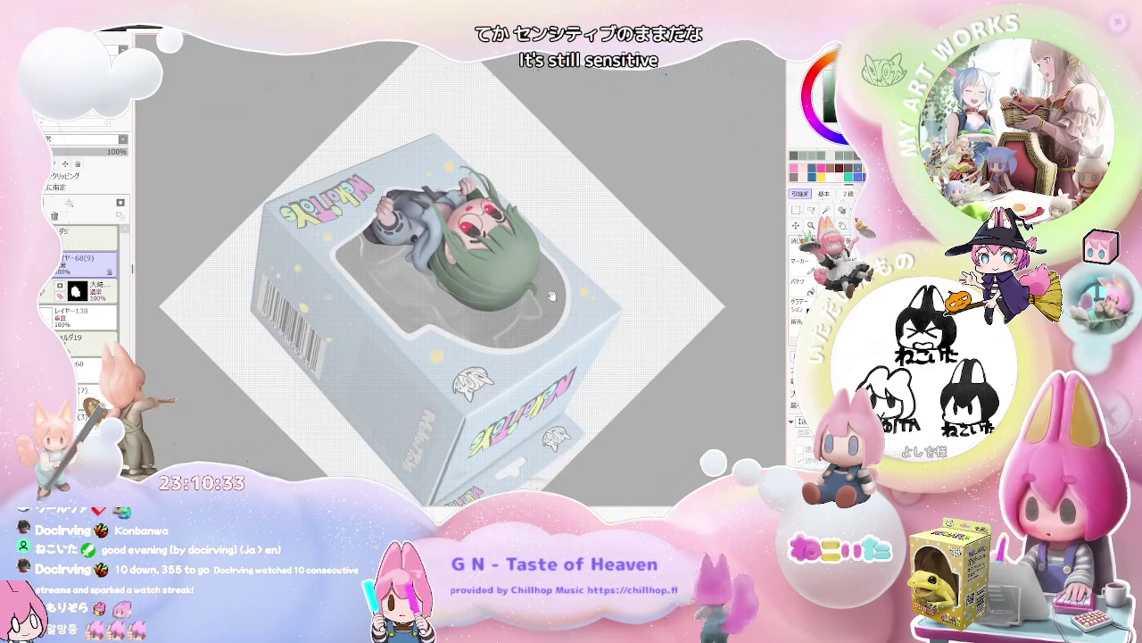
{"action": "scroll", "coordinate": [553, 297], "scroll_direction": "down", "scroll_amount": 1}
{"action": "key", "text": "Delete"}
{"action": "scroll", "coordinate": [408, 371], "scroll_direction": "up", "scroll_amount": 3}
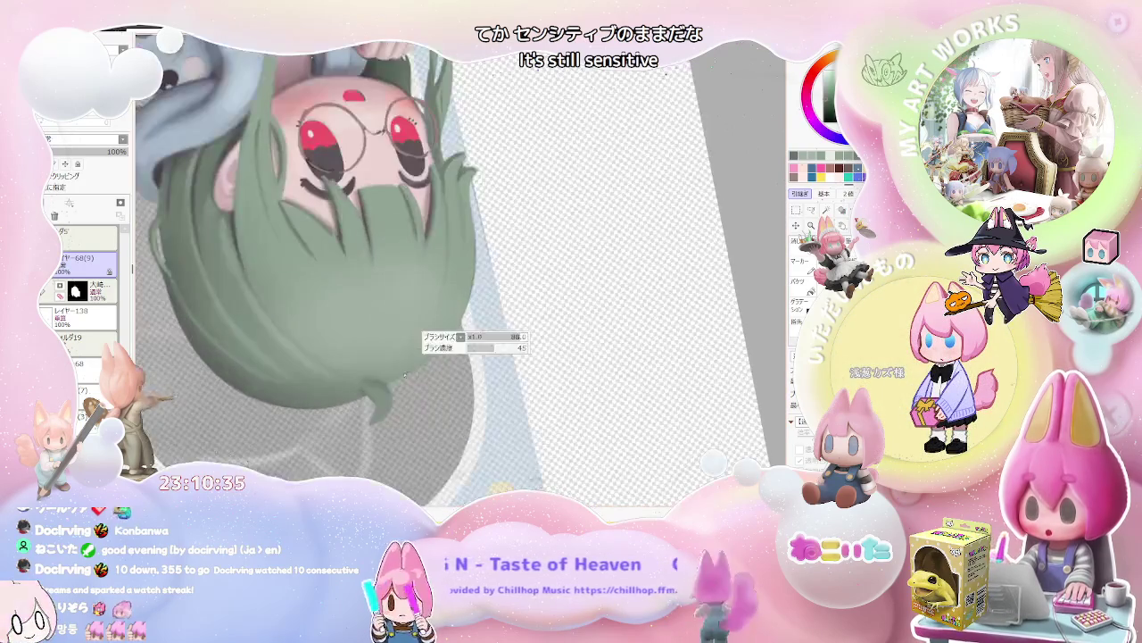
{"action": "scroll", "coordinate": [449, 337], "scroll_direction": "down", "scroll_amount": 1}
{"action": "scroll", "coordinate": [451, 366], "scroll_direction": "down", "scroll_amount": 1}
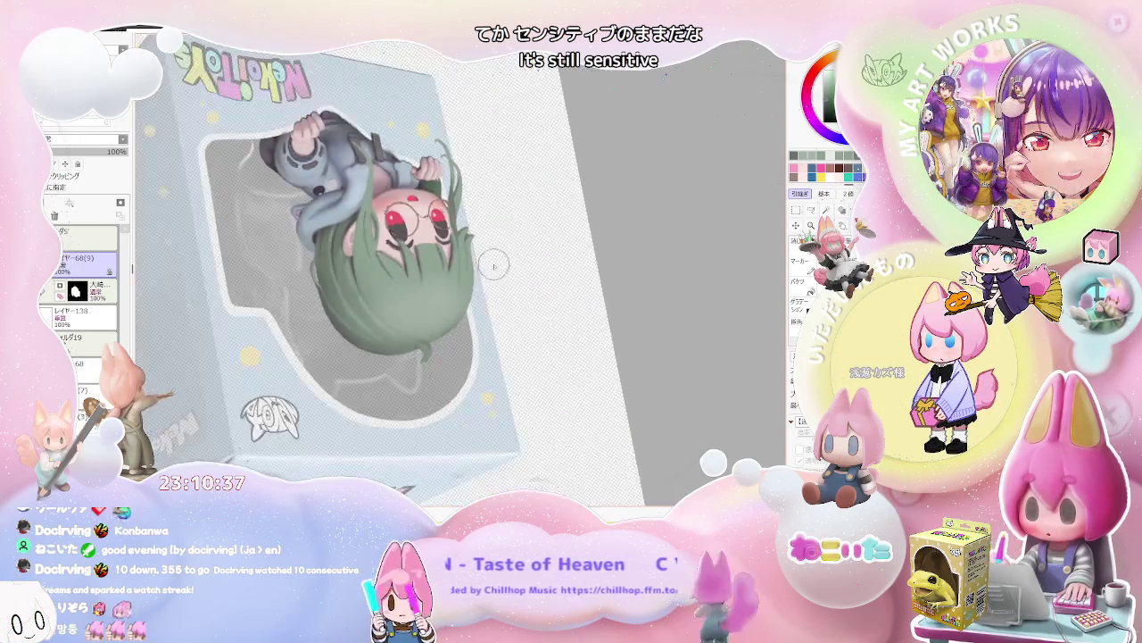
{"action": "scroll", "coordinate": [452, 392], "scroll_direction": "down", "scroll_amount": 1}
{"action": "scroll", "coordinate": [453, 403], "scroll_direction": "up", "scroll_amount": 2}
{"action": "scroll", "coordinate": [433, 339], "scroll_direction": "up", "scroll_amount": 2}
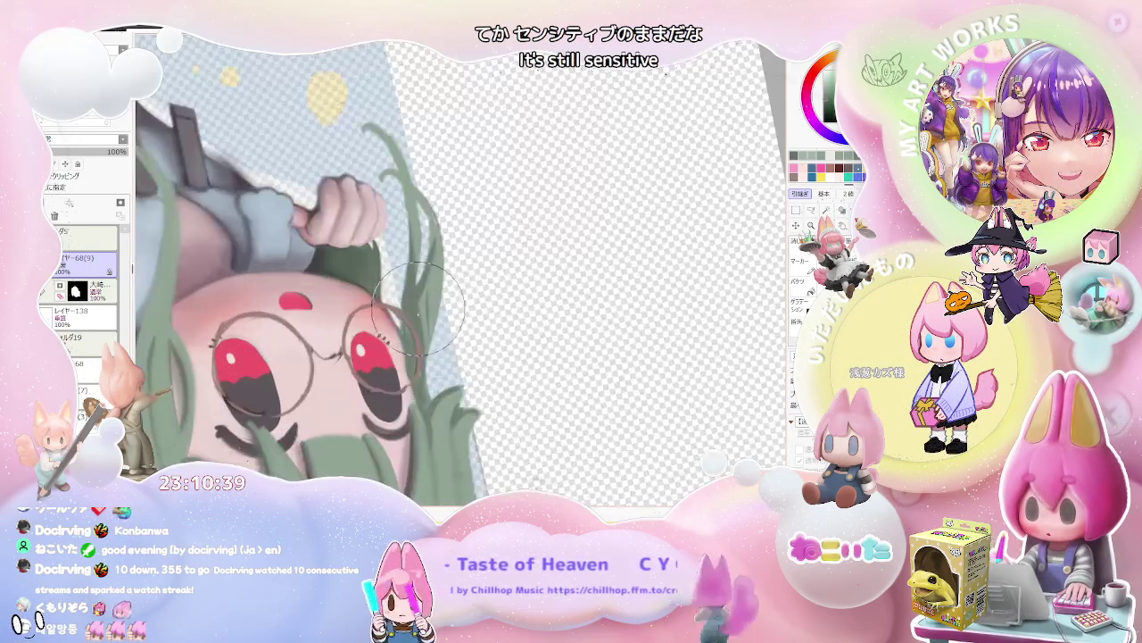
{"action": "scroll", "coordinate": [433, 259], "scroll_direction": "down", "scroll_amount": 1}
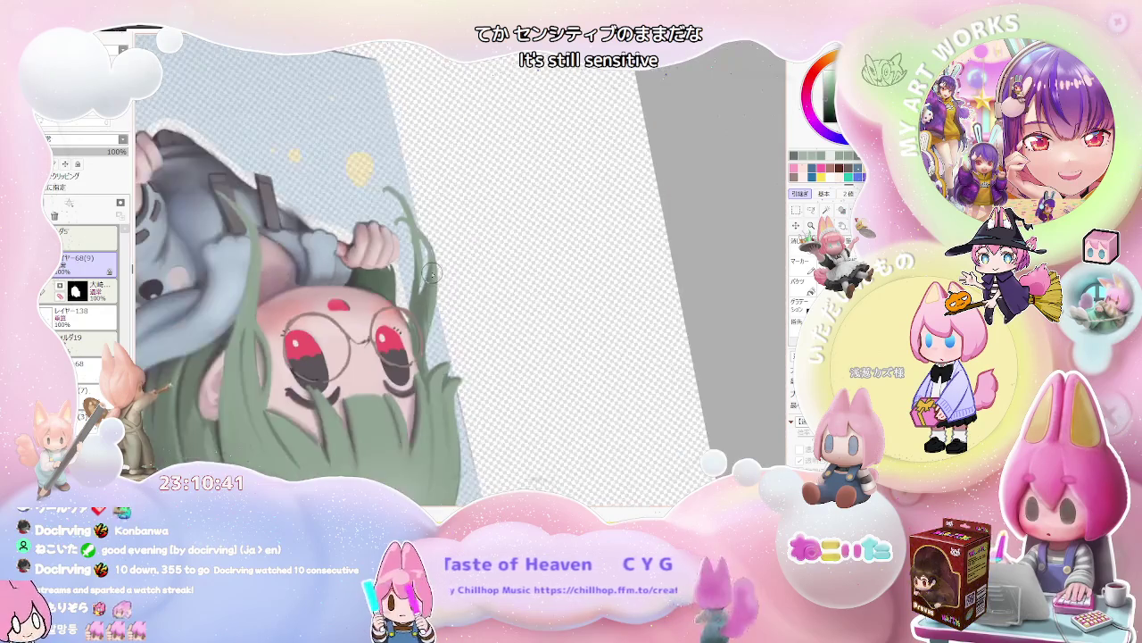
{"action": "scroll", "coordinate": [432, 272], "scroll_direction": "down", "scroll_amount": 1}
{"action": "scroll", "coordinate": [455, 357], "scroll_direction": "down", "scroll_amount": 2}
{"action": "key", "text": "Delete"}
{"action": "key", "text": "Delete"}
{"action": "scroll", "coordinate": [419, 322], "scroll_direction": "up", "scroll_amount": 2}
{"action": "scroll", "coordinate": [357, 268], "scroll_direction": "up", "scroll_amount": 2}
{"action": "scroll", "coordinate": [324, 243], "scroll_direction": "up", "scroll_amount": 1}
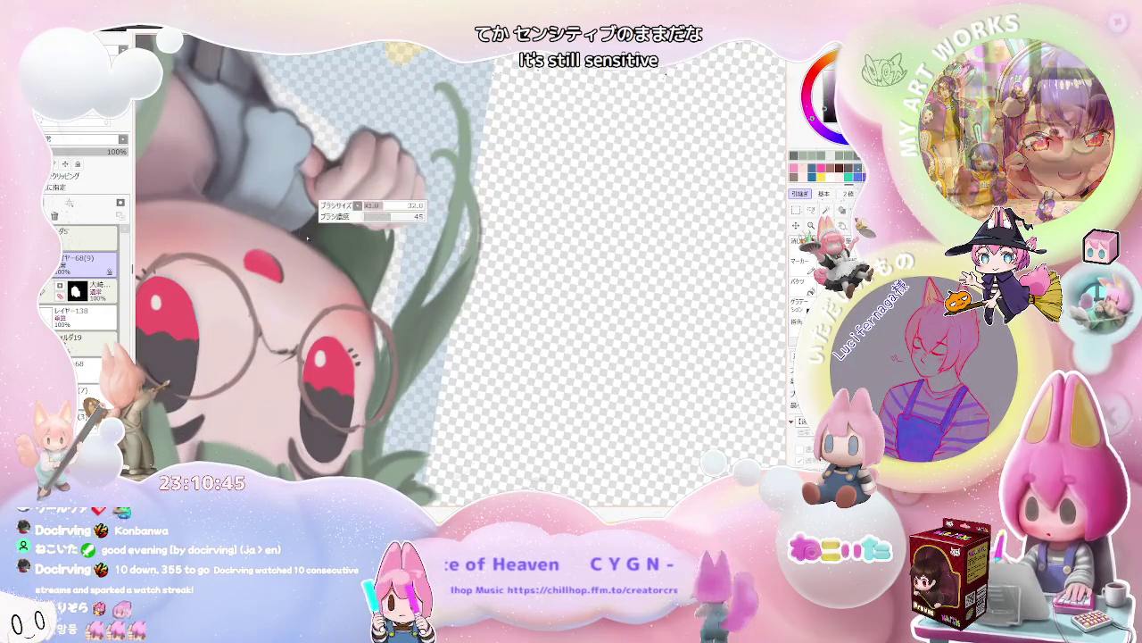
{"action": "scroll", "coordinate": [318, 231], "scroll_direction": "down", "scroll_amount": 1}
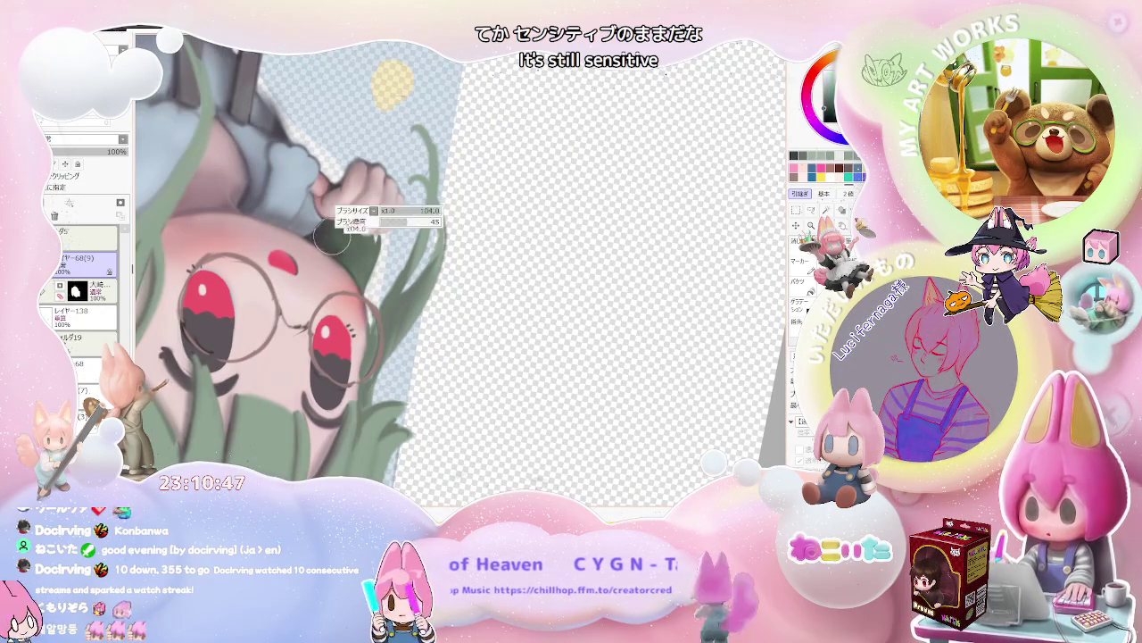
{"action": "scroll", "coordinate": [357, 268], "scroll_direction": "down", "scroll_amount": 2}
{"action": "scroll", "coordinate": [392, 290], "scroll_direction": "down", "scroll_amount": 1}
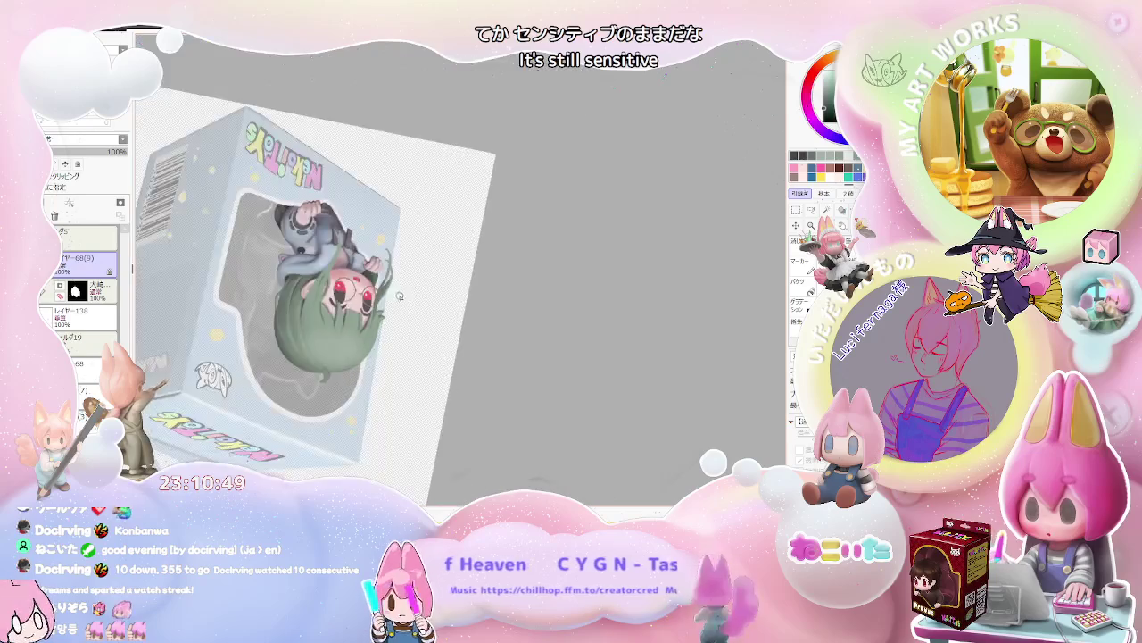
{"action": "scroll", "coordinate": [401, 313], "scroll_direction": "up", "scroll_amount": 2}
{"action": "scroll", "coordinate": [357, 313], "scroll_direction": "up", "scroll_amount": 2}
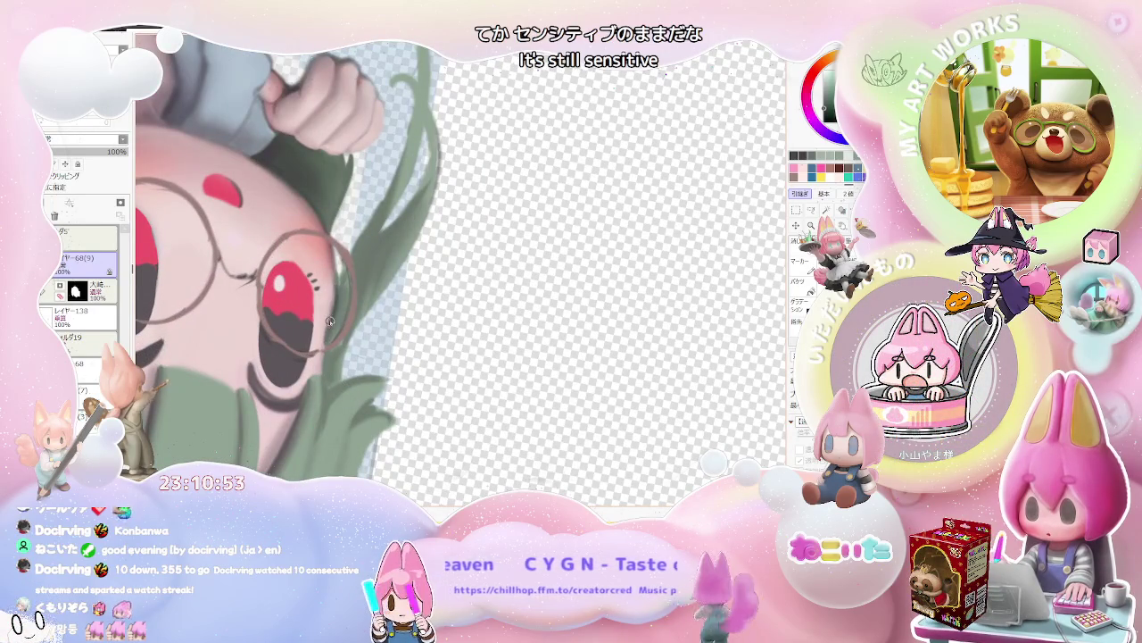
{"action": "scroll", "coordinate": [330, 321], "scroll_direction": "down", "scroll_amount": 1}
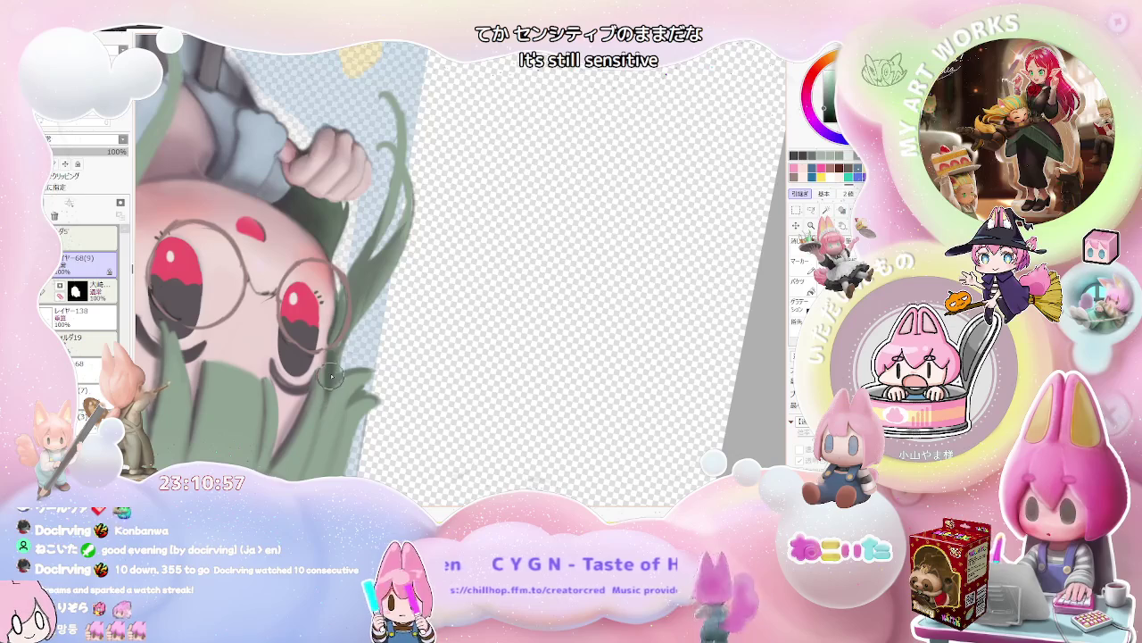
{"action": "scroll", "coordinate": [362, 305], "scroll_direction": "down", "scroll_amount": 2}
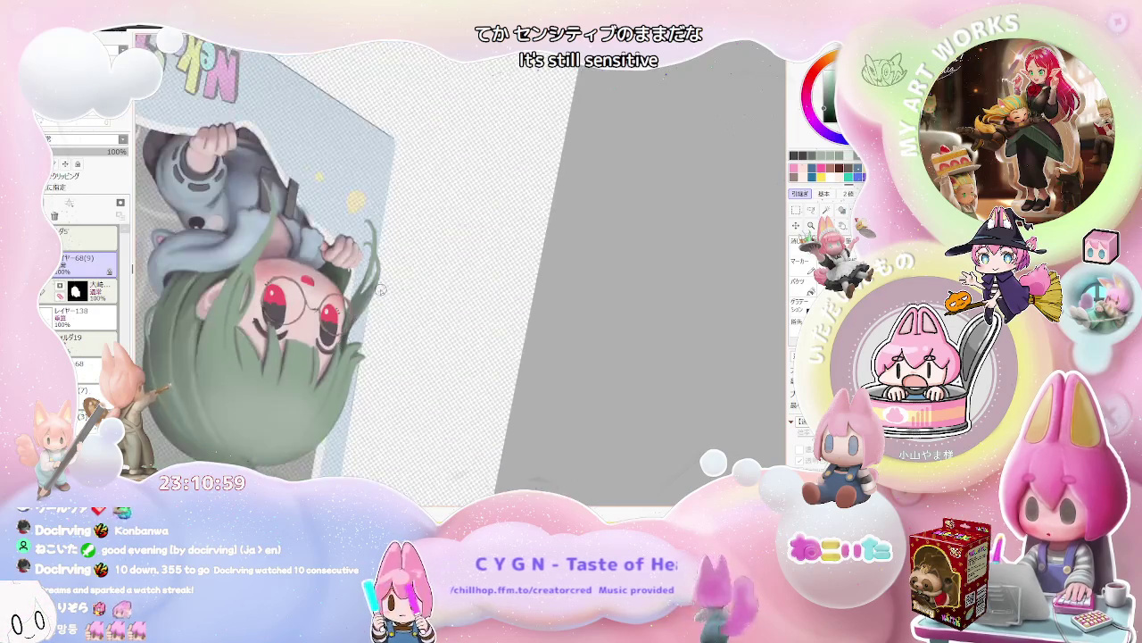
{"action": "scroll", "coordinate": [384, 316], "scroll_direction": "down", "scroll_amount": 2}
{"action": "scroll", "coordinate": [438, 344], "scroll_direction": "down", "scroll_amount": 1}
{"action": "scroll", "coordinate": [438, 344], "scroll_direction": "up", "scroll_amount": 2}
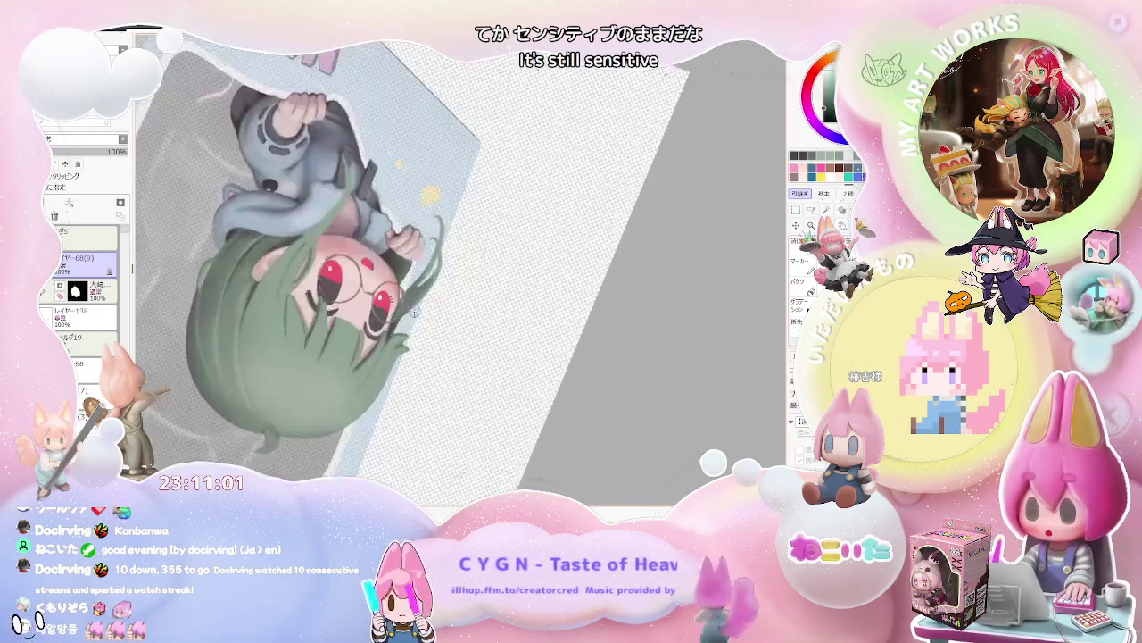
{"action": "scroll", "coordinate": [402, 337], "scroll_direction": "up", "scroll_amount": 2}
{"action": "scroll", "coordinate": [370, 332], "scroll_direction": "up", "scroll_amount": 1}
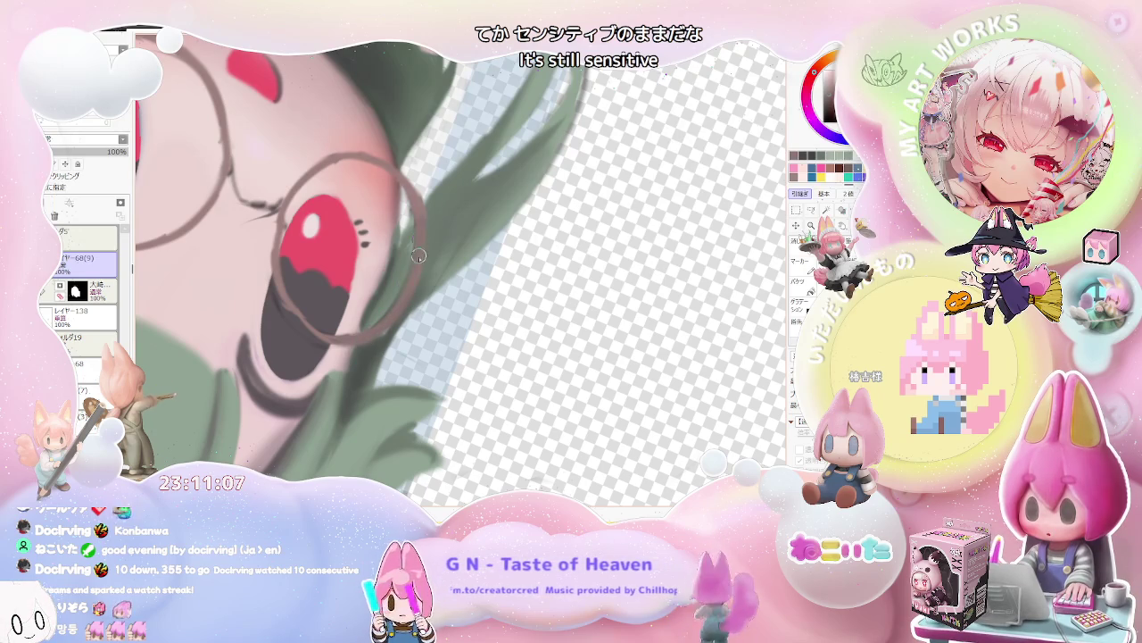
{"action": "scroll", "coordinate": [415, 283], "scroll_direction": "down", "scroll_amount": 2}
{"action": "scroll", "coordinate": [415, 283], "scroll_direction": "down", "scroll_amount": 2}
{"action": "scroll", "coordinate": [415, 283], "scroll_direction": "down", "scroll_amount": 2}
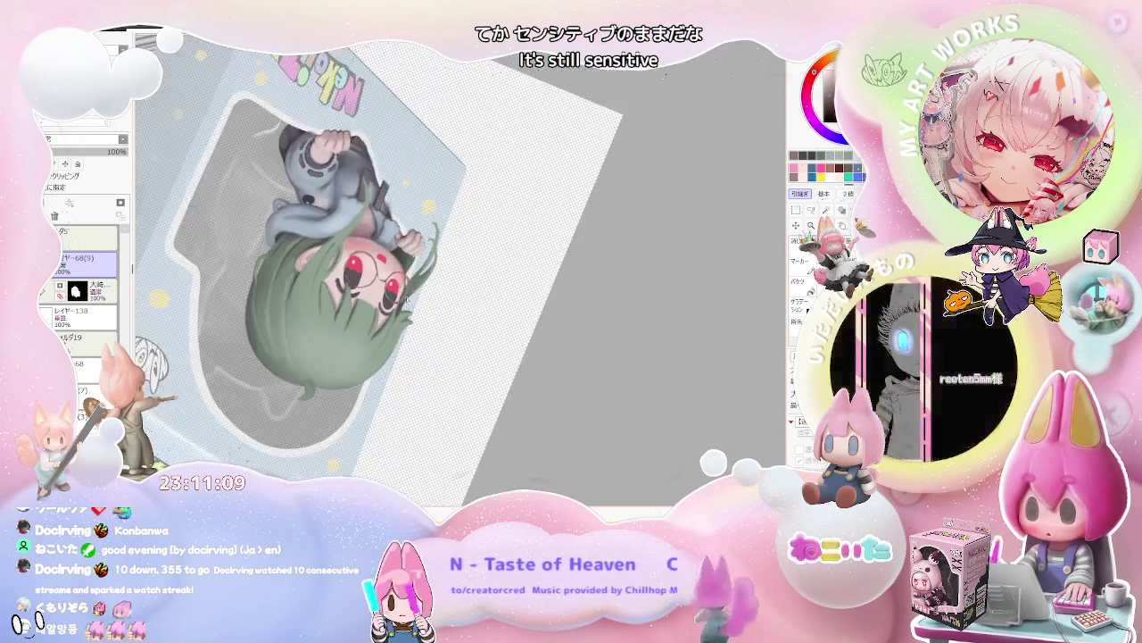
{"action": "scroll", "coordinate": [381, 319], "scroll_direction": "up", "scroll_amount": 2}
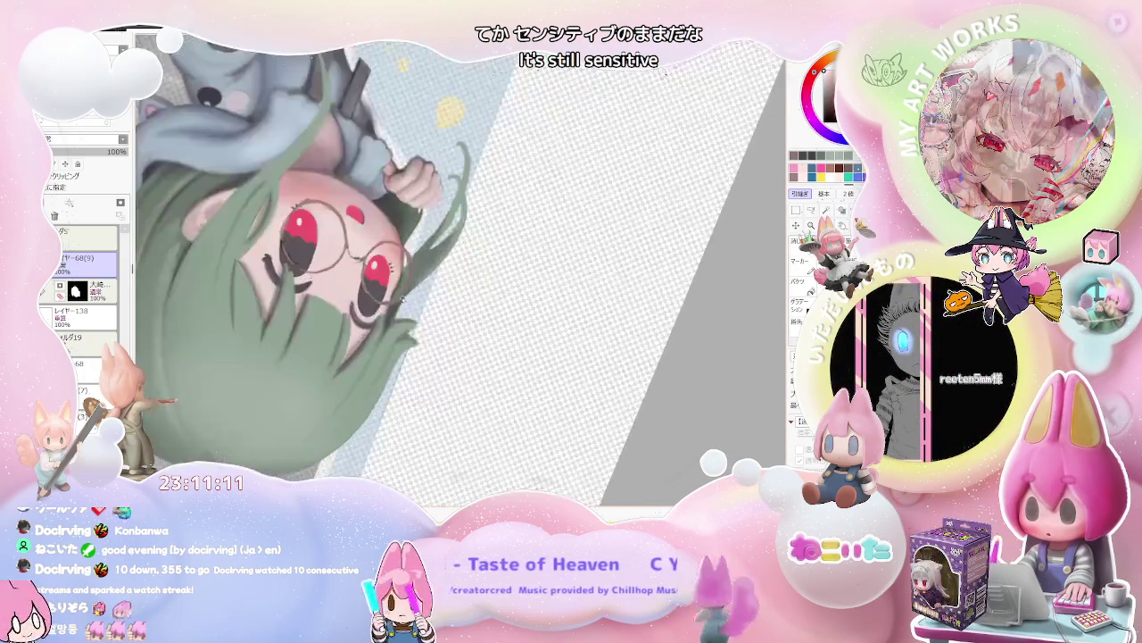
{"action": "scroll", "coordinate": [381, 319], "scroll_direction": "up", "scroll_amount": 2}
{"action": "scroll", "coordinate": [381, 319], "scroll_direction": "up", "scroll_amount": 2}
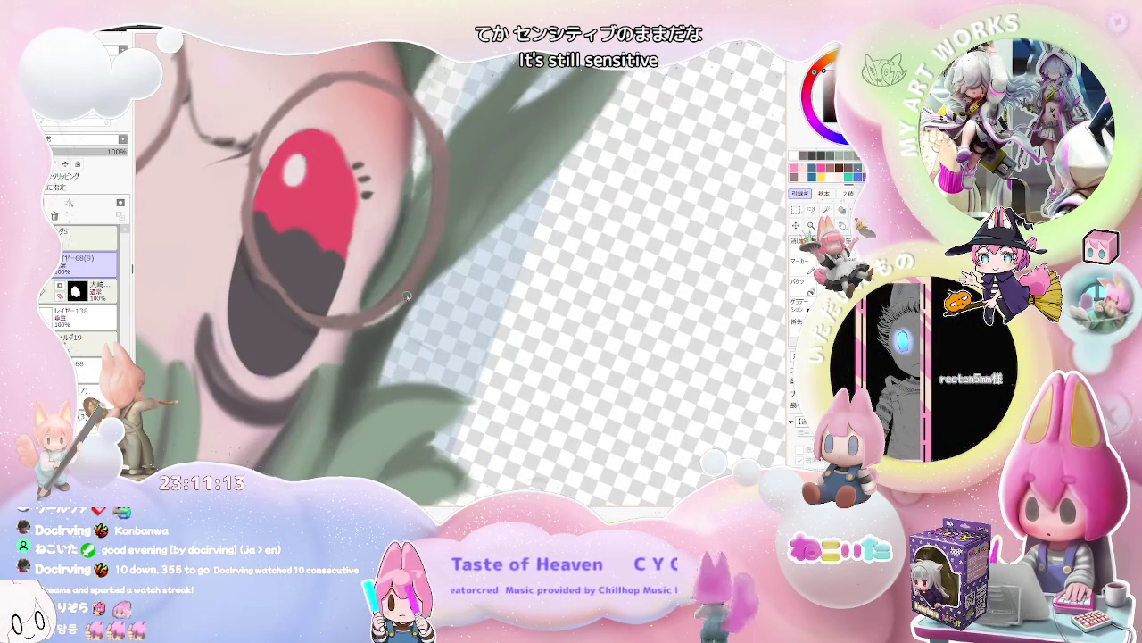
{"action": "scroll", "coordinate": [406, 293], "scroll_direction": "down", "scroll_amount": 1}
{"action": "scroll", "coordinate": [402, 288], "scroll_direction": "down", "scroll_amount": 2}
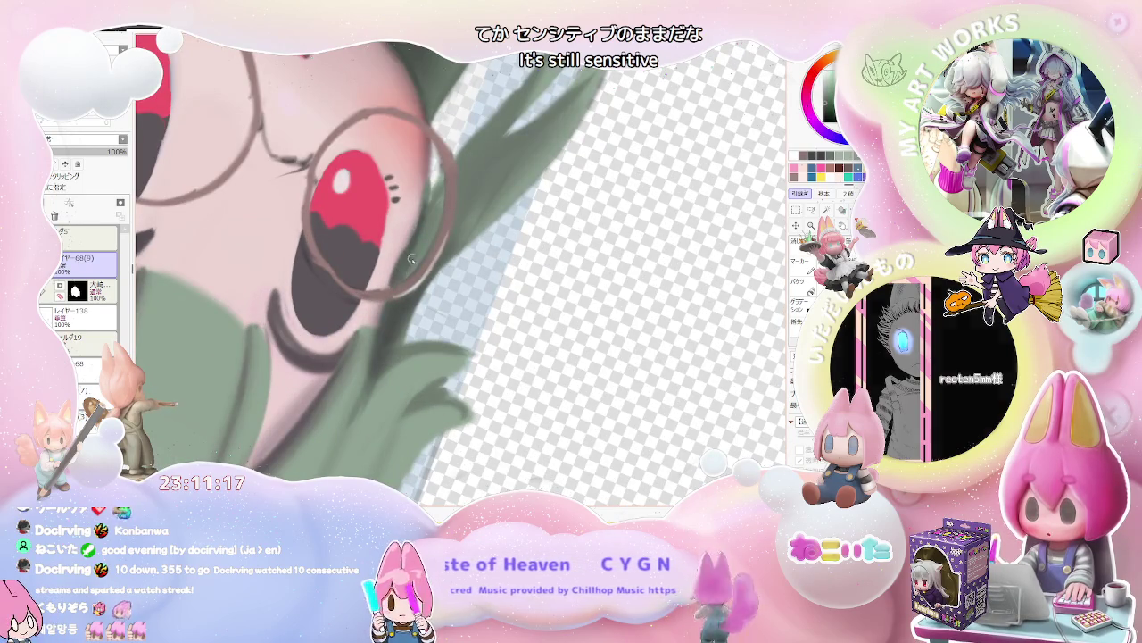
{"action": "scroll", "coordinate": [411, 257], "scroll_direction": "down", "scroll_amount": 1}
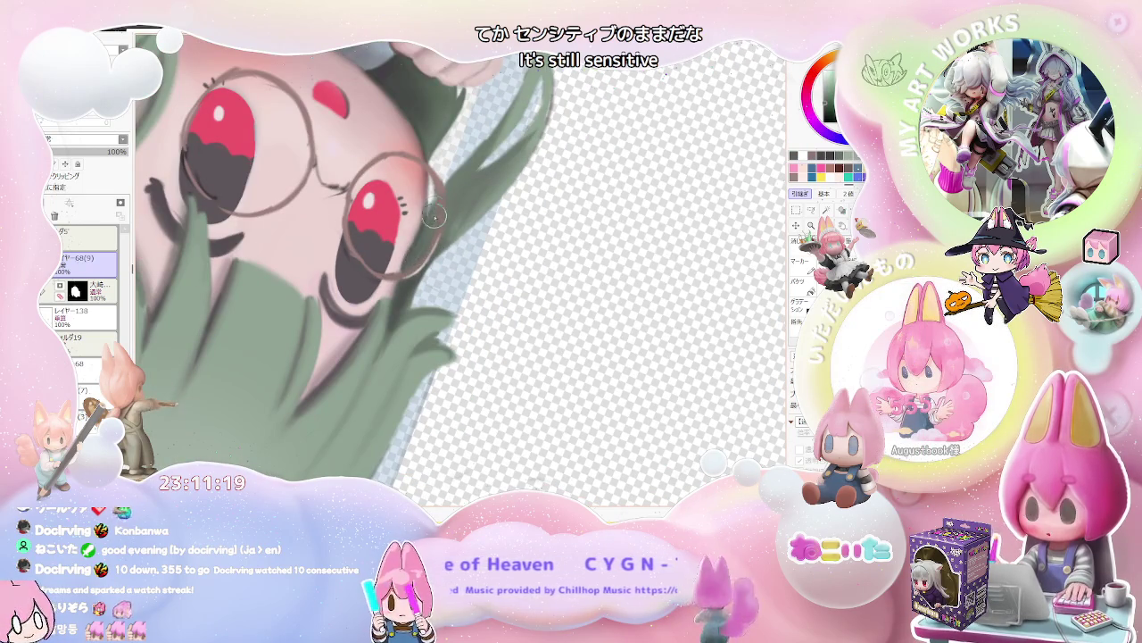
{"action": "scroll", "coordinate": [430, 238], "scroll_direction": "down", "scroll_amount": 2}
{"action": "scroll", "coordinate": [430, 239], "scroll_direction": "down", "scroll_amount": 2}
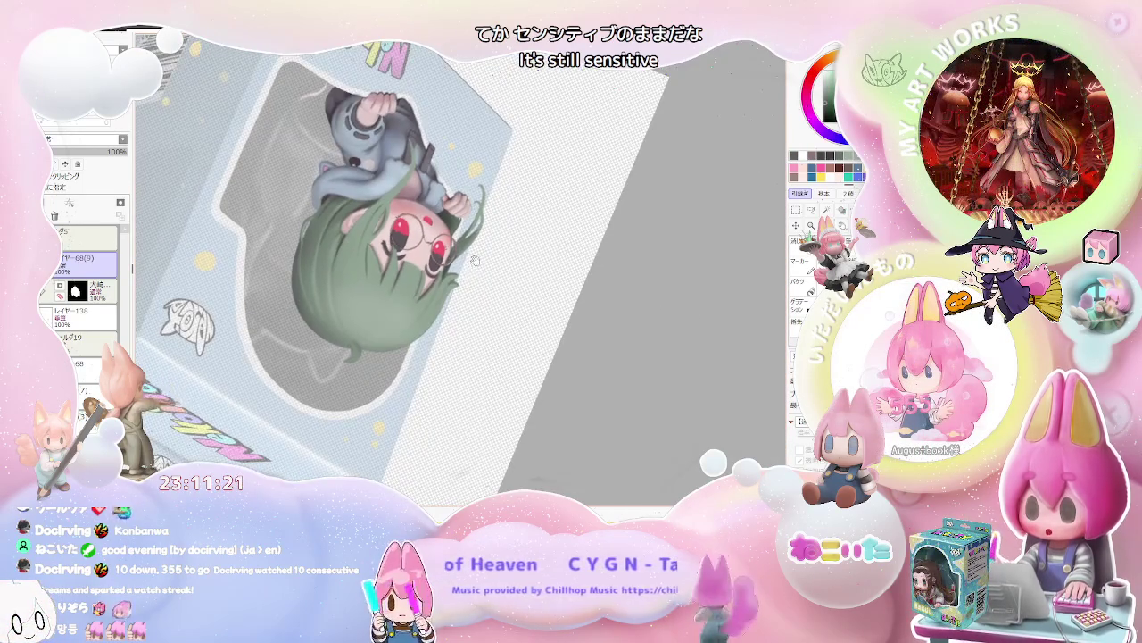
{"action": "scroll", "coordinate": [431, 344], "scroll_direction": "up", "scroll_amount": 1}
{"action": "scroll", "coordinate": [432, 345], "scroll_direction": "up", "scroll_amount": 2}
{"action": "scroll", "coordinate": [402, 393], "scroll_direction": "up", "scroll_amount": 2}
{"action": "scroll", "coordinate": [393, 406], "scroll_direction": "up", "scroll_amount": 2}
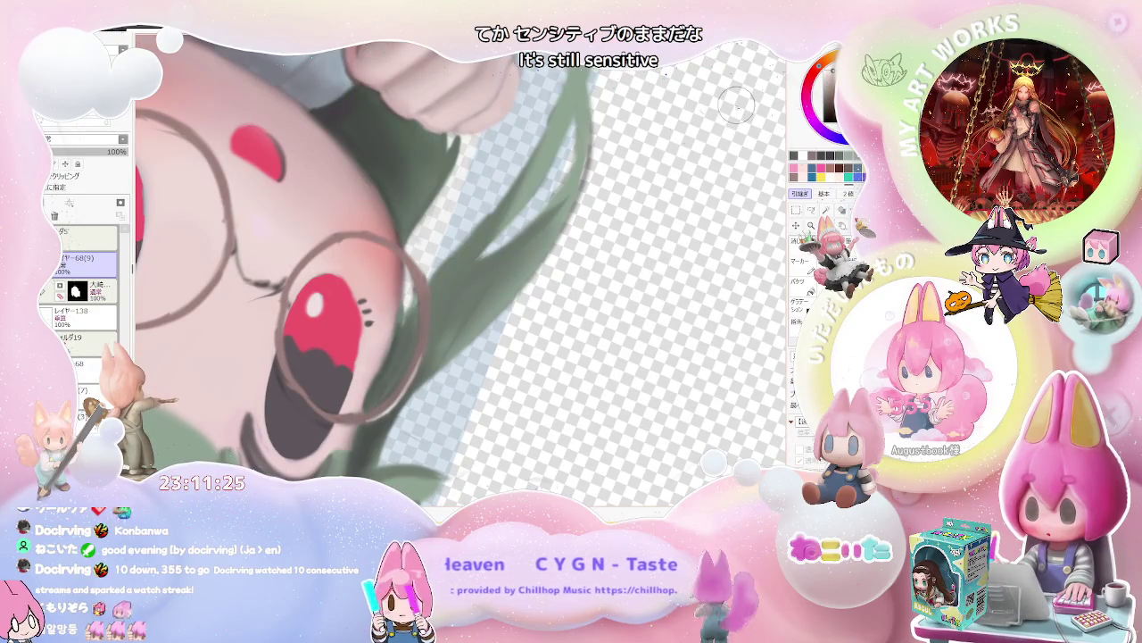
{"action": "scroll", "coordinate": [314, 278], "scroll_direction": "up", "scroll_amount": 1}
{"action": "scroll", "coordinate": [313, 304], "scroll_direction": "up", "scroll_amount": 1}
{"action": "scroll", "coordinate": [310, 336], "scroll_direction": "up", "scroll_amount": 1}
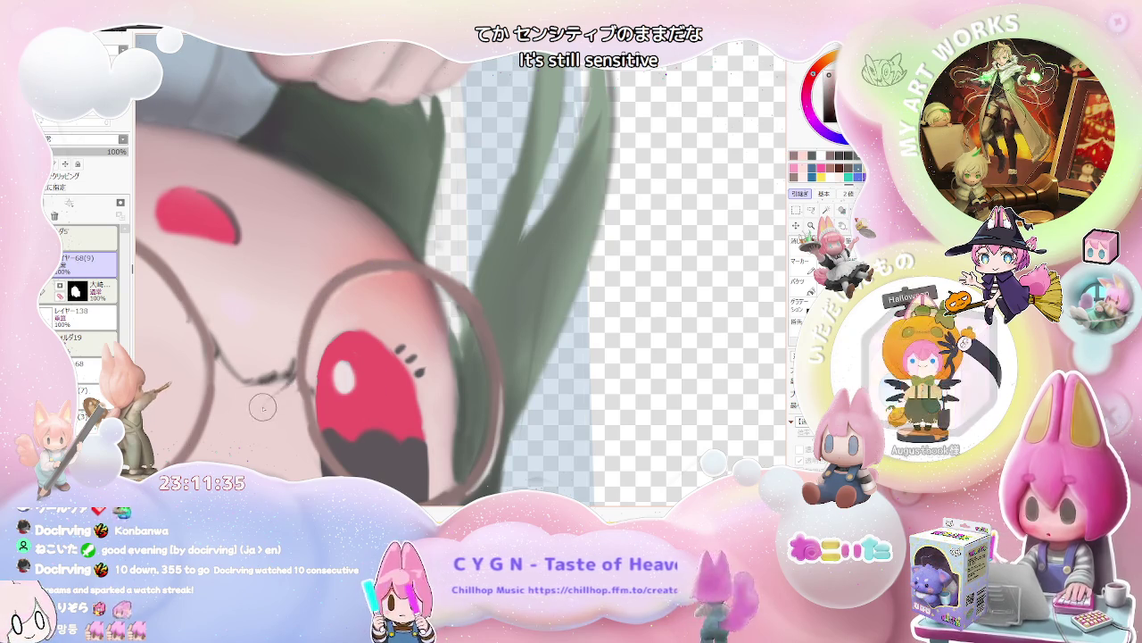
{"action": "scroll", "coordinate": [290, 382], "scroll_direction": "down", "scroll_amount": 2}
{"action": "scroll", "coordinate": [339, 385], "scroll_direction": "down", "scroll_amount": 2}
{"action": "scroll", "coordinate": [402, 391], "scroll_direction": "down", "scroll_amount": 2}
{"action": "scroll", "coordinate": [491, 398], "scroll_direction": "down", "scroll_amount": 1}
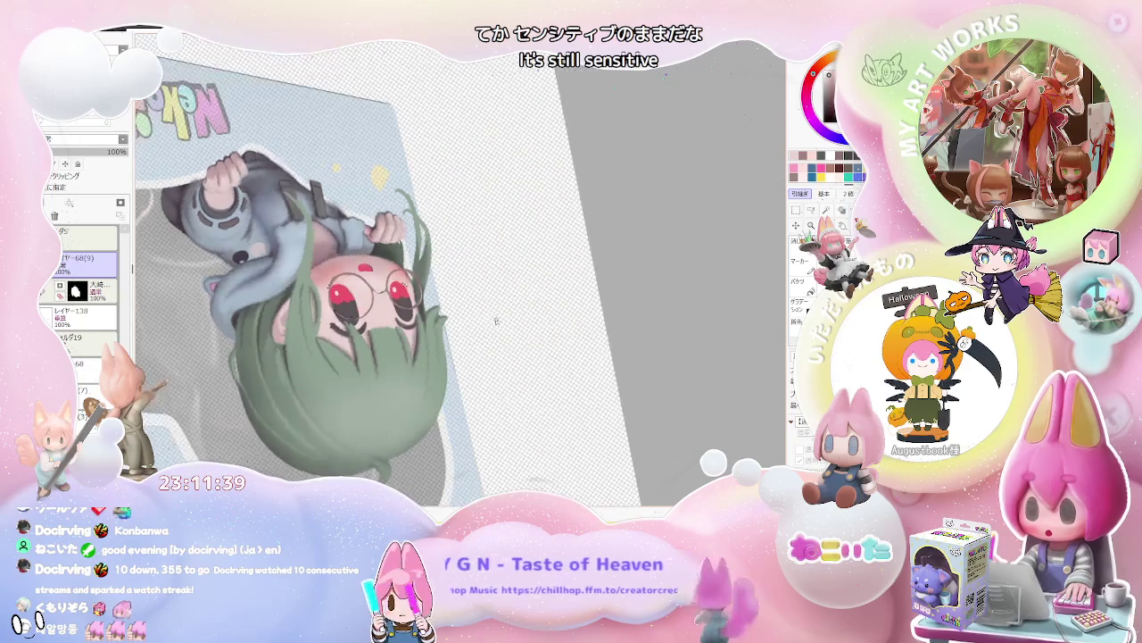
{"action": "scroll", "coordinate": [447, 329], "scroll_direction": "up", "scroll_amount": 4}
{"action": "scroll", "coordinate": [449, 328], "scroll_direction": "up", "scroll_amount": 2}
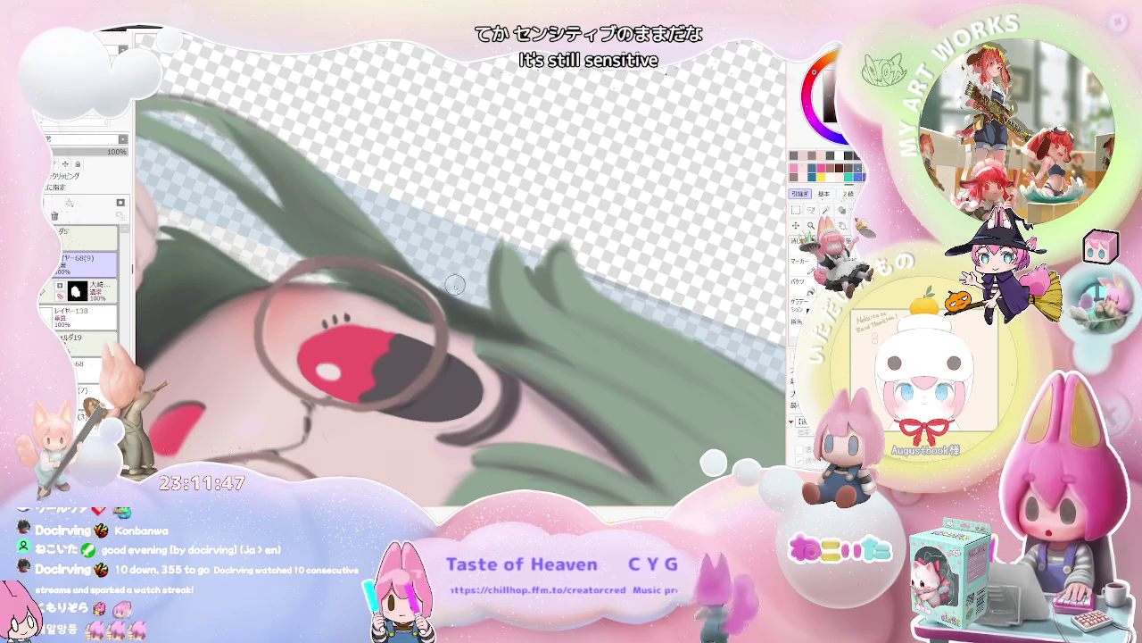
{"action": "scroll", "coordinate": [476, 247], "scroll_direction": "down", "scroll_amount": 3}
{"action": "scroll", "coordinate": [476, 246], "scroll_direction": "down", "scroll_amount": 2}
{"action": "scroll", "coordinate": [476, 247], "scroll_direction": "down", "scroll_amount": 2}
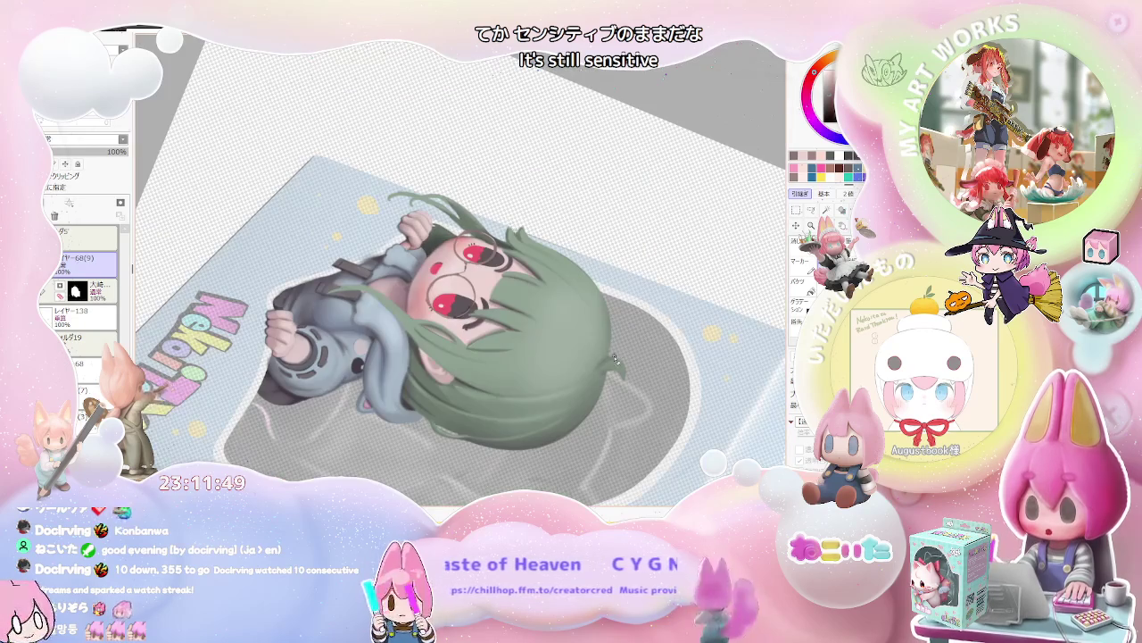
Frame the whole character, then turn the canvas upright and rotate it clockwise.
{"action": "left_click_drag", "start_coordinate": [767, 357], "coordinate": [550, 412]}
{"action": "scroll", "coordinate": [550, 412], "scroll_direction": "up", "scroll_amount": 1}
{"action": "scroll", "coordinate": [446, 366], "scroll_direction": "up", "scroll_amount": 1}
{"action": "scroll", "coordinate": [375, 339], "scroll_direction": "up", "scroll_amount": 2}
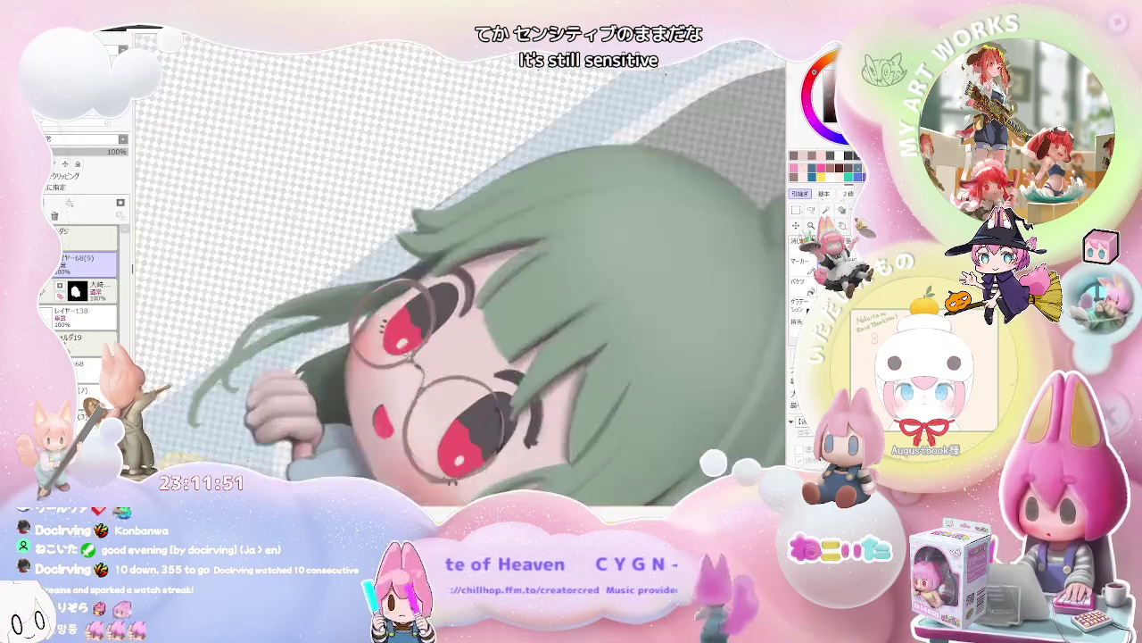
{"action": "scroll", "coordinate": [336, 312], "scroll_direction": "up", "scroll_amount": 2}
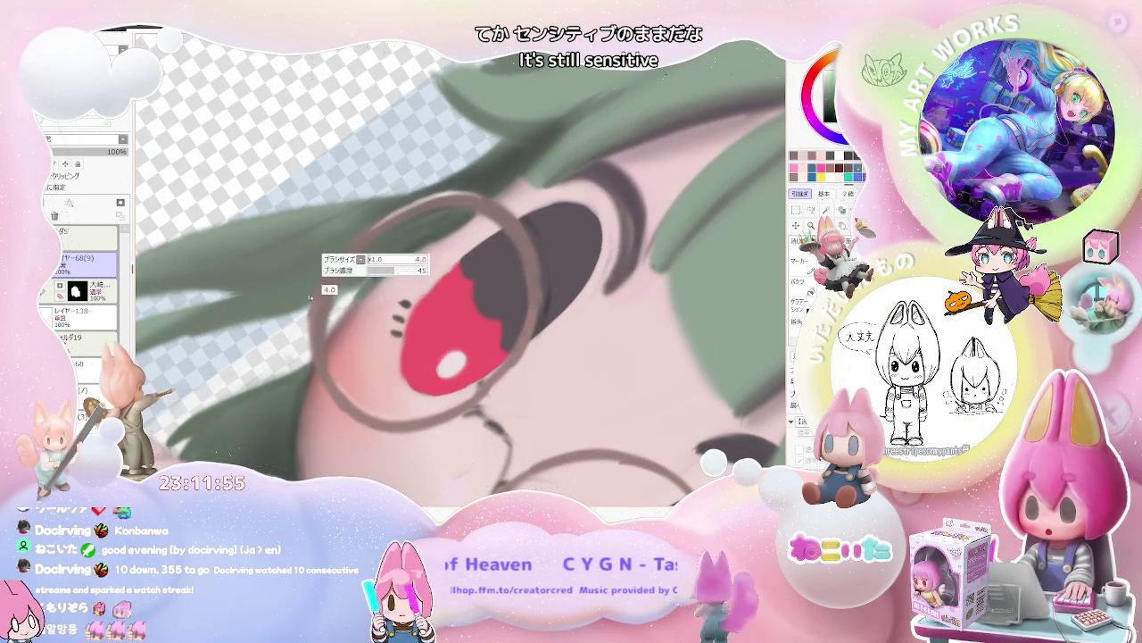
{"action": "scroll", "coordinate": [438, 243], "scroll_direction": "down", "scroll_amount": 1}
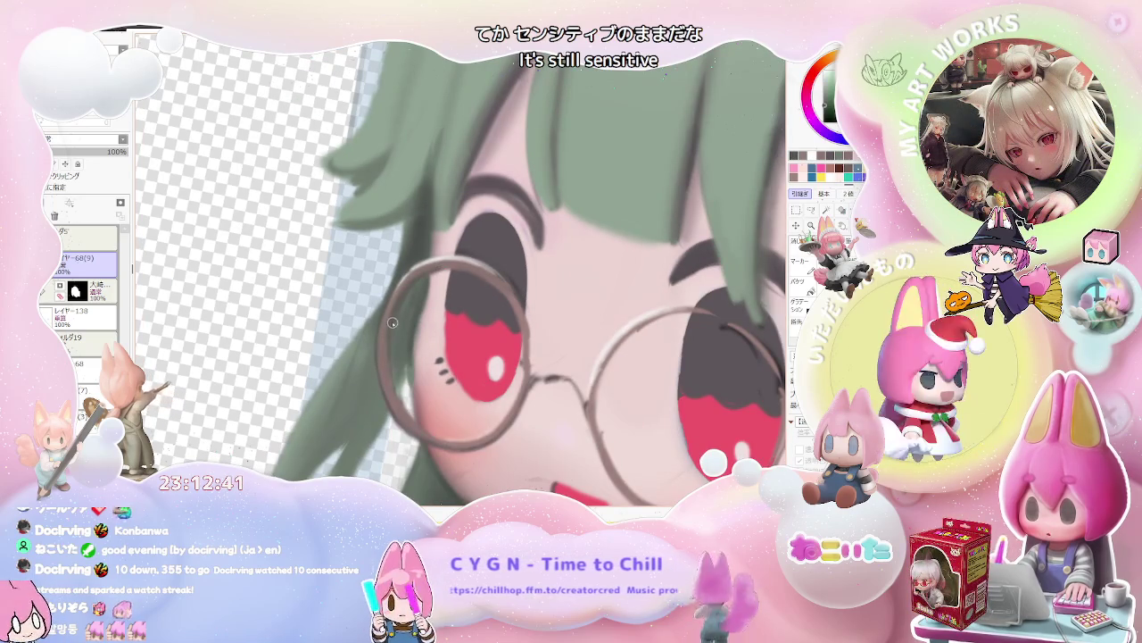
{"action": "scroll", "coordinate": [399, 389], "scroll_direction": "down", "scroll_amount": 1}
{"action": "scroll", "coordinate": [446, 392], "scroll_direction": "down", "scroll_amount": 1}
{"action": "scroll", "coordinate": [568, 398], "scroll_direction": "down", "scroll_amount": 2}
{"action": "left_click_drag", "start_coordinate": [579, 401], "coordinate": [467, 339]}
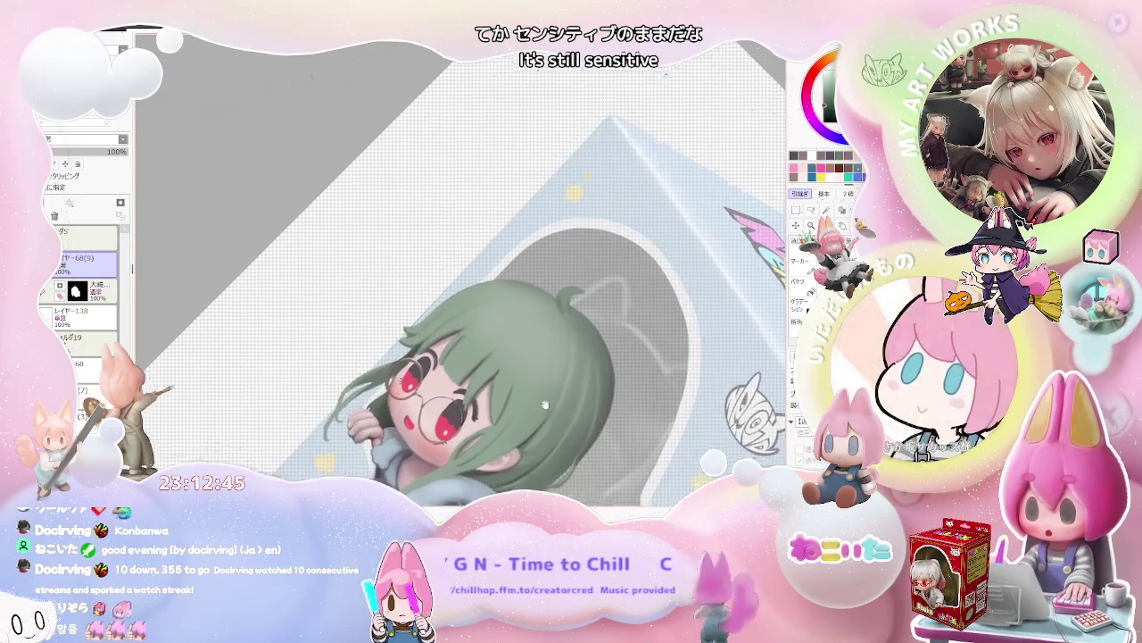
{"action": "scroll", "coordinate": [466, 339], "scroll_direction": "up", "scroll_amount": 2}
{"action": "scroll", "coordinate": [466, 339], "scroll_direction": "up", "scroll_amount": 2}
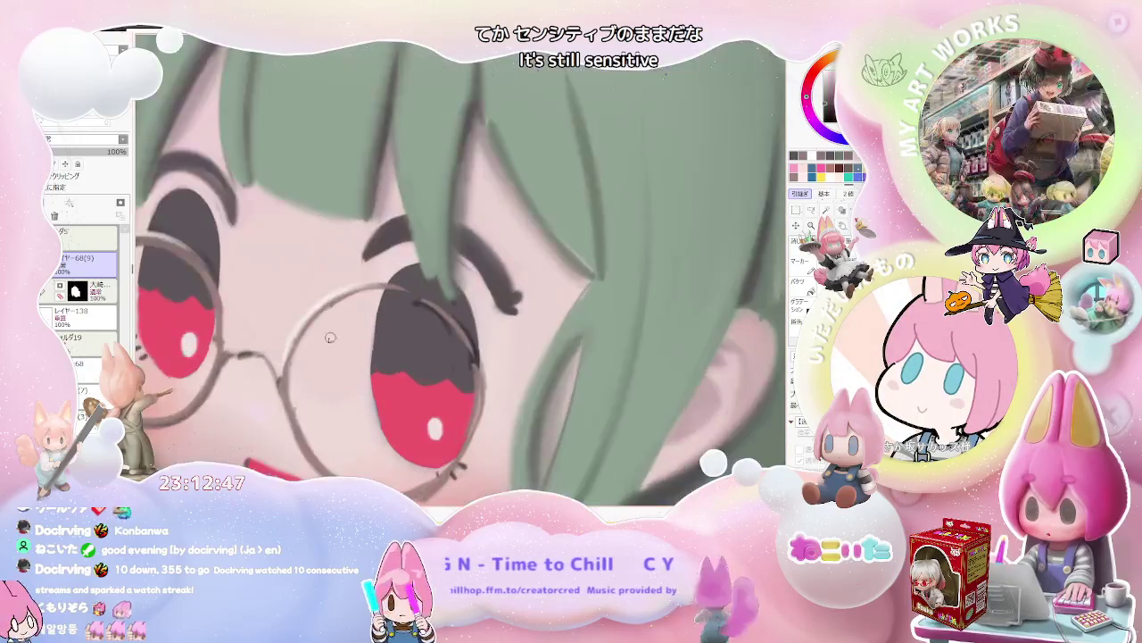
{"action": "scroll", "coordinate": [429, 348], "scroll_direction": "up", "scroll_amount": 1}
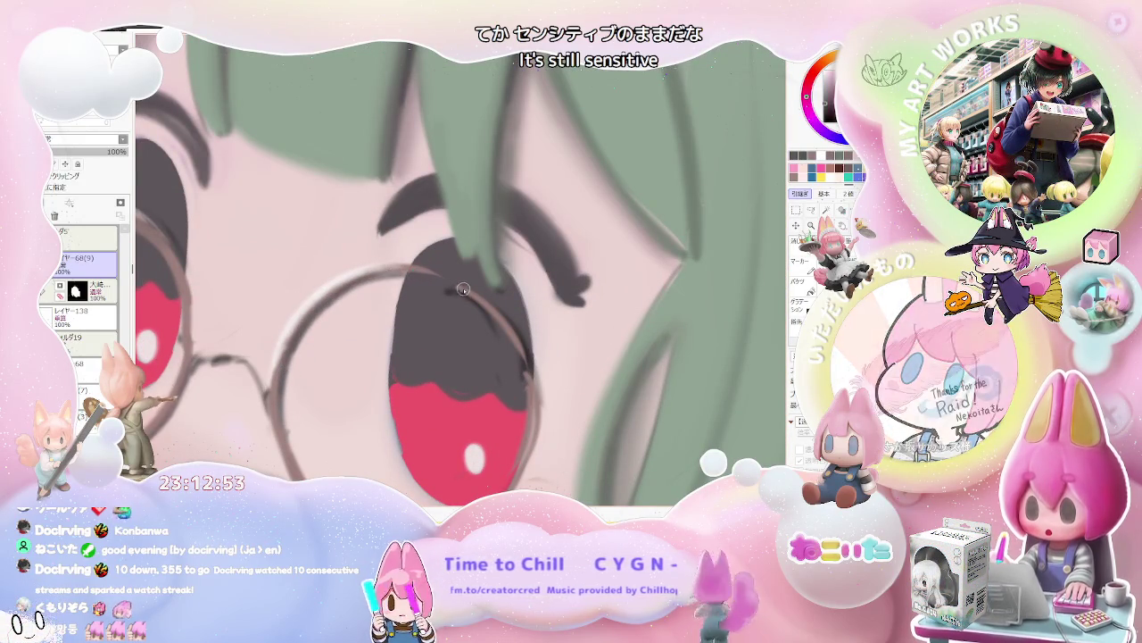
{"action": "scroll", "coordinate": [417, 275], "scroll_direction": "down", "scroll_amount": 2}
{"action": "scroll", "coordinate": [416, 275], "scroll_direction": "down", "scroll_amount": 2}
{"action": "scroll", "coordinate": [417, 275], "scroll_direction": "down", "scroll_amount": 1}
{"action": "key", "text": "End"}
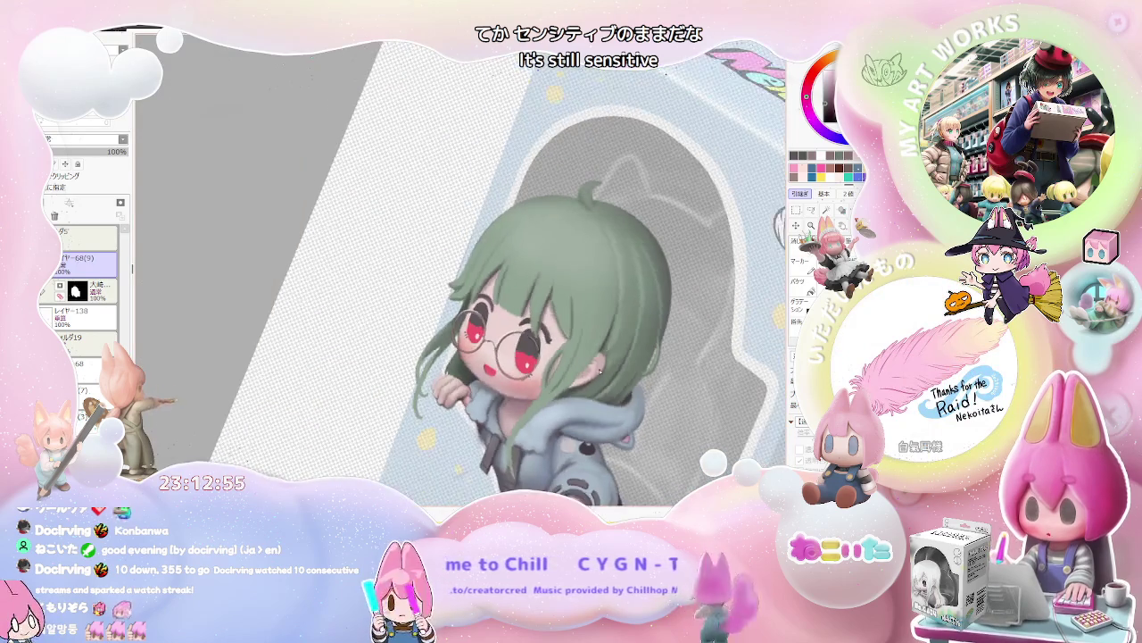
{"action": "key", "text": "End"}
{"action": "key", "text": "End"}
{"action": "key", "text": "End"}
{"action": "key", "text": "End"}
{"action": "key", "text": "End"}
{"action": "scroll", "coordinate": [325, 255], "scroll_direction": "up", "scroll_amount": 2}
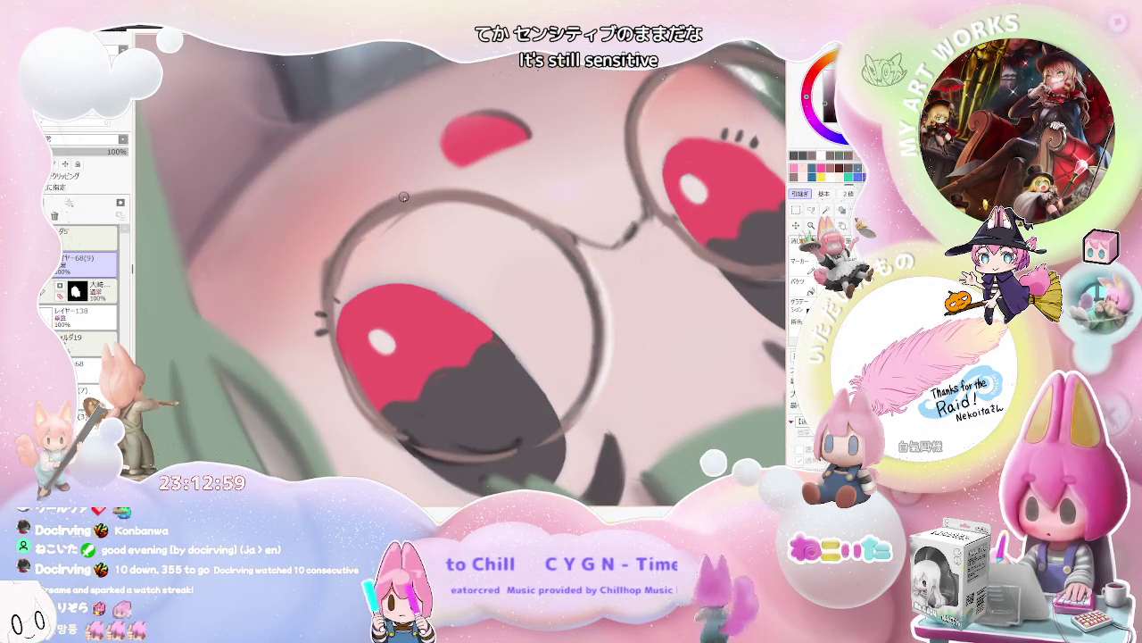
{"action": "scroll", "coordinate": [406, 196], "scroll_direction": "down", "scroll_amount": 1}
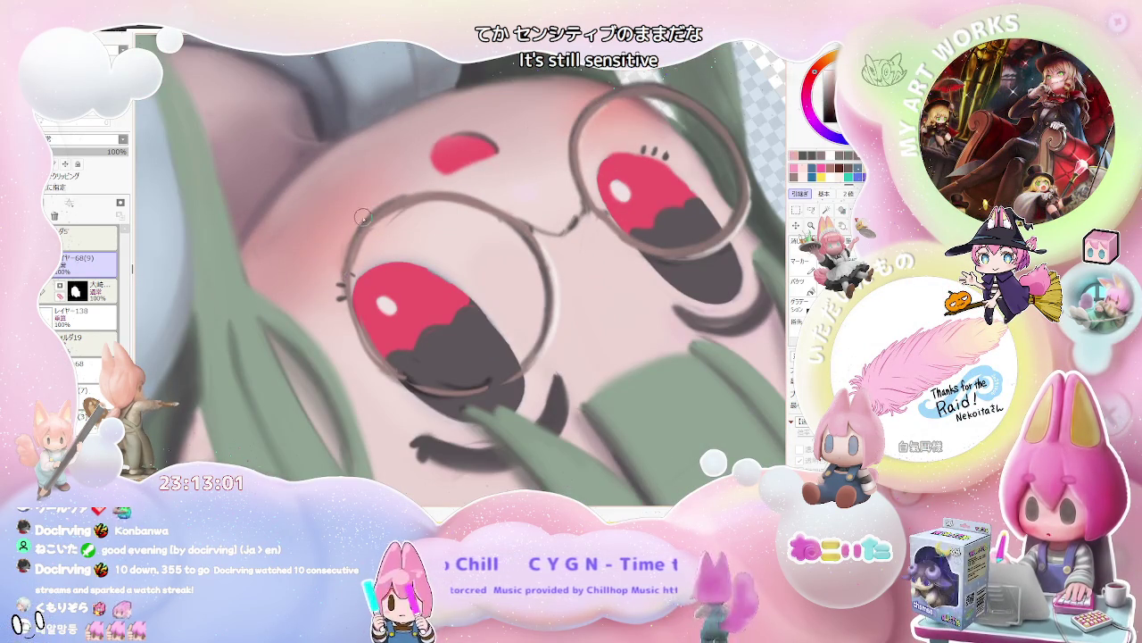
{"action": "scroll", "coordinate": [352, 230], "scroll_direction": "down", "scroll_amount": 2}
{"action": "scroll", "coordinate": [353, 230], "scroll_direction": "down", "scroll_amount": 1}
{"action": "scroll", "coordinate": [608, 324], "scroll_direction": "down", "scroll_amount": 1}
{"action": "scroll", "coordinate": [610, 332], "scroll_direction": "down", "scroll_amount": 2}
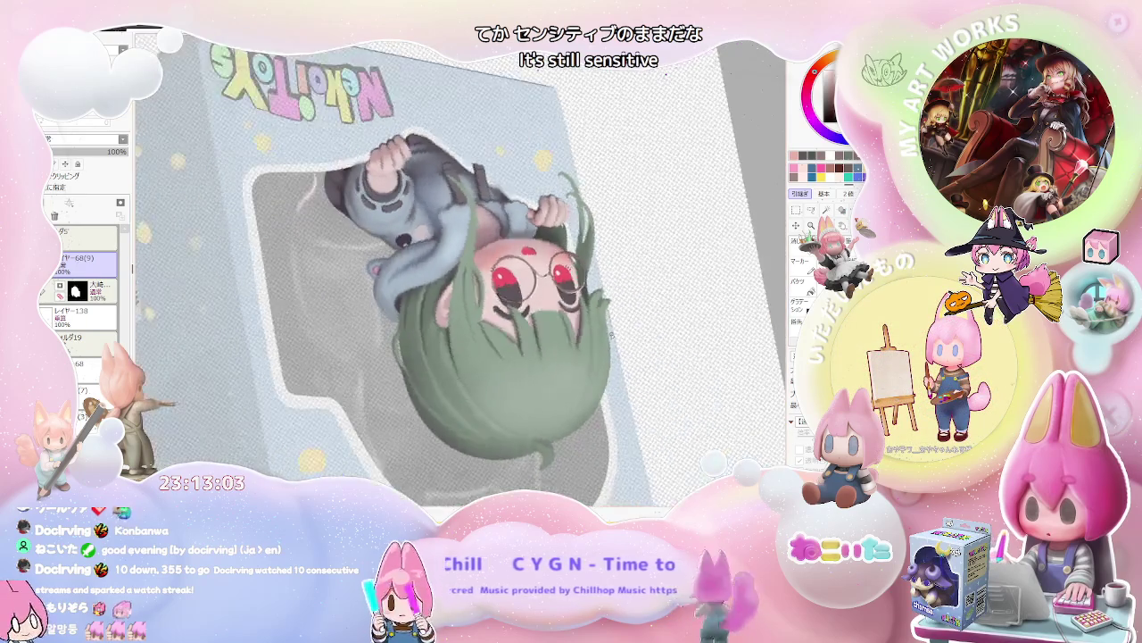
{"action": "scroll", "coordinate": [612, 332], "scroll_direction": "up", "scroll_amount": 1}
{"action": "scroll", "coordinate": [447, 358], "scroll_direction": "up", "scroll_amount": 1}
{"action": "scroll", "coordinate": [448, 359], "scroll_direction": "up", "scroll_amount": 2}
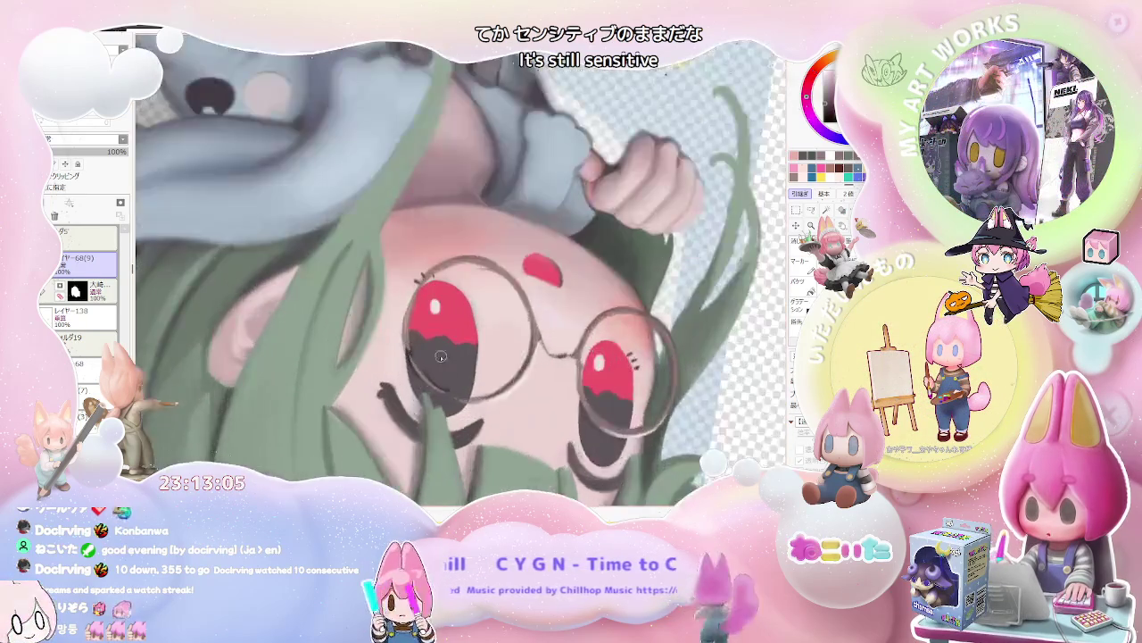
{"action": "scroll", "coordinate": [440, 350], "scroll_direction": "up", "scroll_amount": 1}
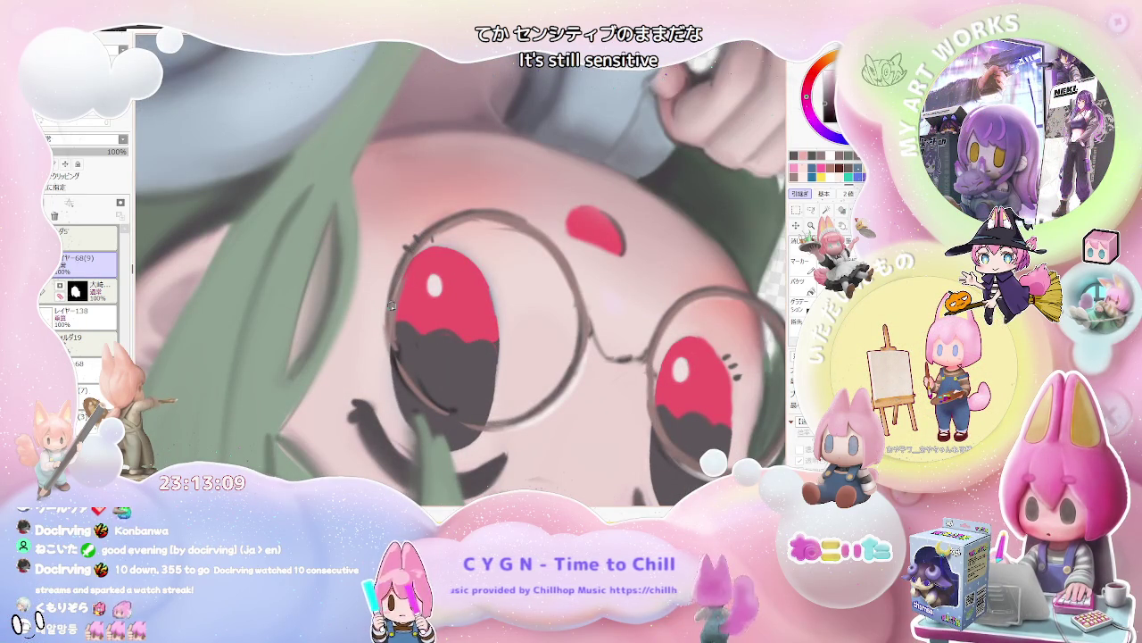
{"action": "scroll", "coordinate": [405, 375], "scroll_direction": "down", "scroll_amount": 2}
{"action": "scroll", "coordinate": [588, 389], "scroll_direction": "down", "scroll_amount": 1}
{"action": "scroll", "coordinate": [588, 389], "scroll_direction": "down", "scroll_amount": 1}
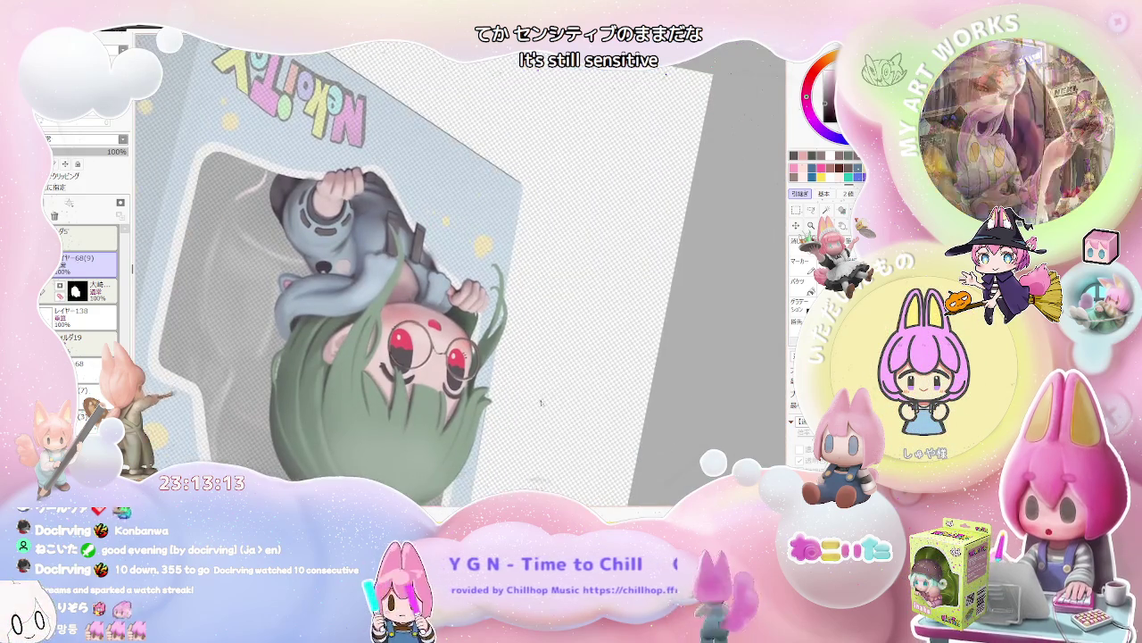
{"action": "scroll", "coordinate": [464, 348], "scroll_direction": "up", "scroll_amount": 3}
{"action": "scroll", "coordinate": [463, 349], "scroll_direction": "up", "scroll_amount": 1}
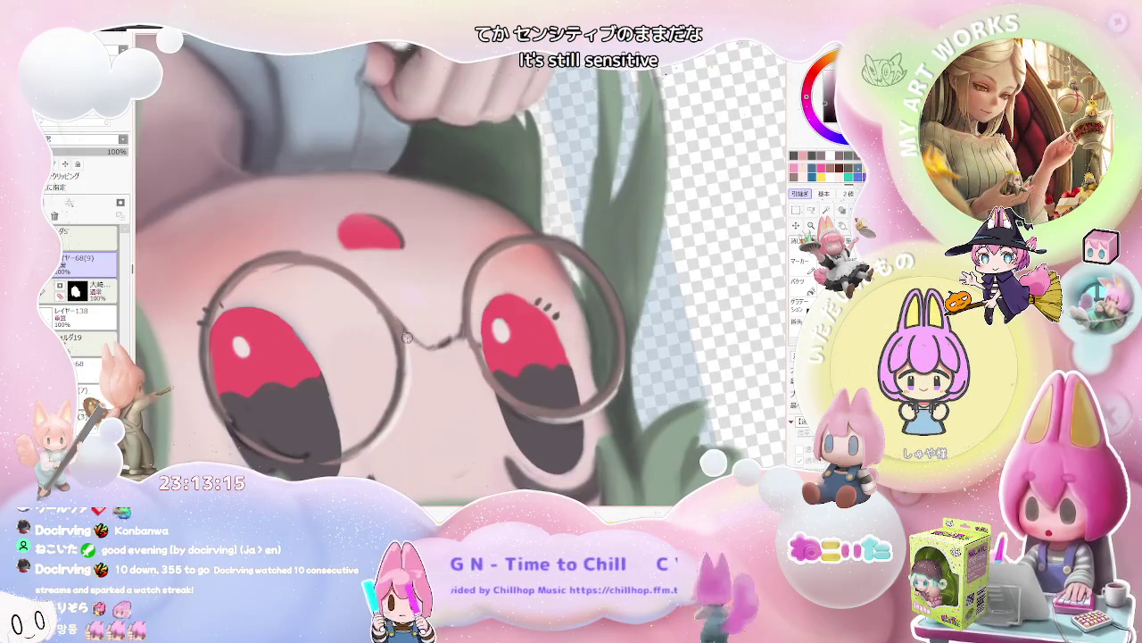